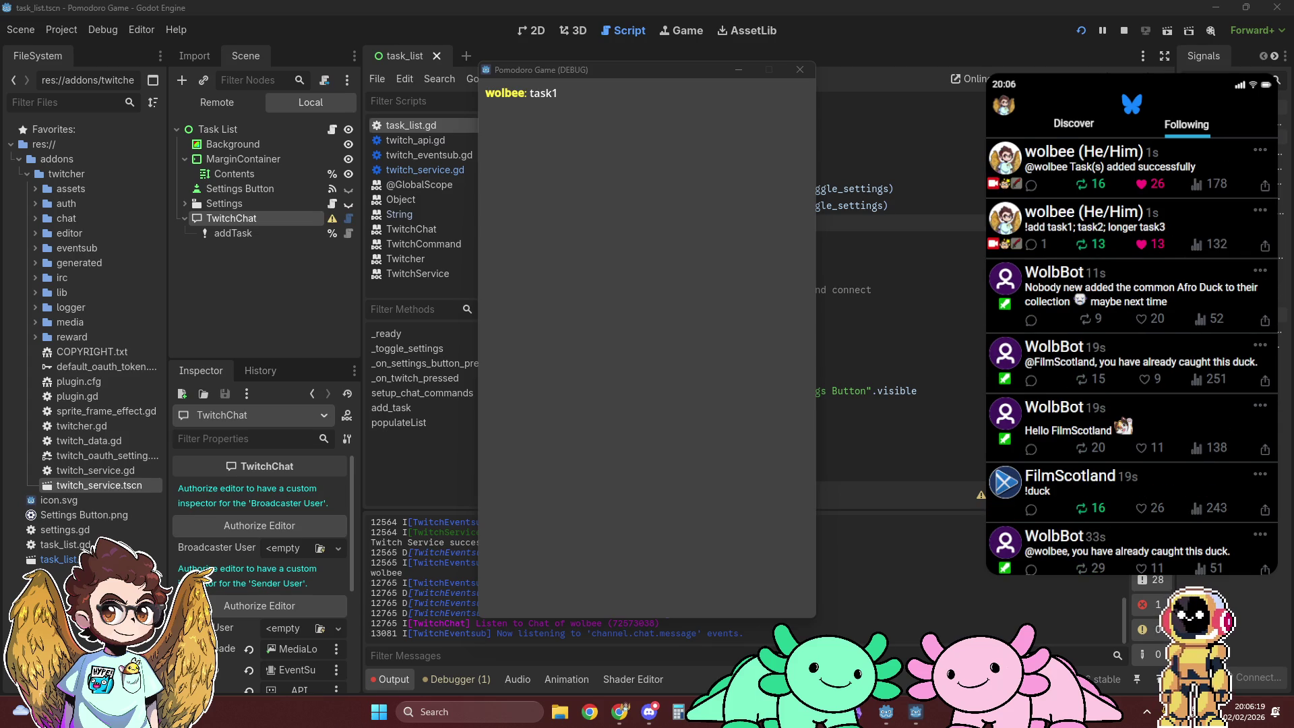
Step: Hide the game window and set a breakpoint on line 77 in populateList
click(668, 370)
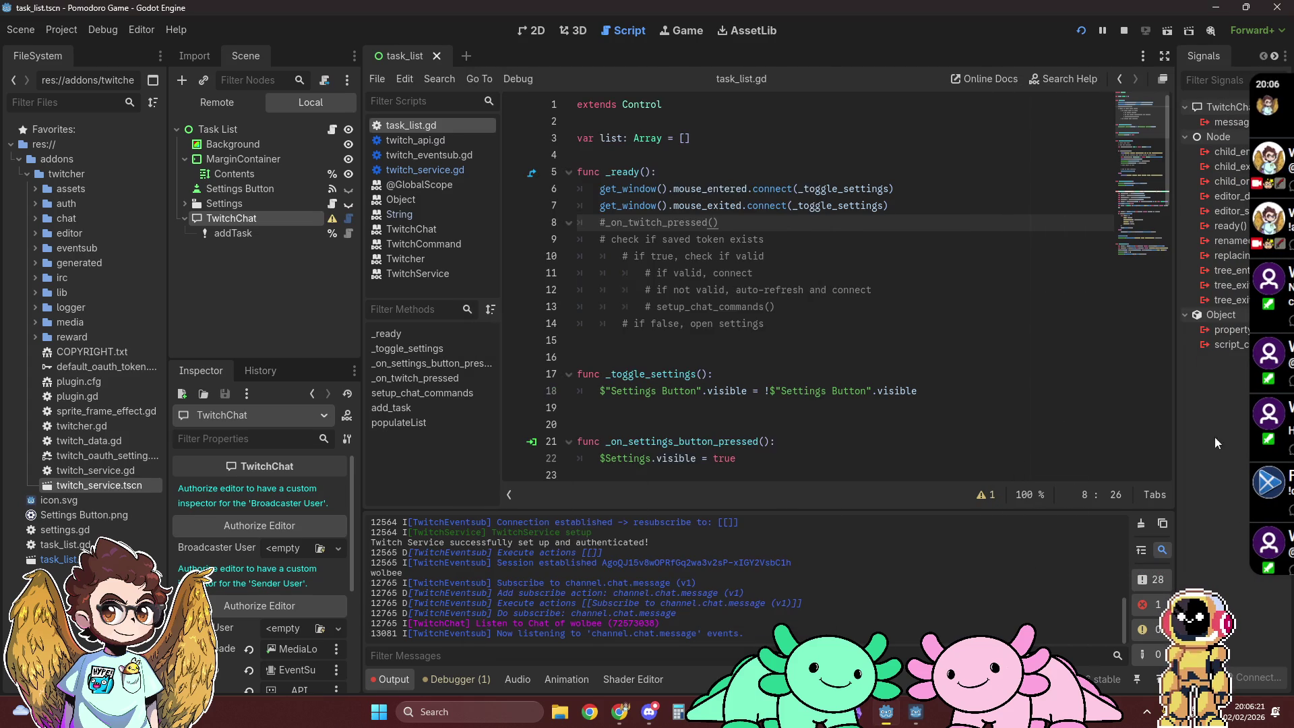
scroll(668, 370, down, 15)
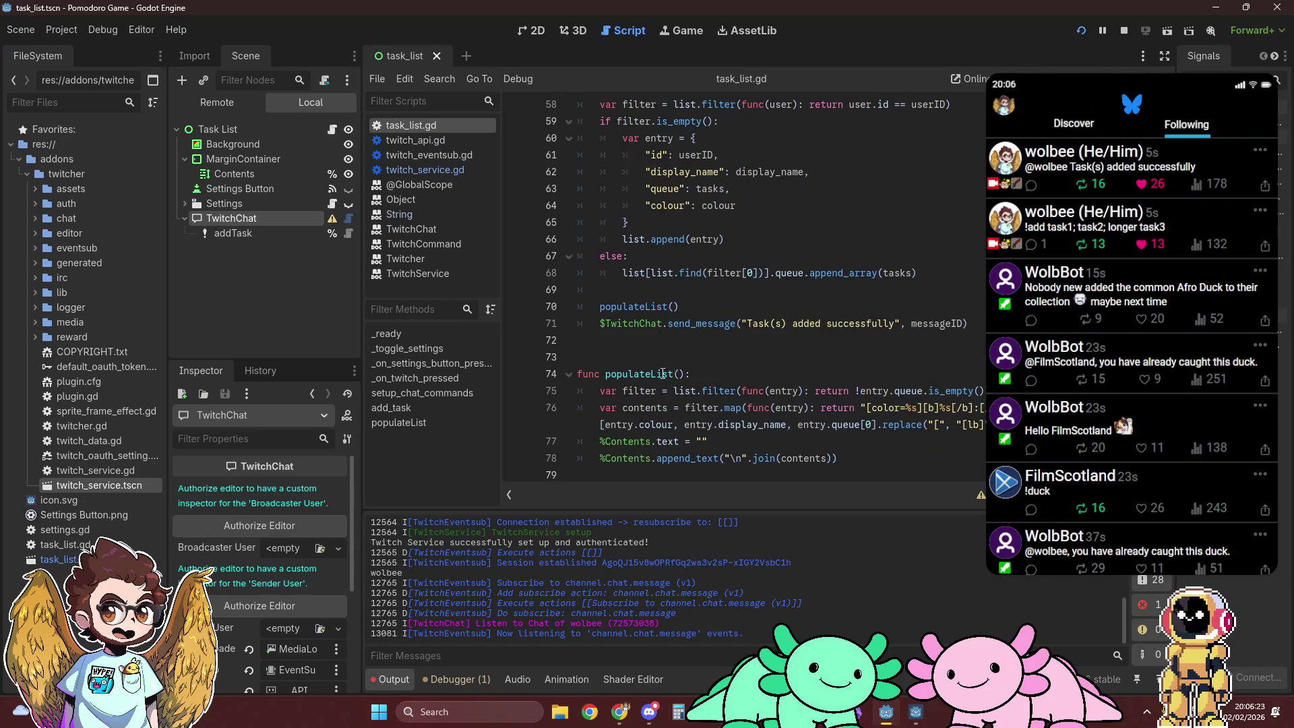
click(514, 442)
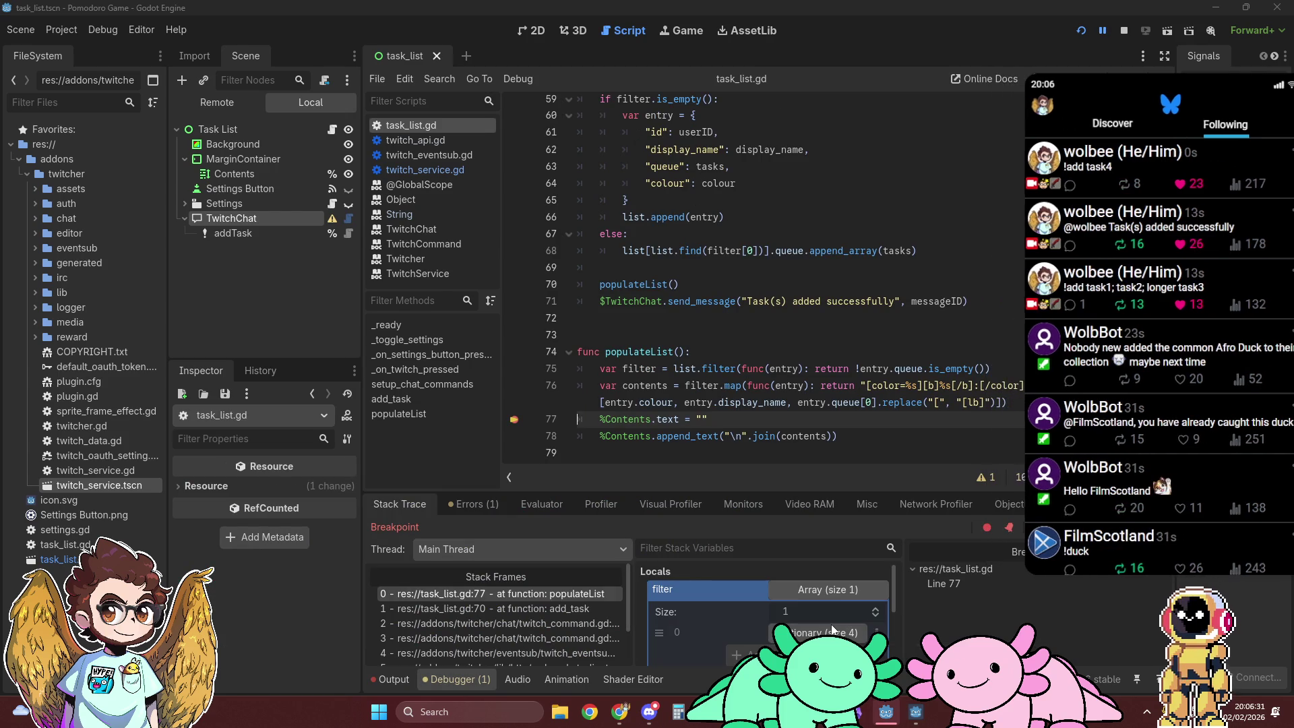
Step: Expand filter[0] and its queue in Locals to confirm four tasks, then resume the game
click(833, 630)
scroll(768, 607, down, 2)
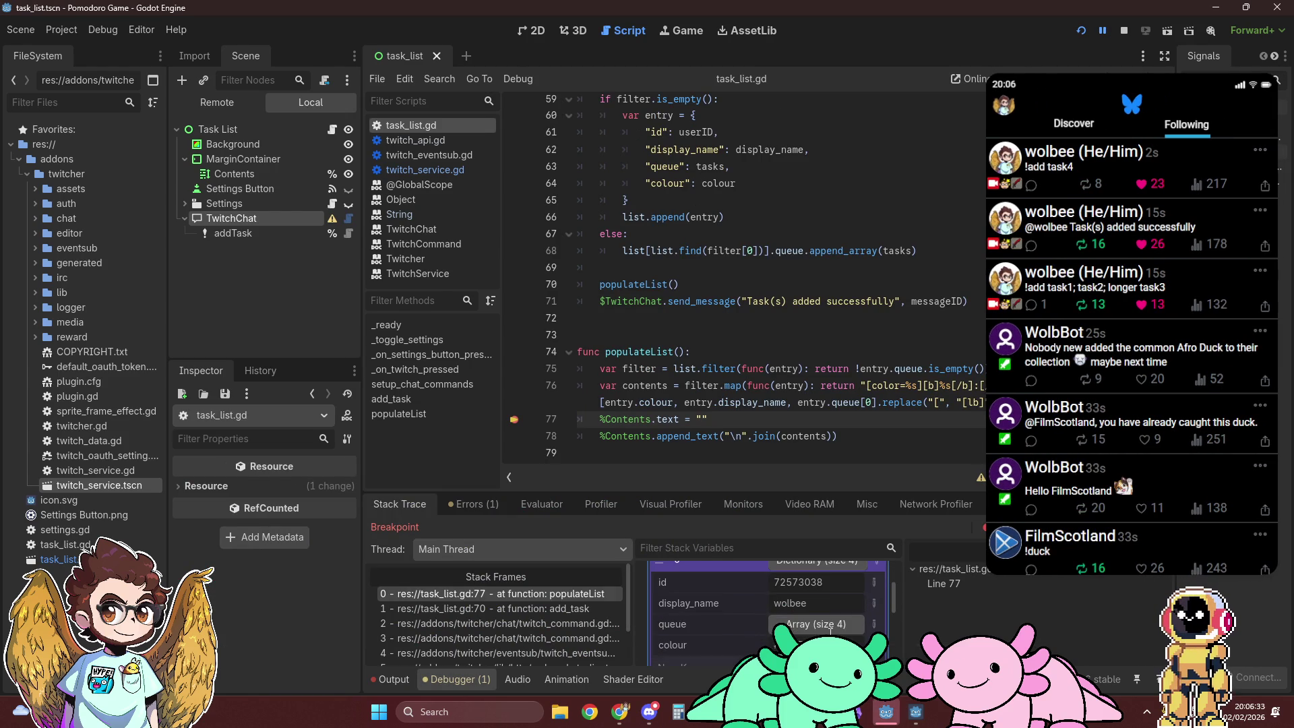
click(821, 620)
scroll(820, 621, down, 3)
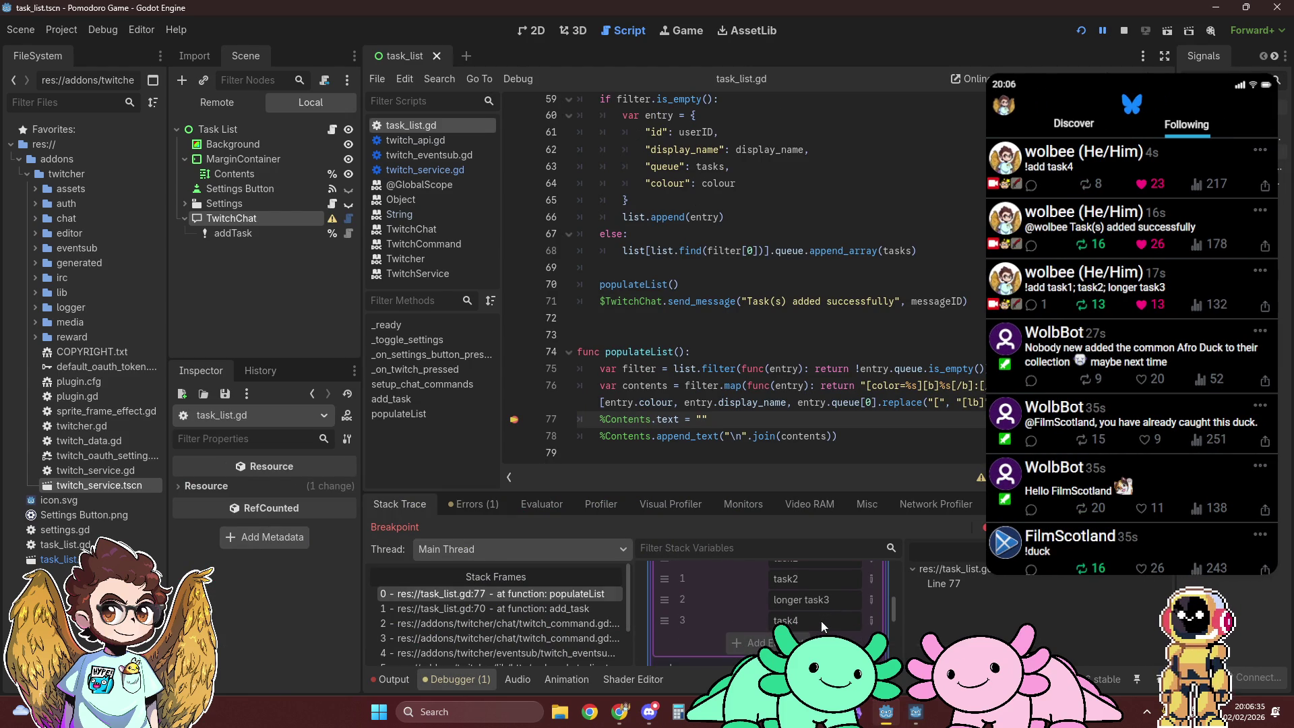
click(1161, 527)
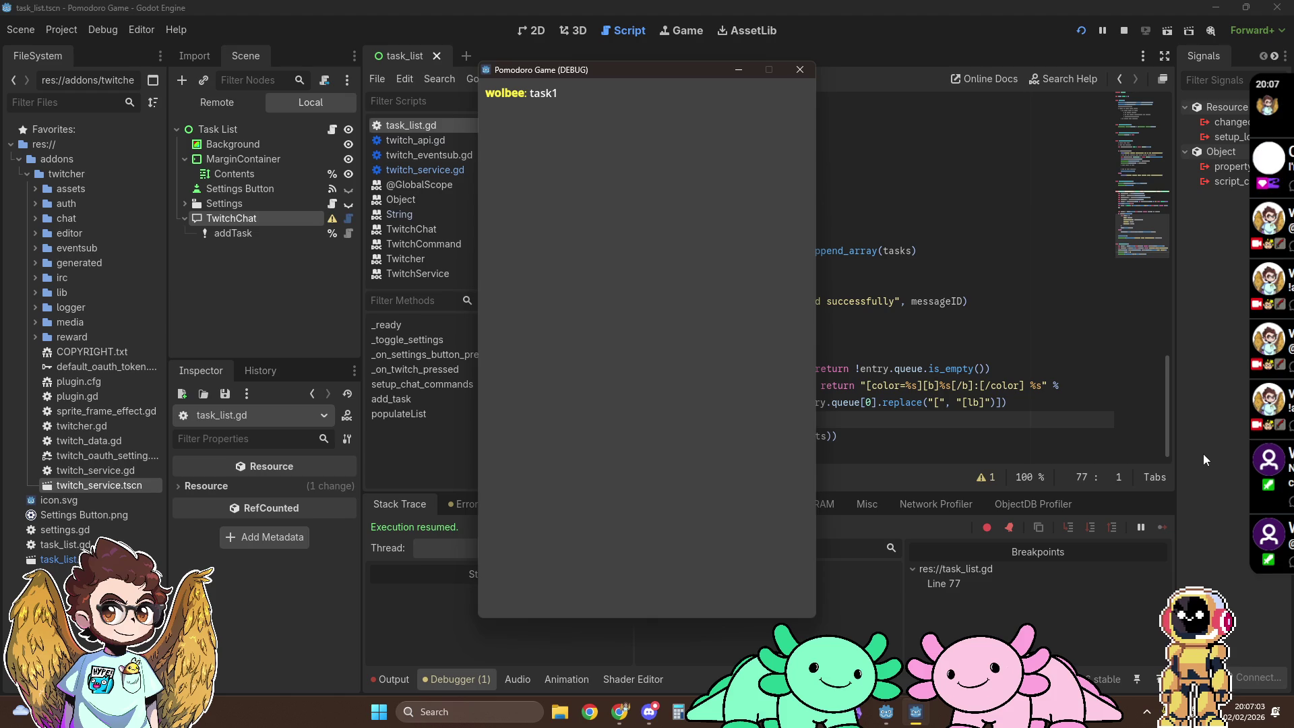
Step: Bring the editor over the game, scroll task_list.gd to line 1, and open the Asset Library
click(1202, 454)
scroll(733, 321, up, 5)
scroll(775, 317, down, 6)
scroll(820, 312, up, 20)
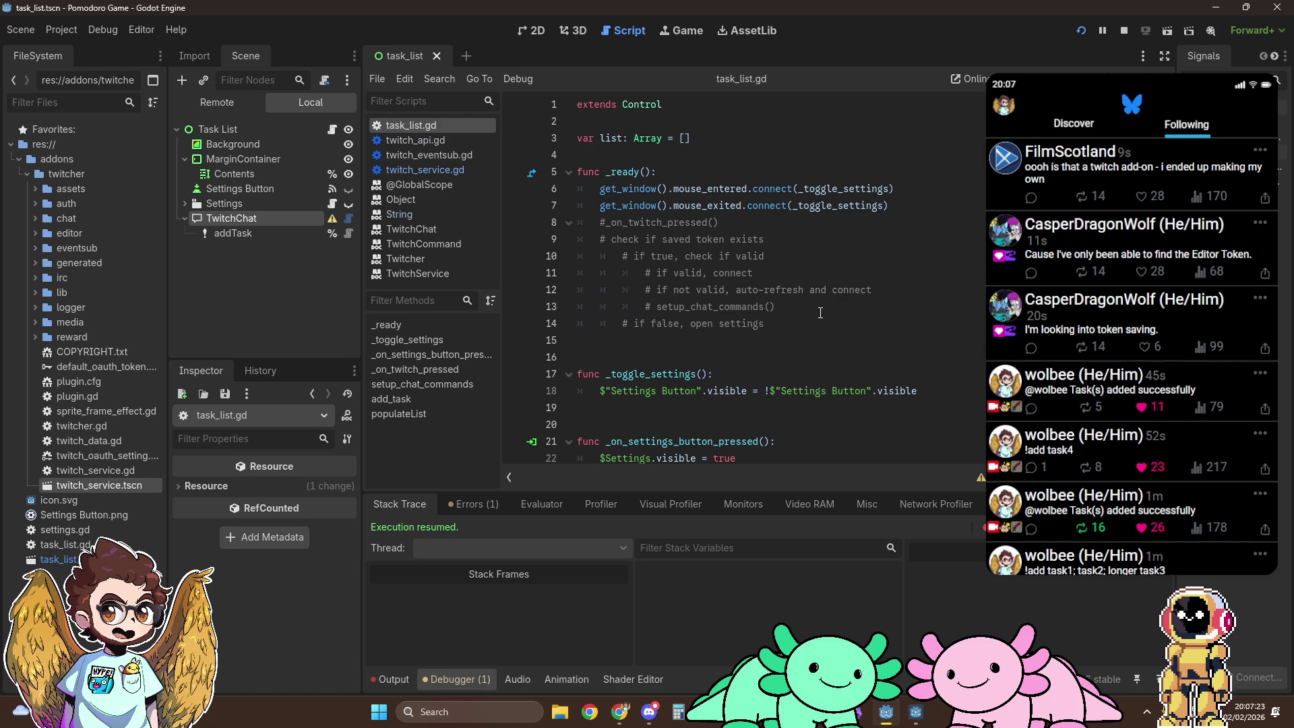
click(744, 32)
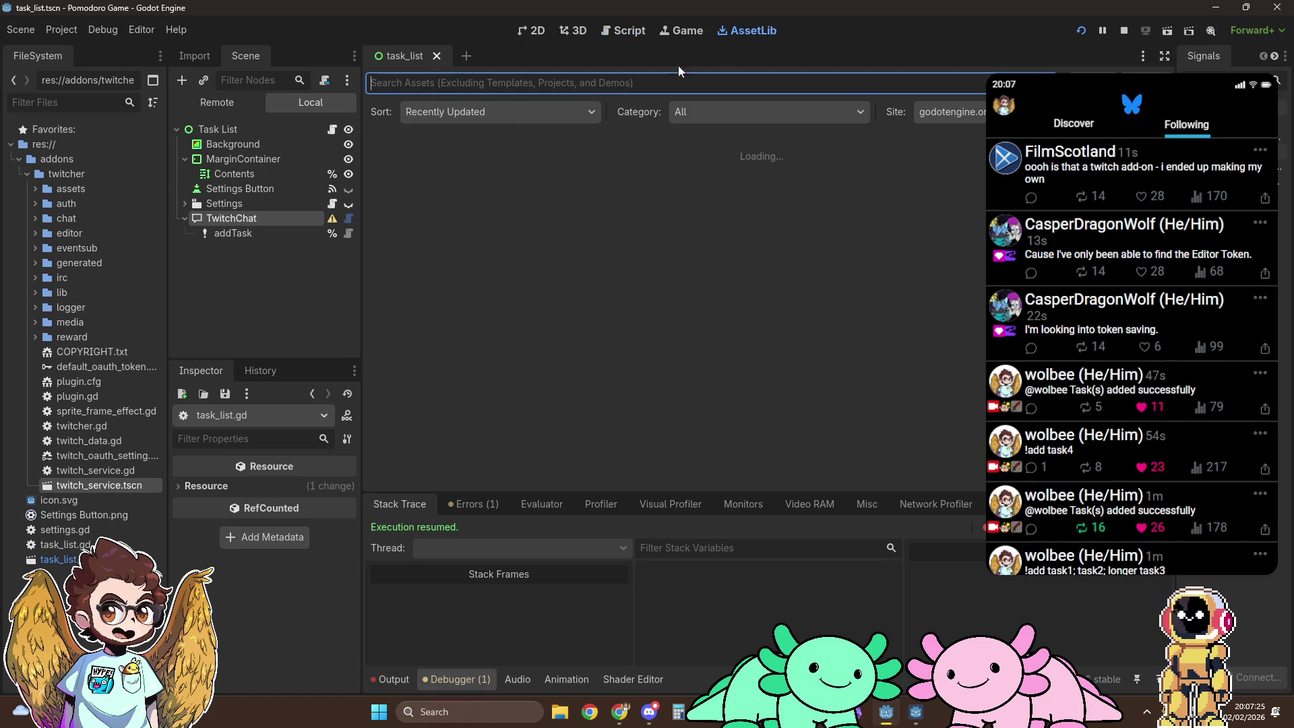
text(twitcher)
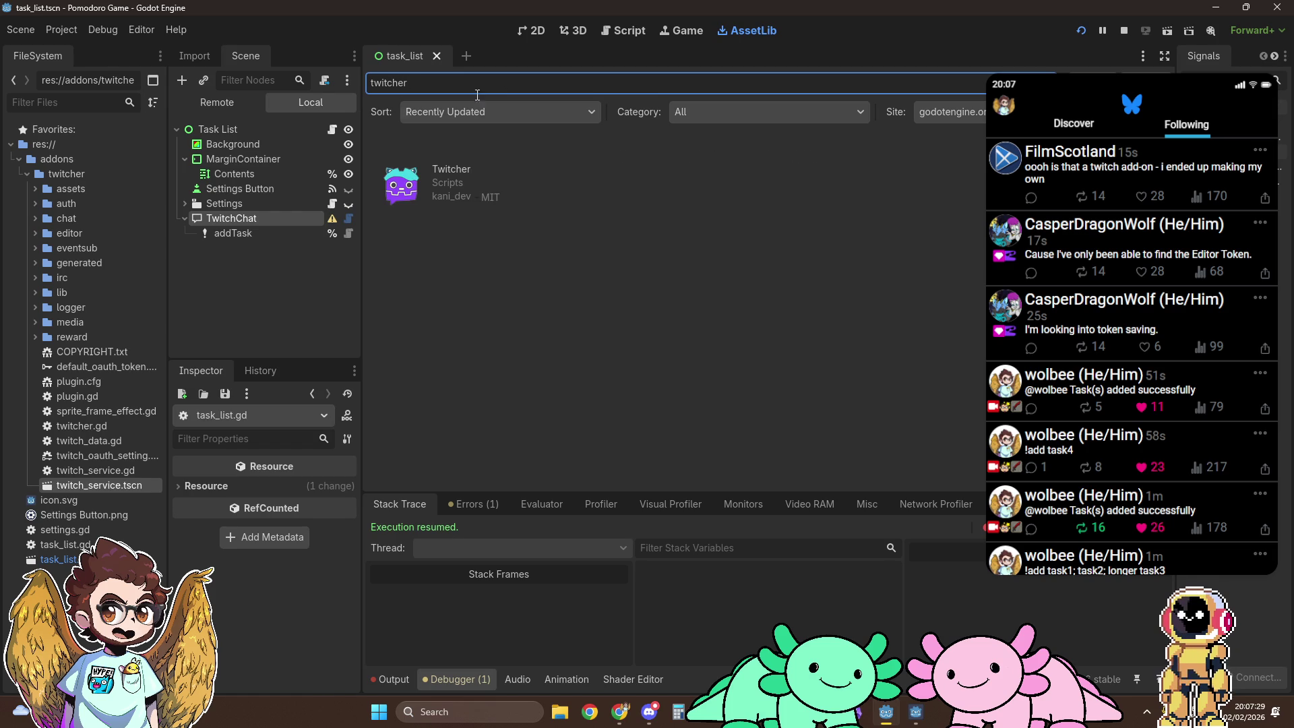
click(454, 171)
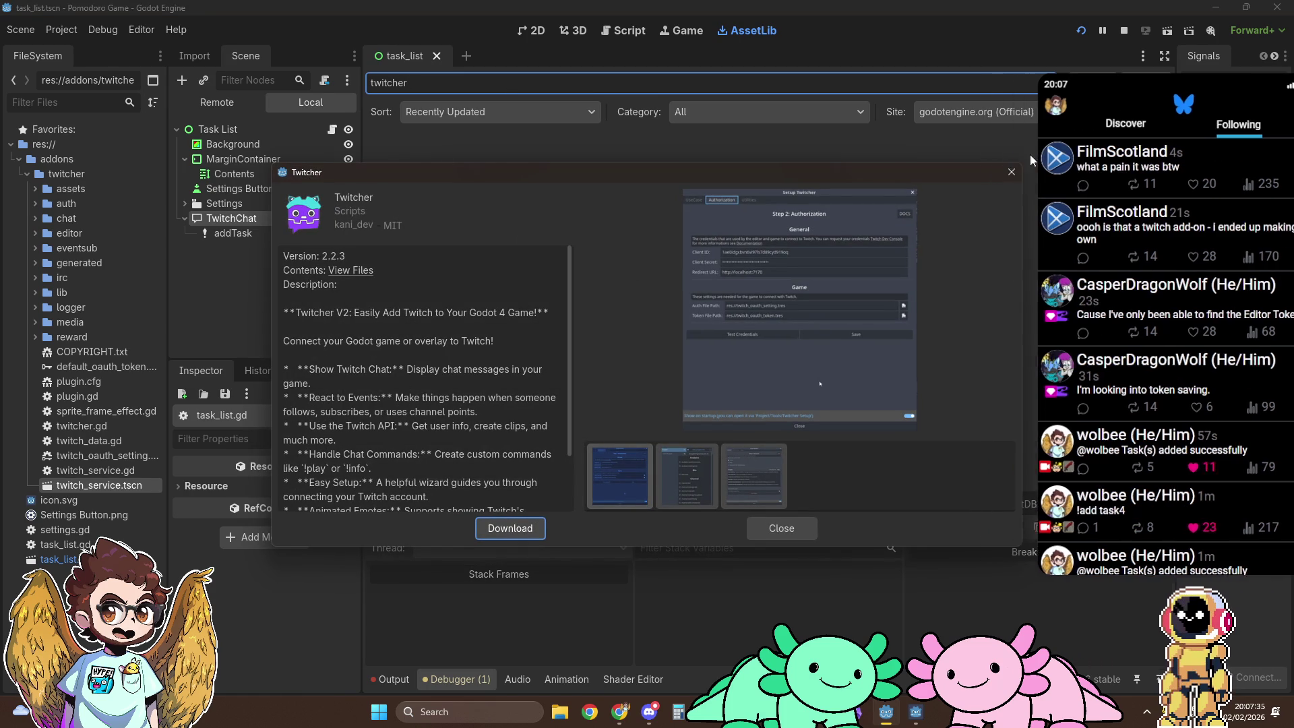
key(Escape)
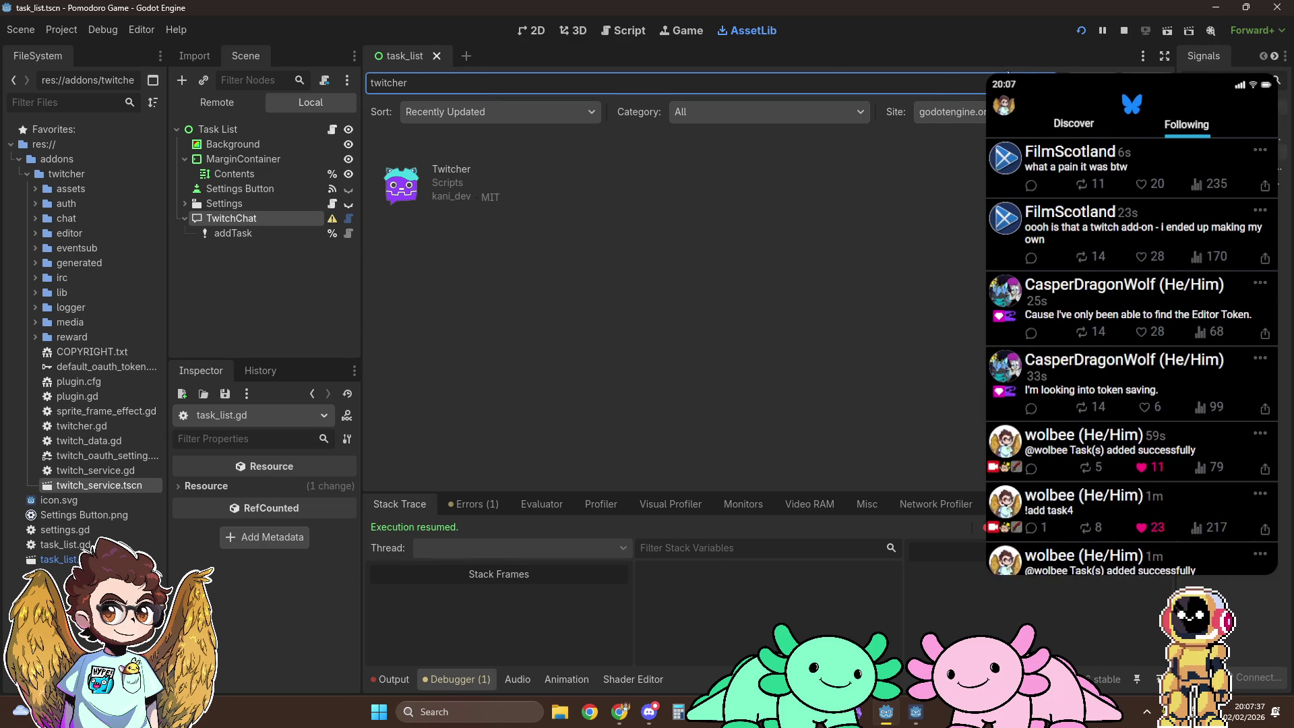
click(615, 32)
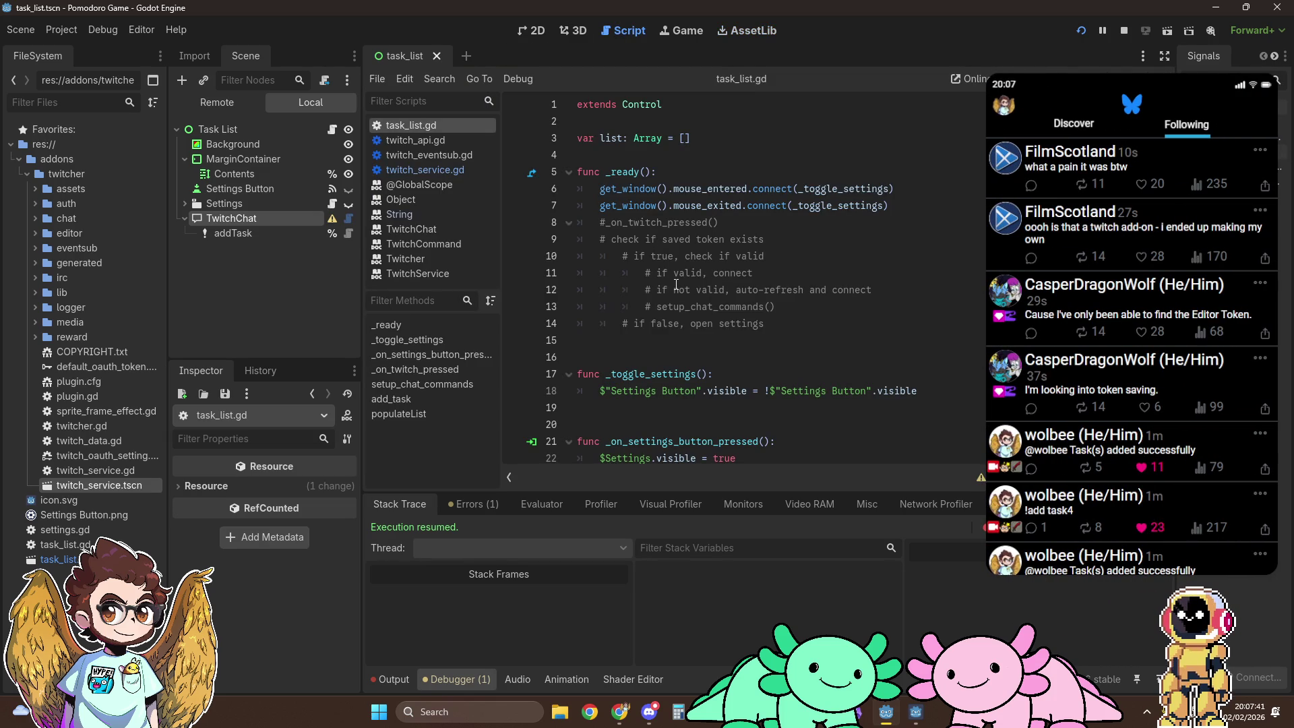
Step: Close the Twitcher login tab, read the TwitchBot Node prerequisites and configuration, then return to Godot
mouse_move(630, 716)
click(569, 638)
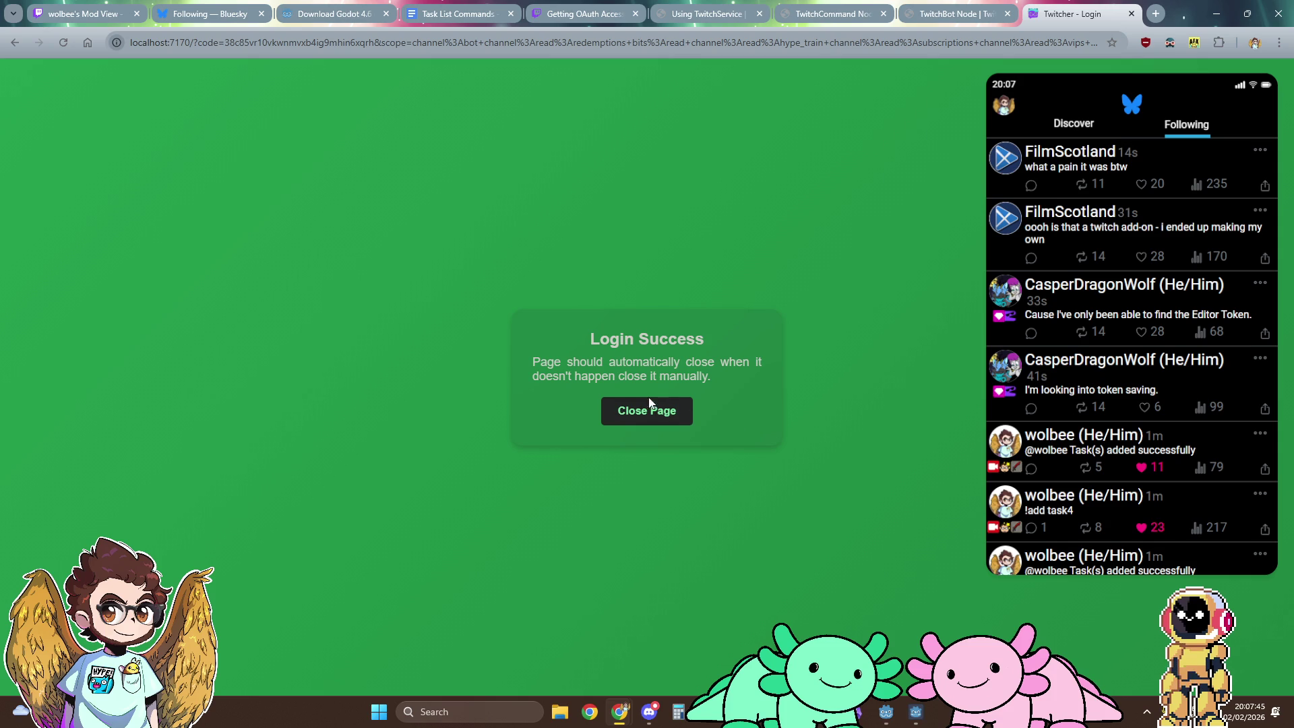
middle_click(1090, 22)
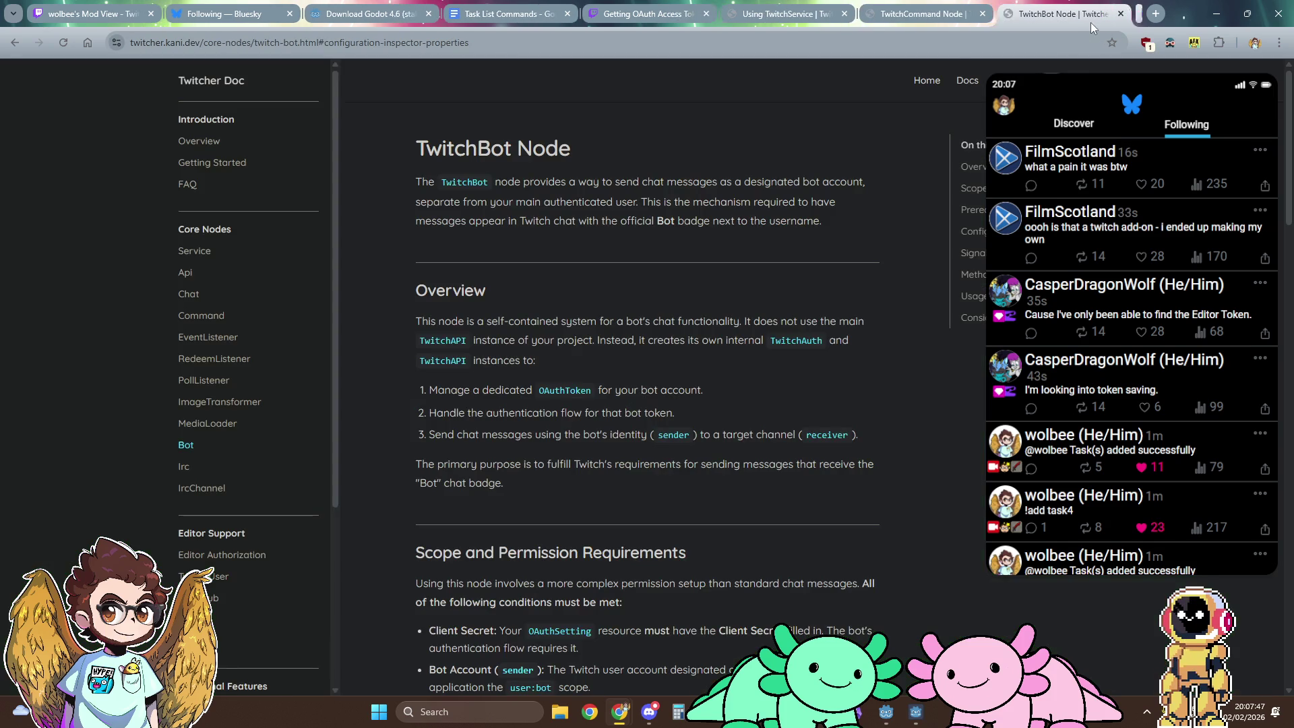
scroll(549, 341, down, 1)
scroll(549, 341, down, 5)
scroll(477, 361, down, 3)
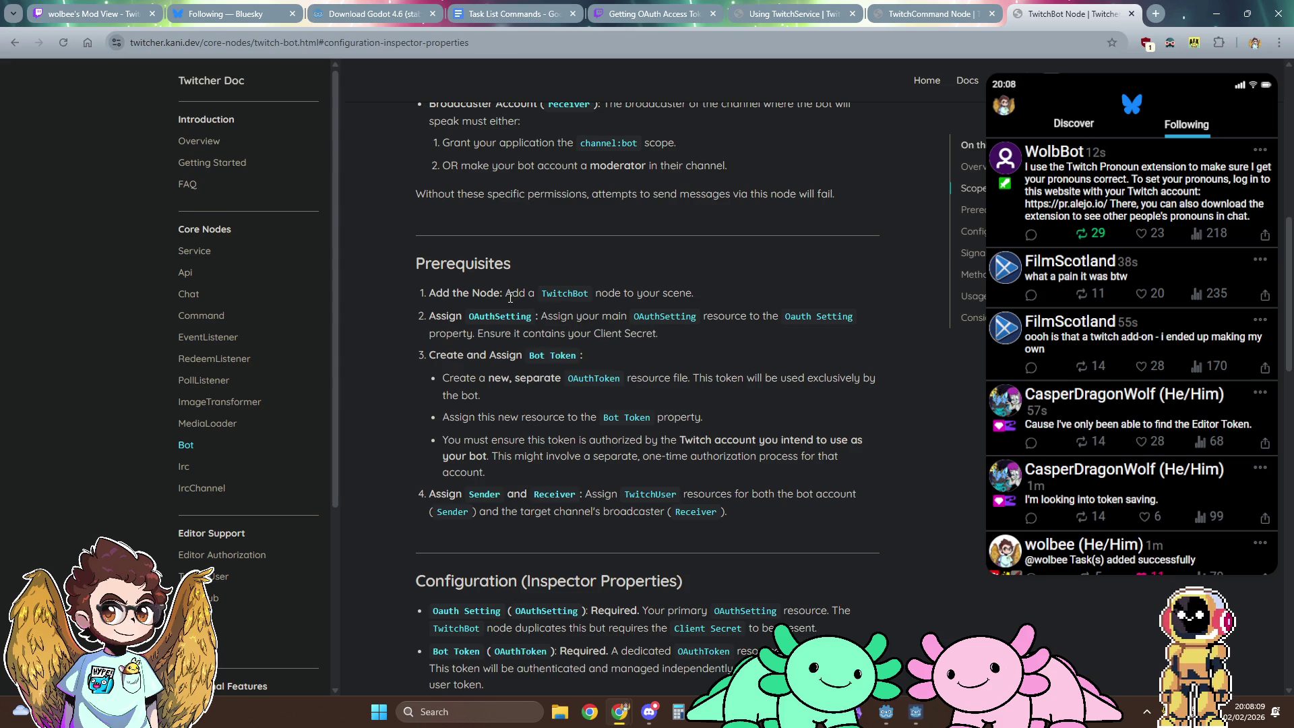
scroll(510, 297, down, 1)
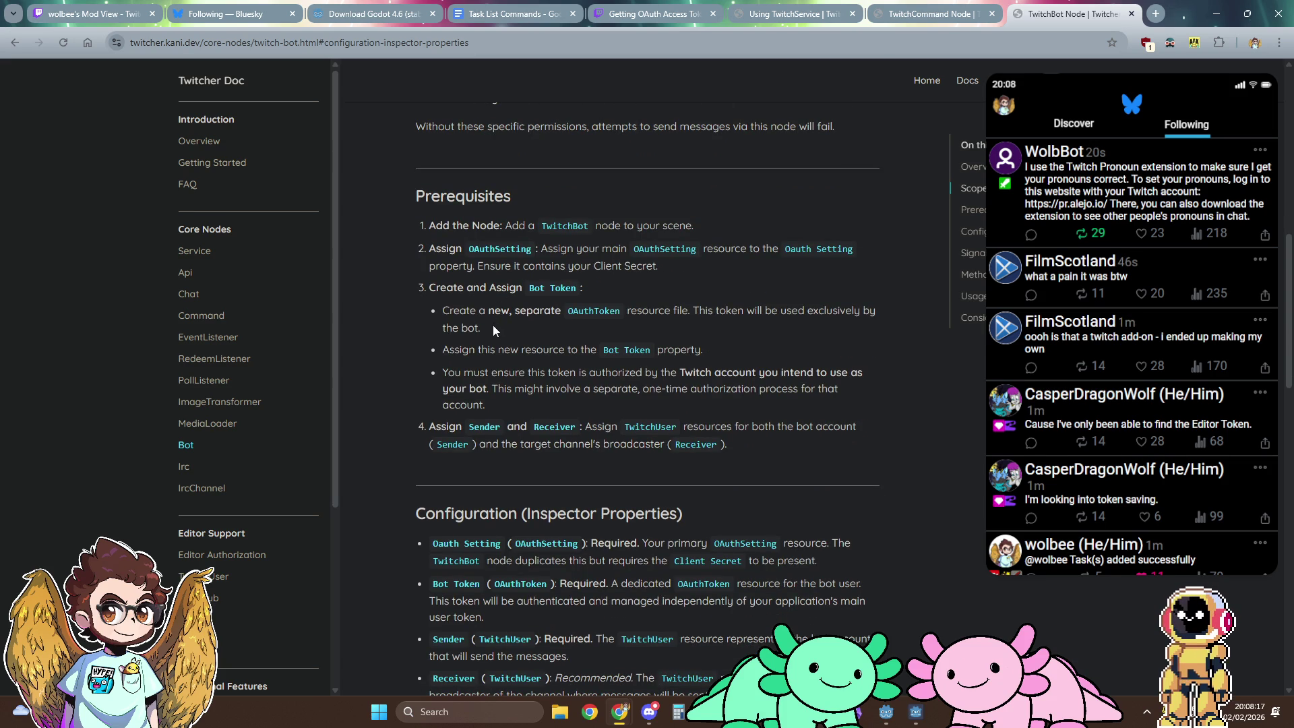
scroll(492, 328, down, 2)
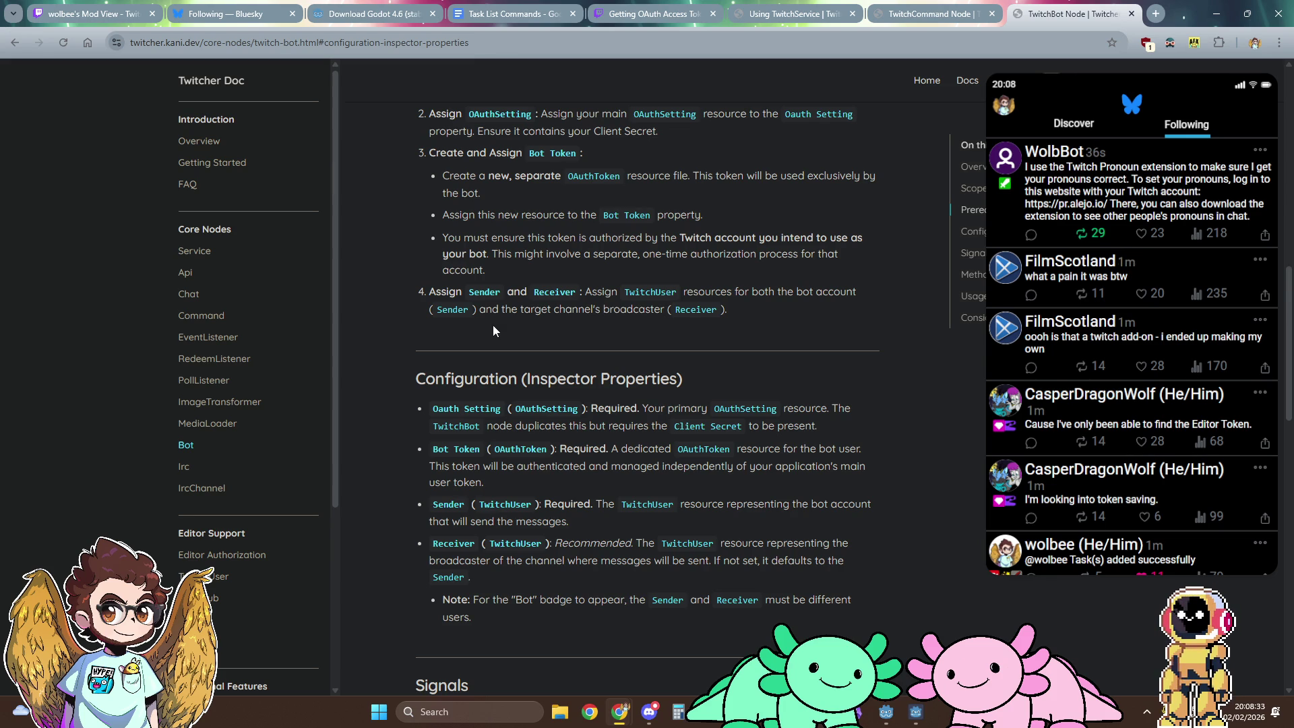
scroll(492, 325, up, 1)
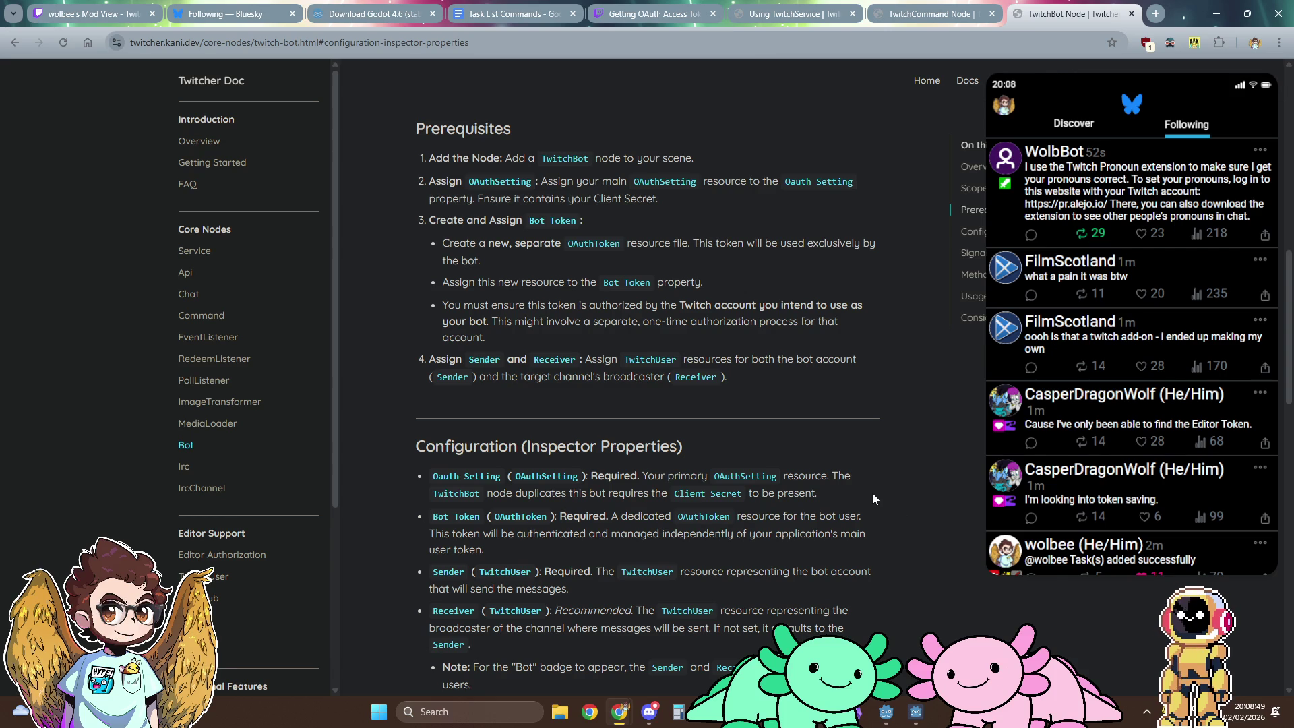
click(887, 711)
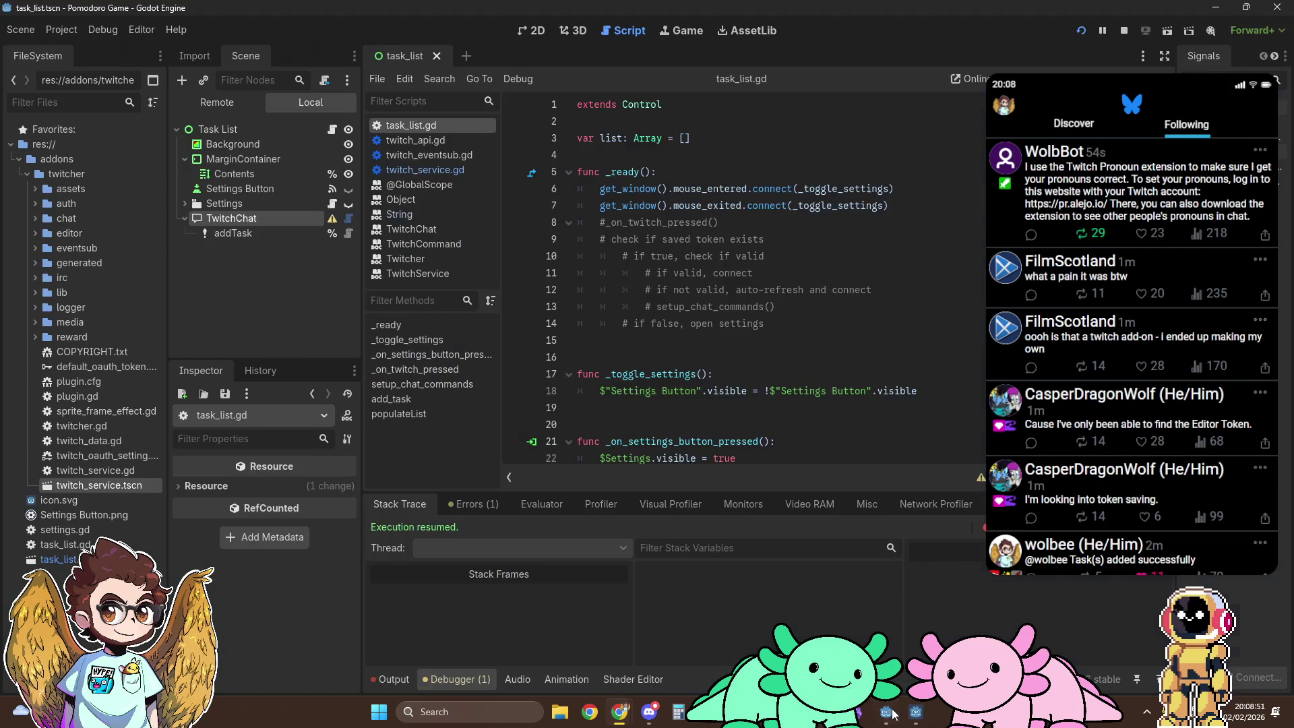
Step: Review the Debugger's Errors tab messages, then return to the stack trace view
scroll(811, 283, down, 6)
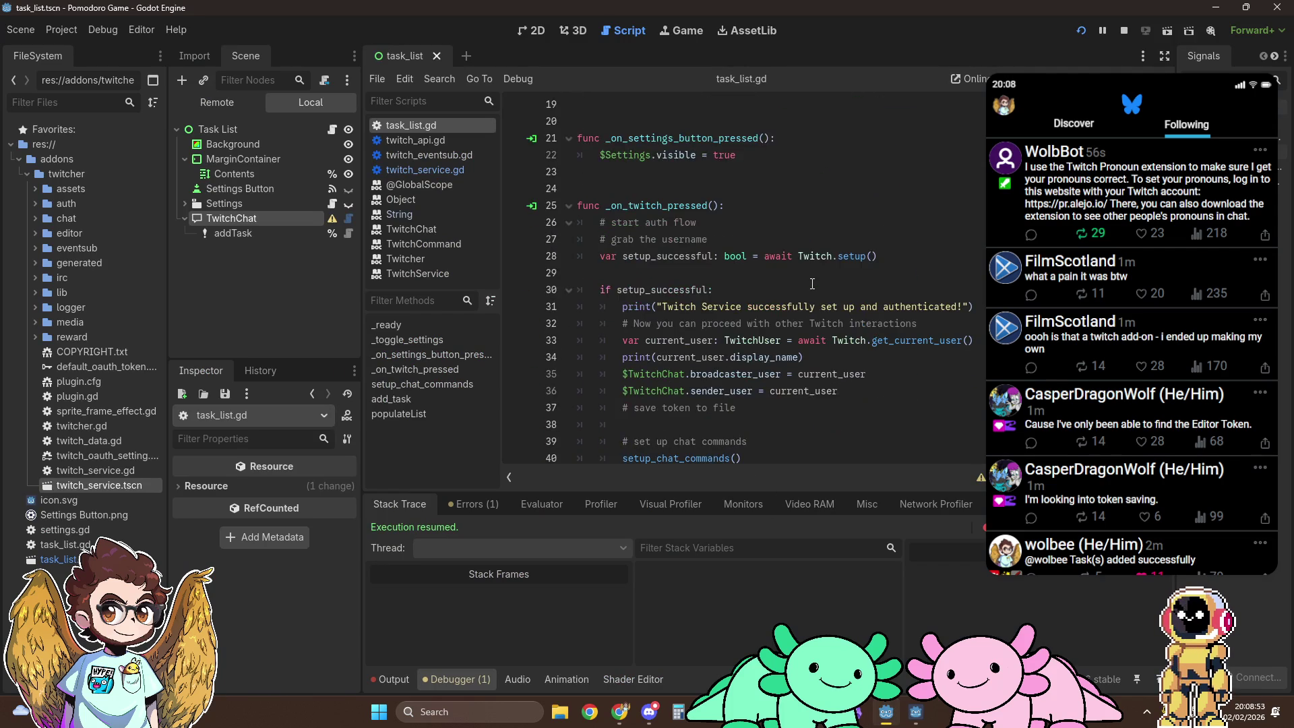
scroll(811, 283, up, 6)
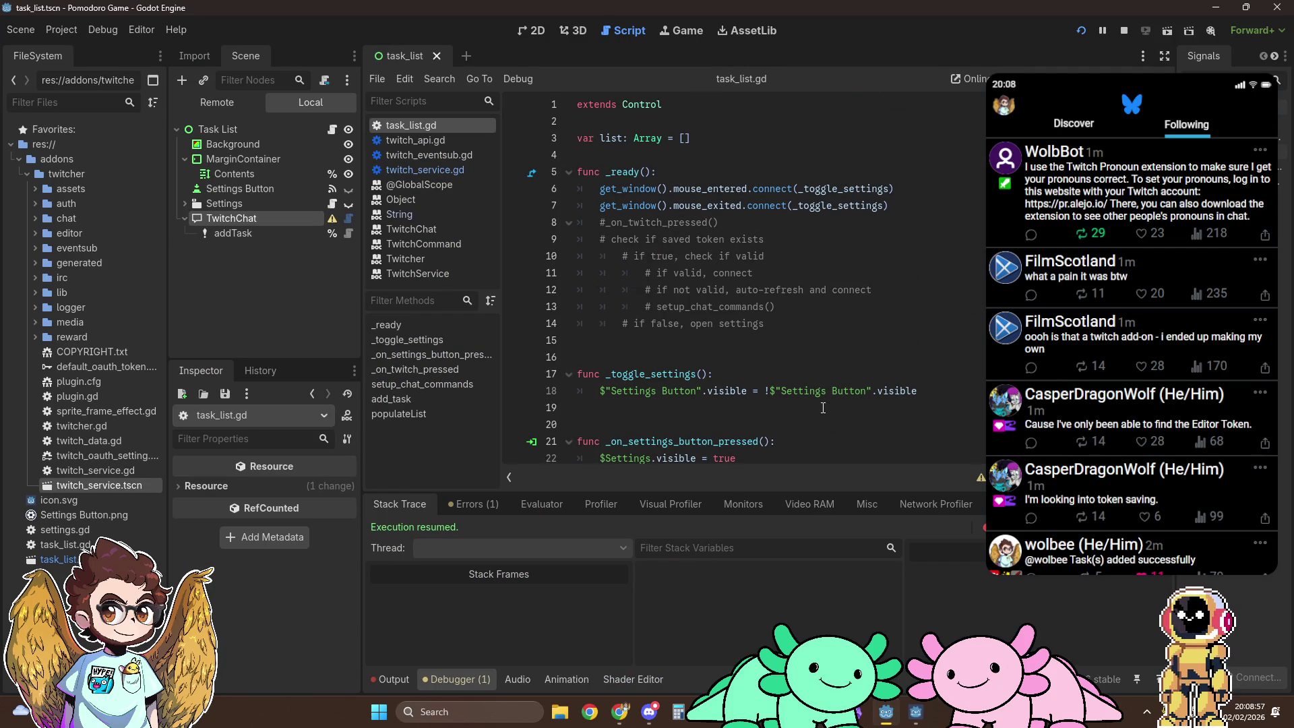
scroll(823, 408, down, 12)
scroll(822, 408, down, 6)
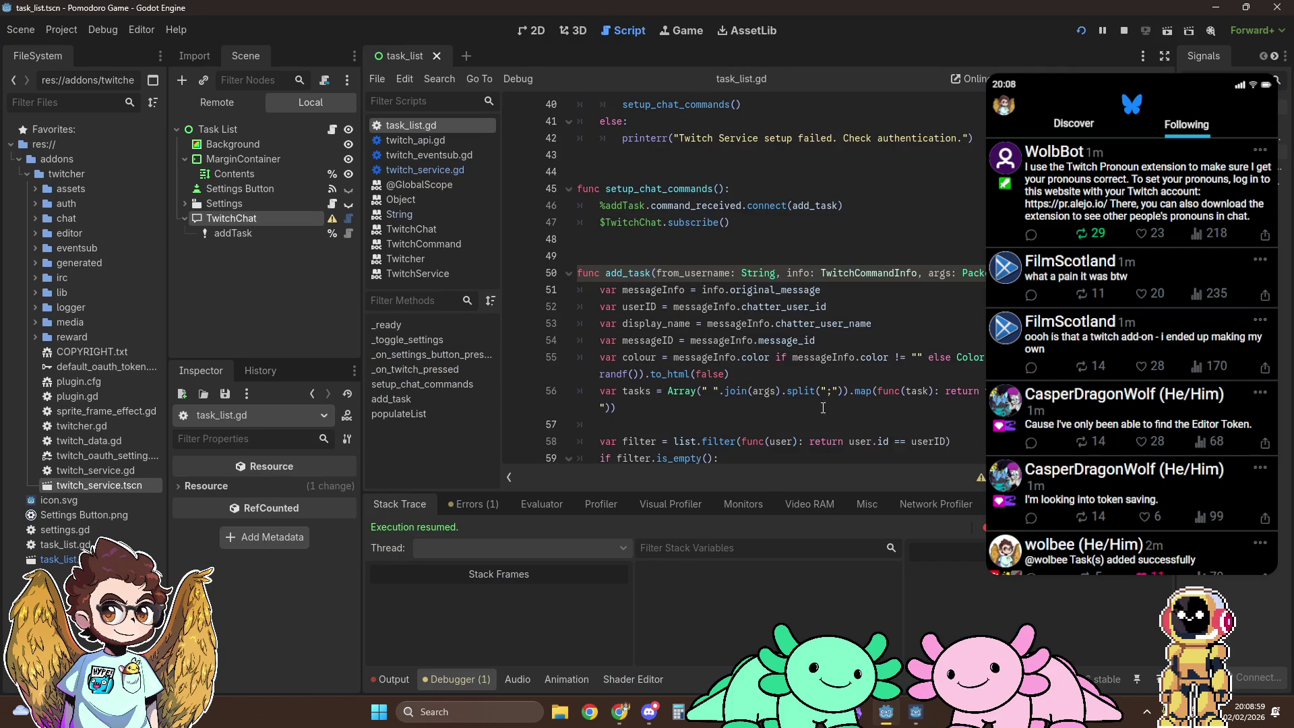
scroll(823, 408, up, 4)
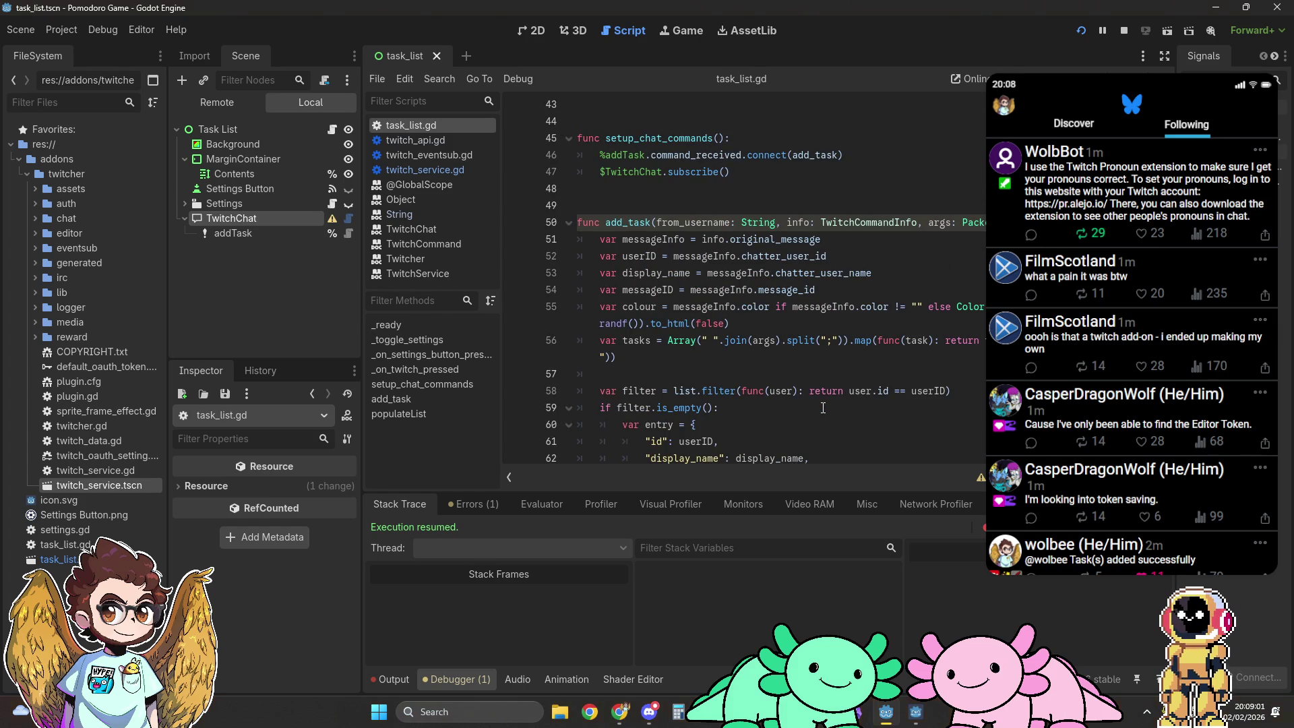
scroll(823, 408, down, 3)
scroll(823, 408, up, 4)
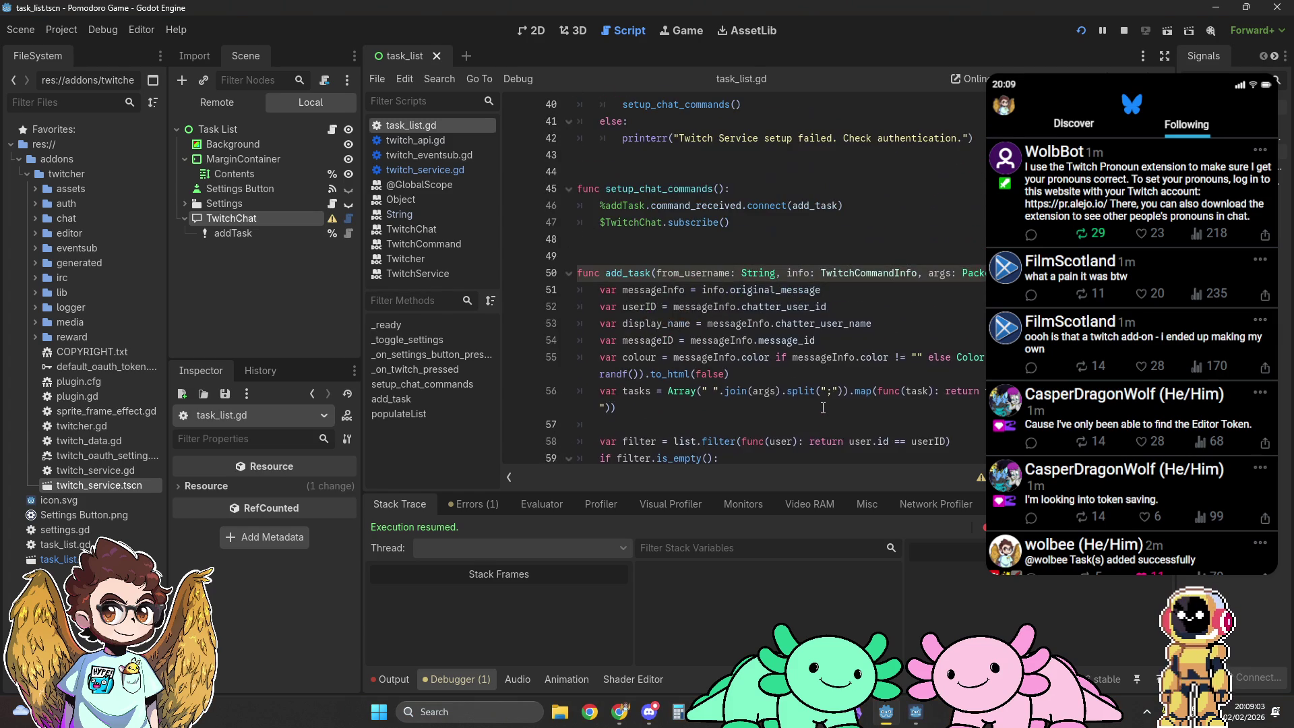
scroll(823, 408, down, 1)
click(470, 506)
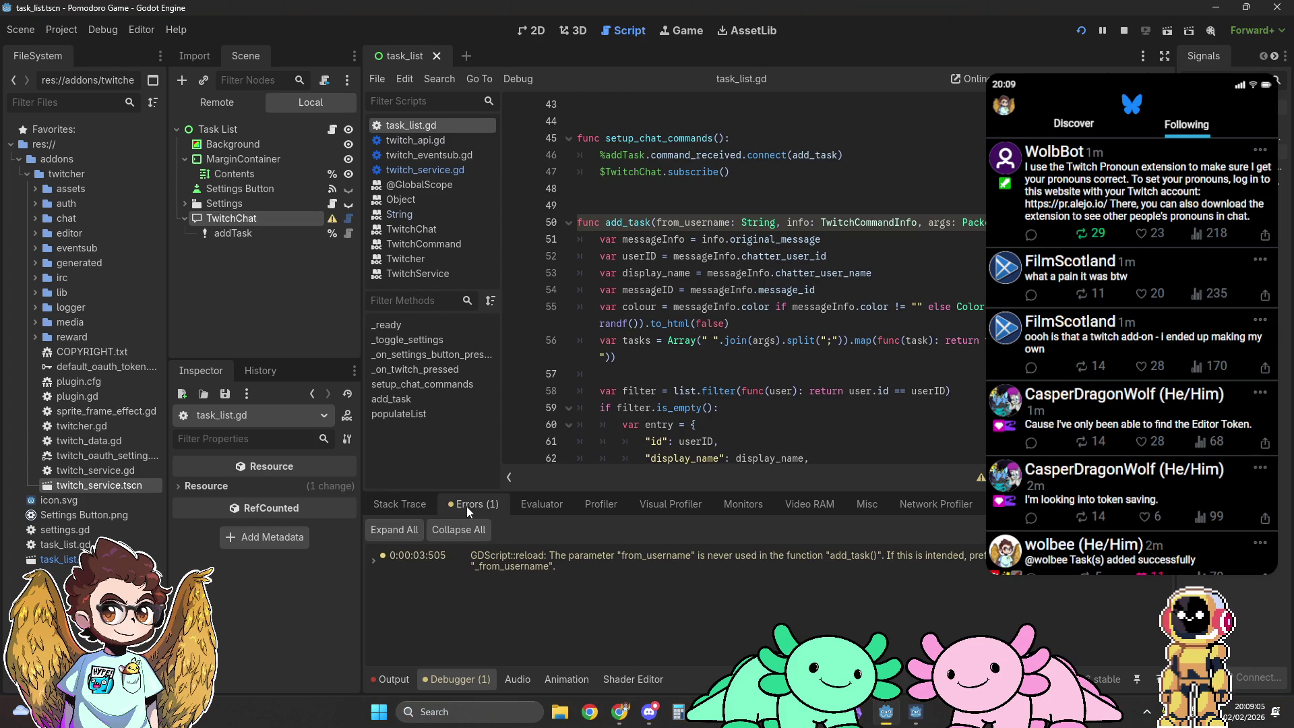
click(402, 503)
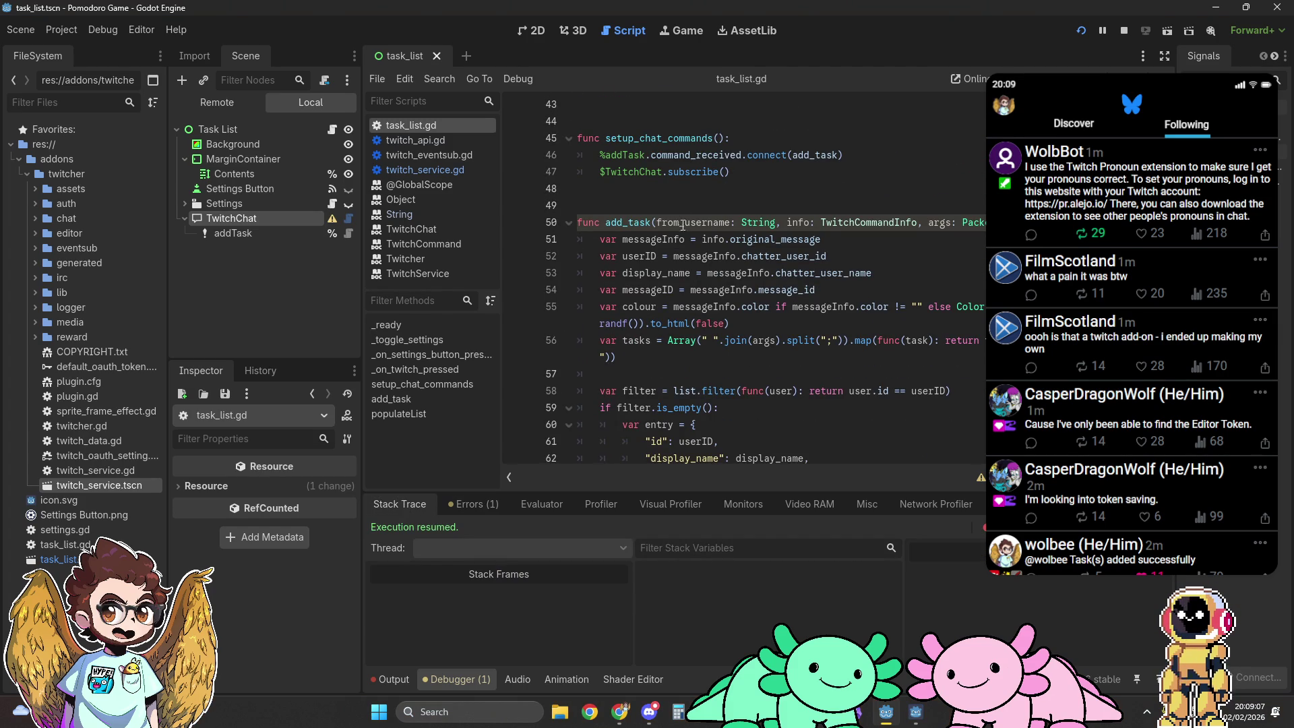
Step: Rename line 50's from_username parameter to _from_username
click(655, 221)
text(_)
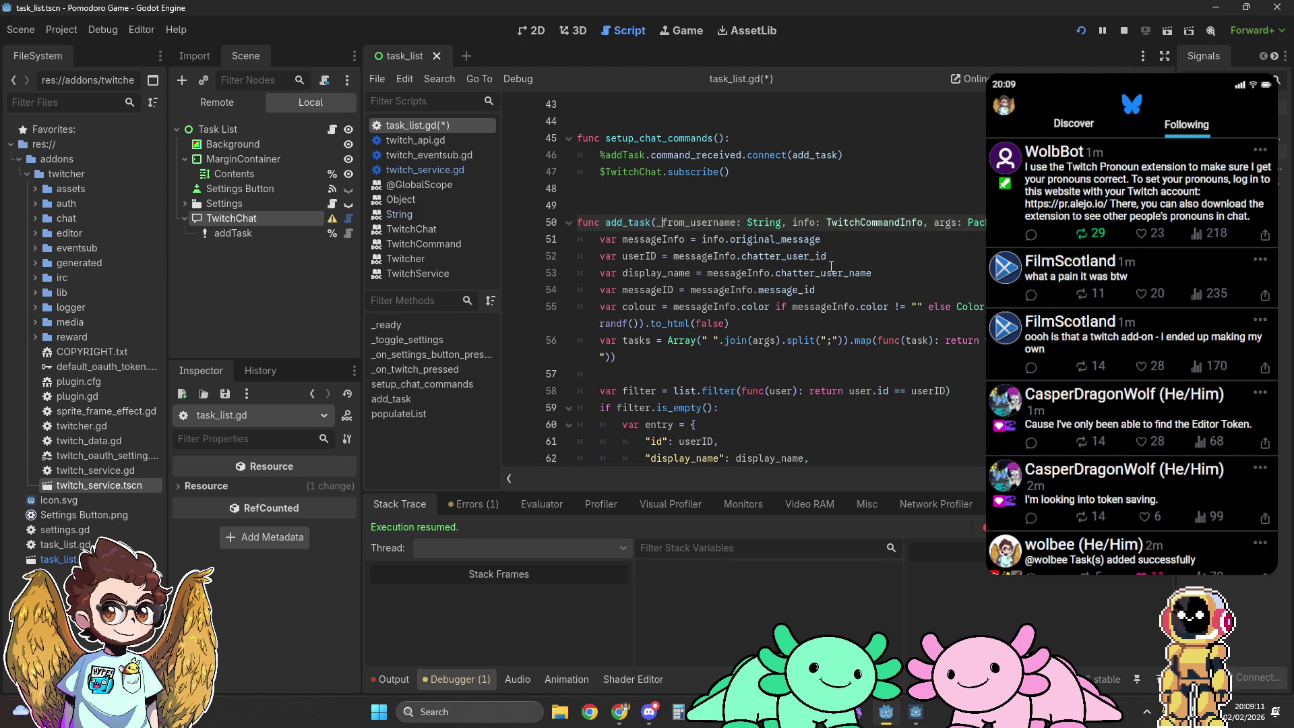
scroll(755, 235, down, 5)
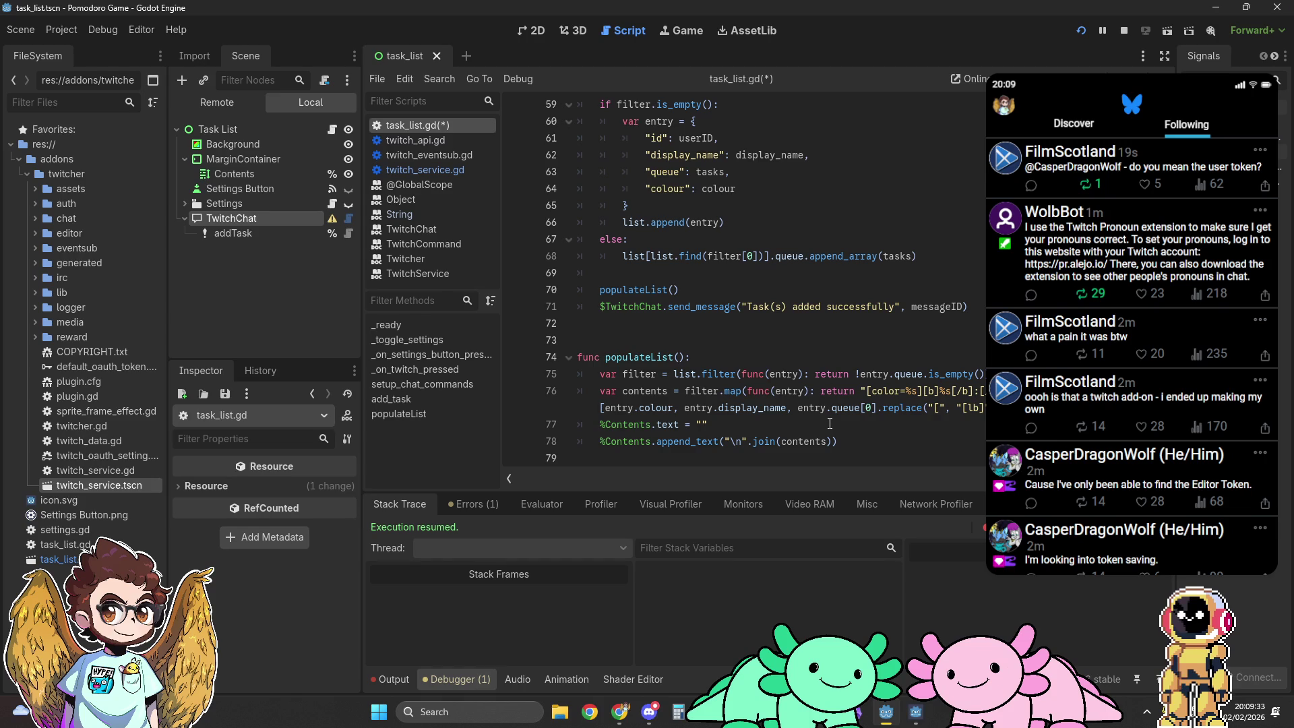
Step: Check Discord, then switch back to the task_list.gd script editor
key(alt+Tab)
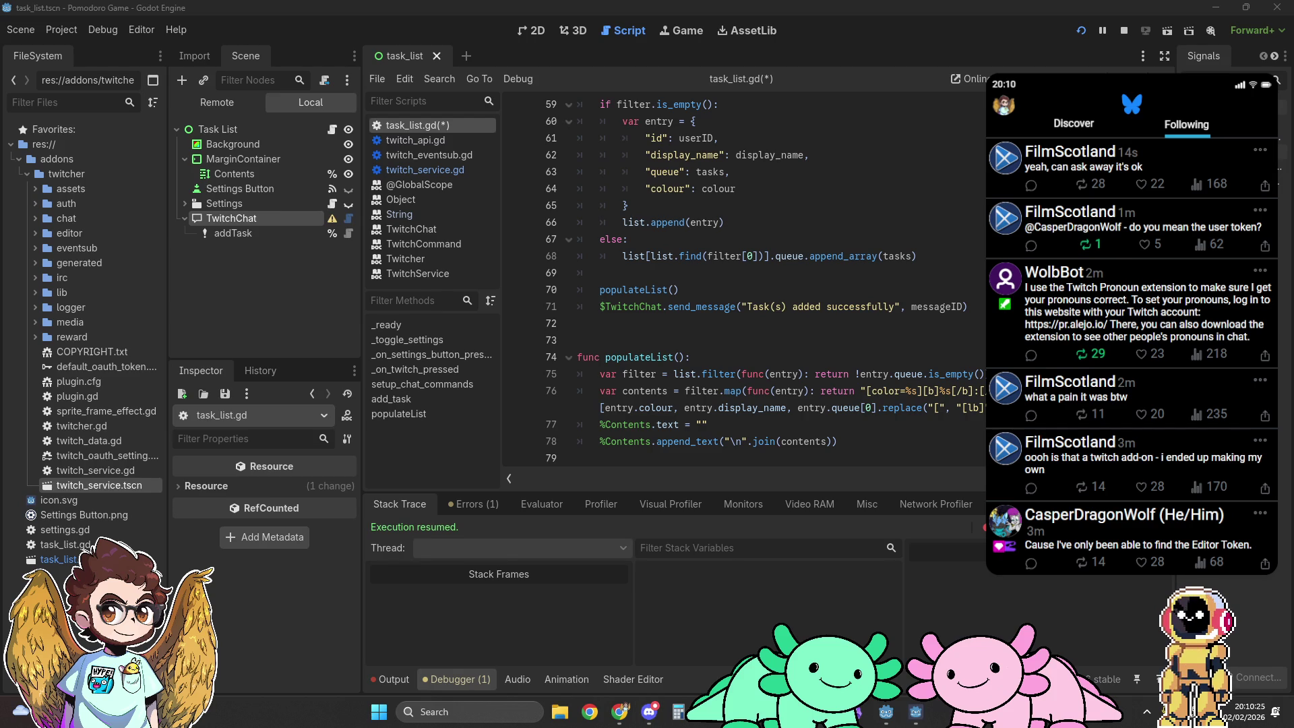
key(alt+Tab)
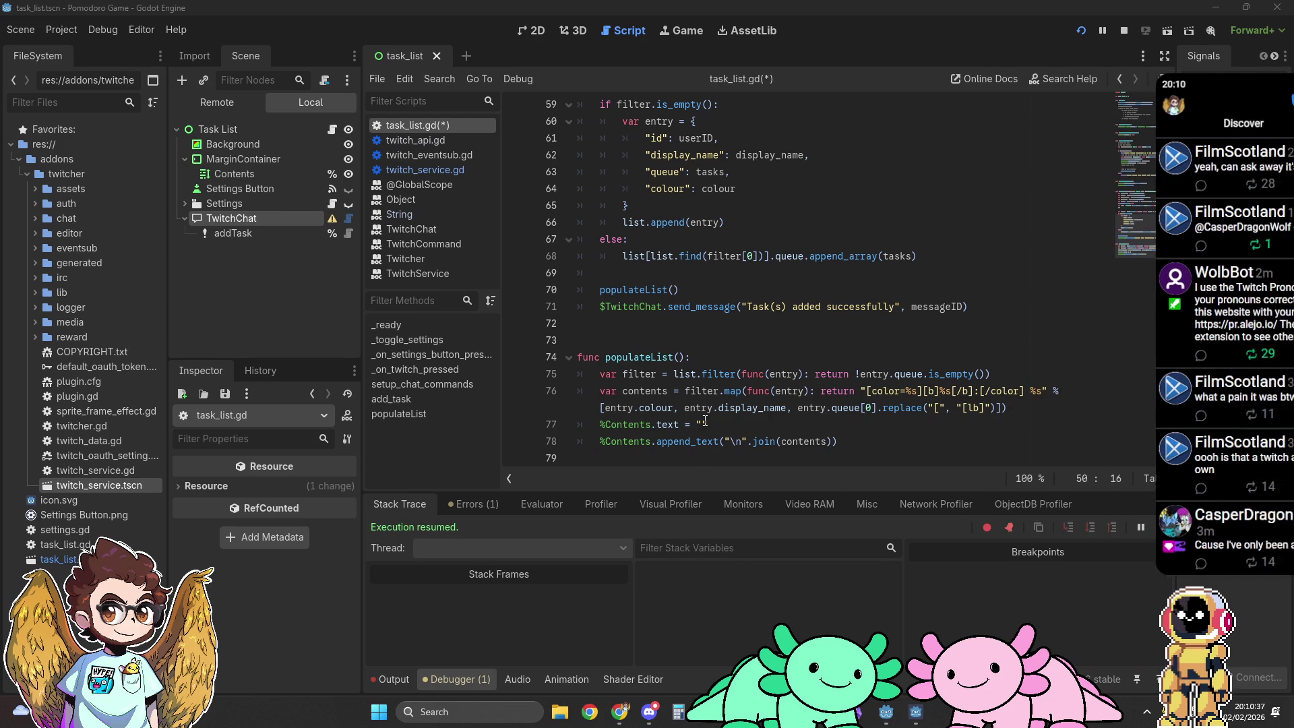
scroll(899, 429, up, 2)
scroll(898, 429, down, 2)
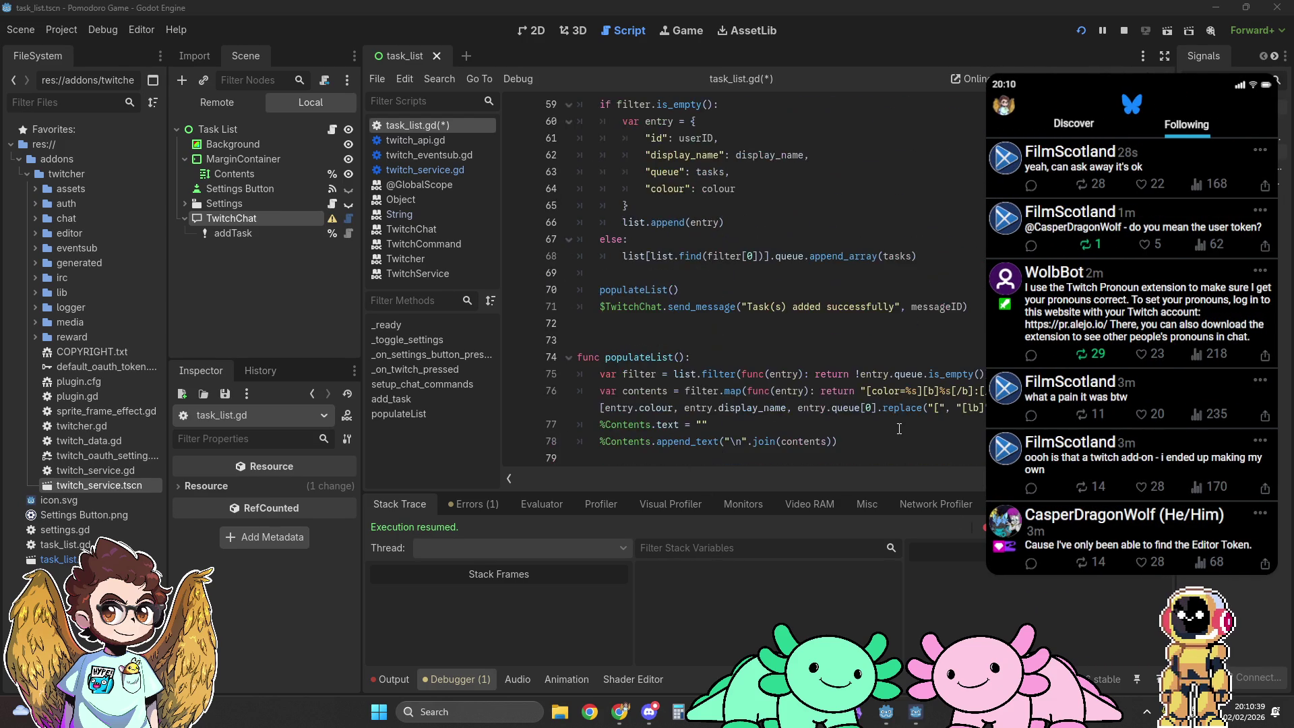
Step: Go to line 77 in task_list.gd and open Editor > Editor Settings
click(899, 429)
scroll(899, 429, up, 5)
scroll(898, 430, down, 5)
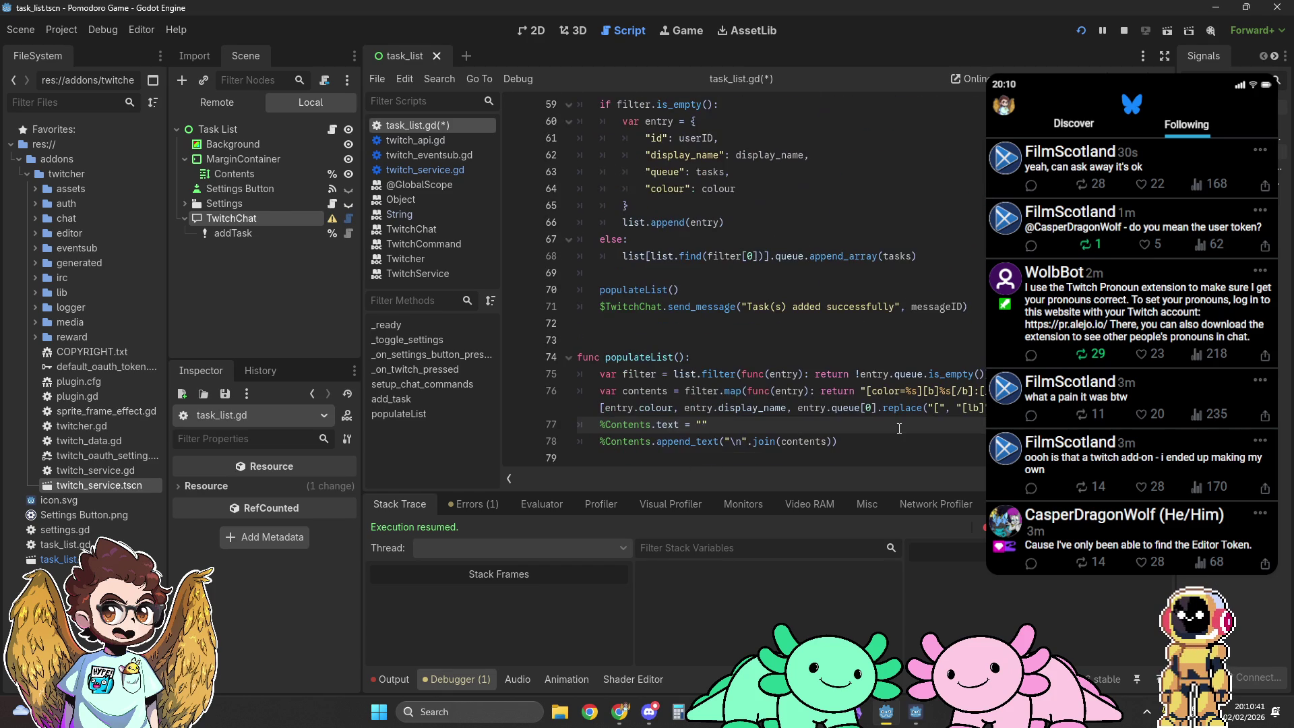
click(141, 30)
click(176, 48)
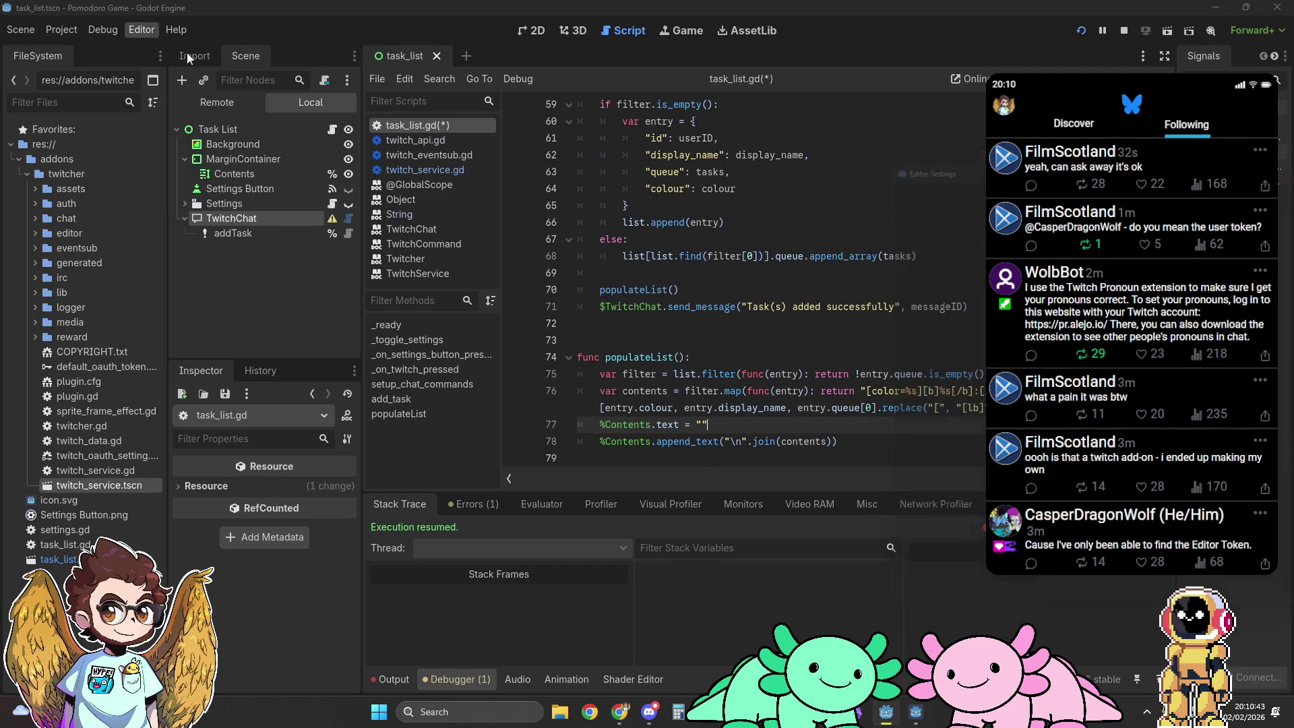
Step: Centre the Editor Settings window and browse its settings, toggling Advanced Settings on and off
mouse_move(1107, 146)
mouse_down()
mouse_move(560, 134)
mouse_move(598, 120)
mouse_up()
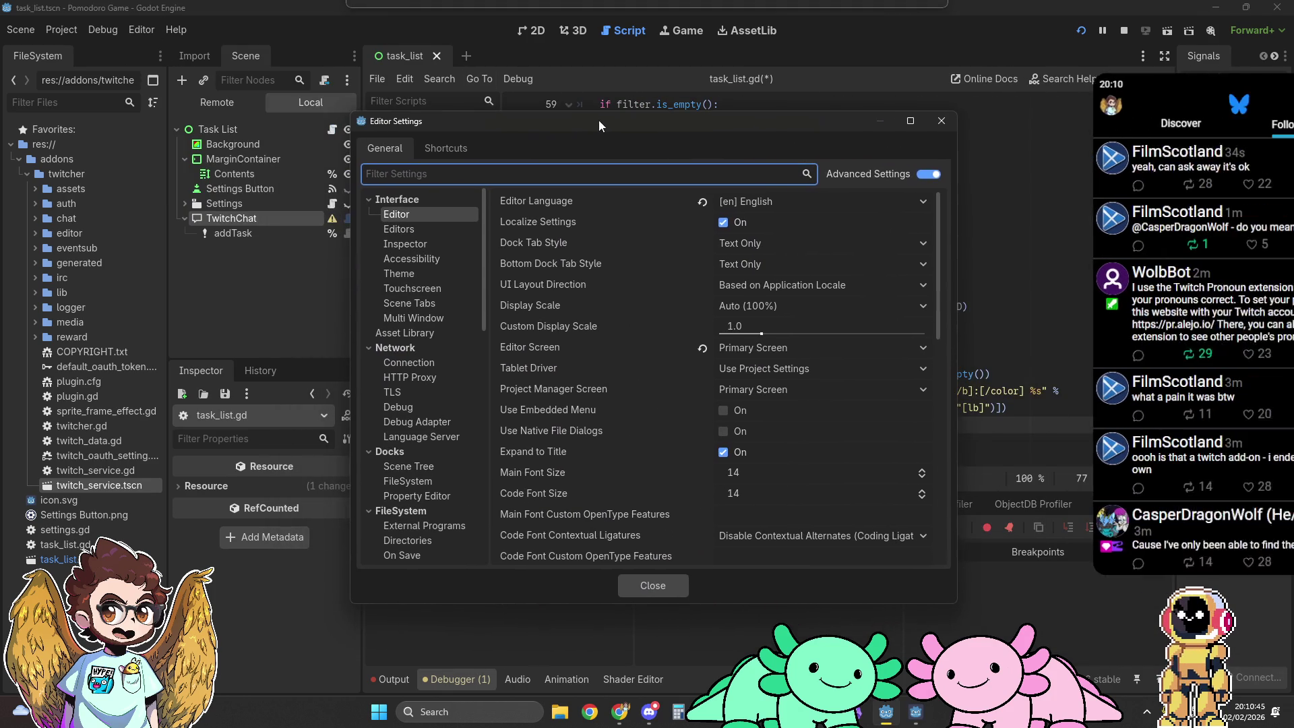
click(933, 175)
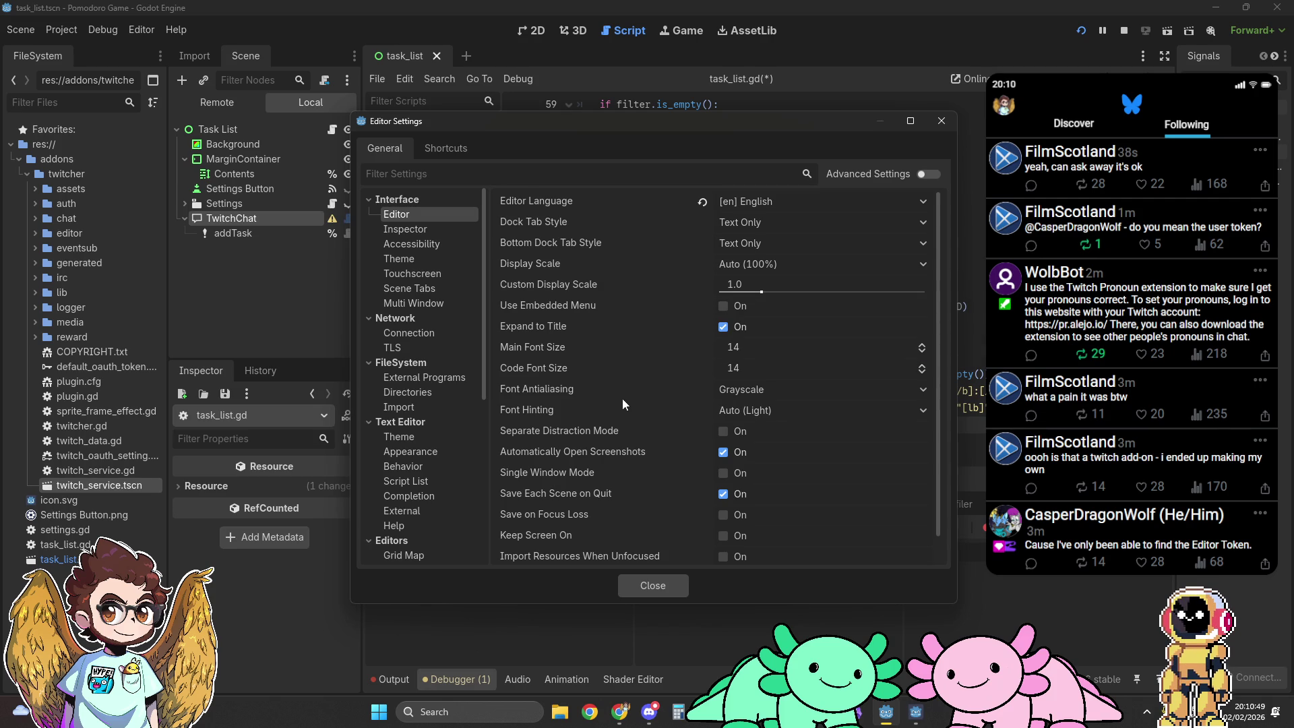
scroll(624, 399, down, 1)
scroll(624, 399, up, 1)
scroll(616, 336, down, 1)
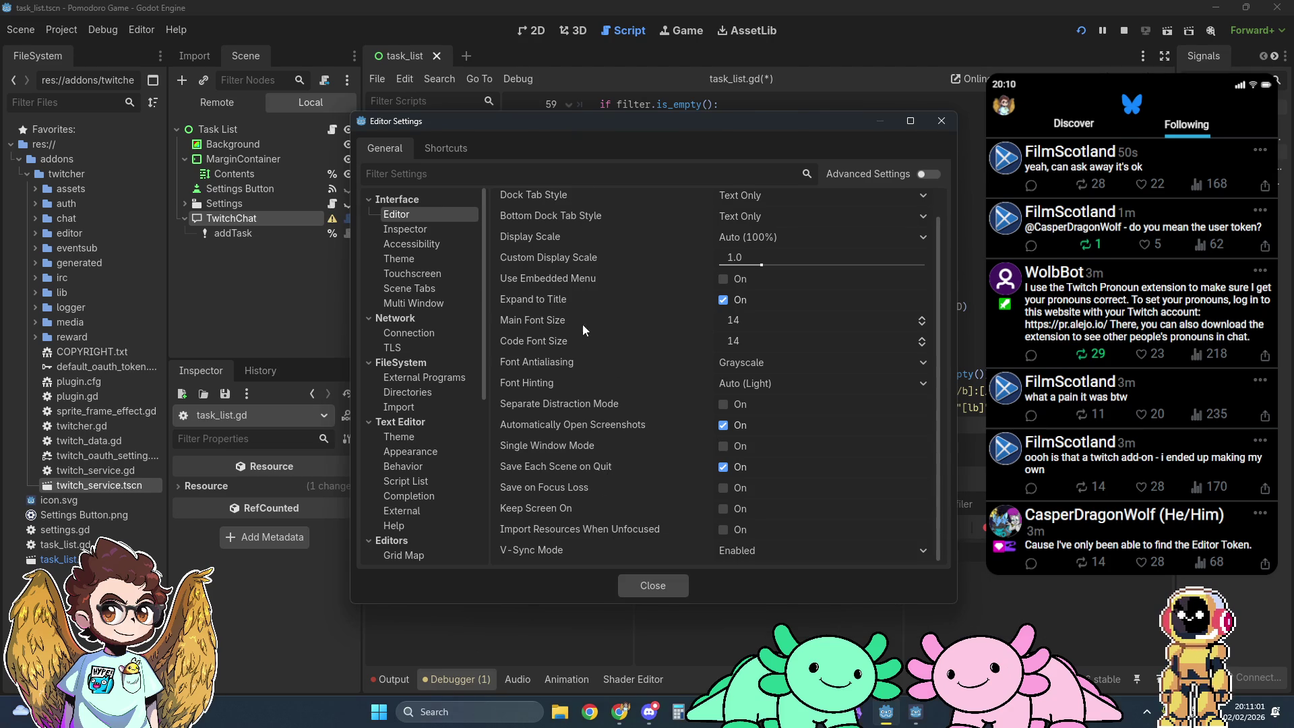
click(929, 175)
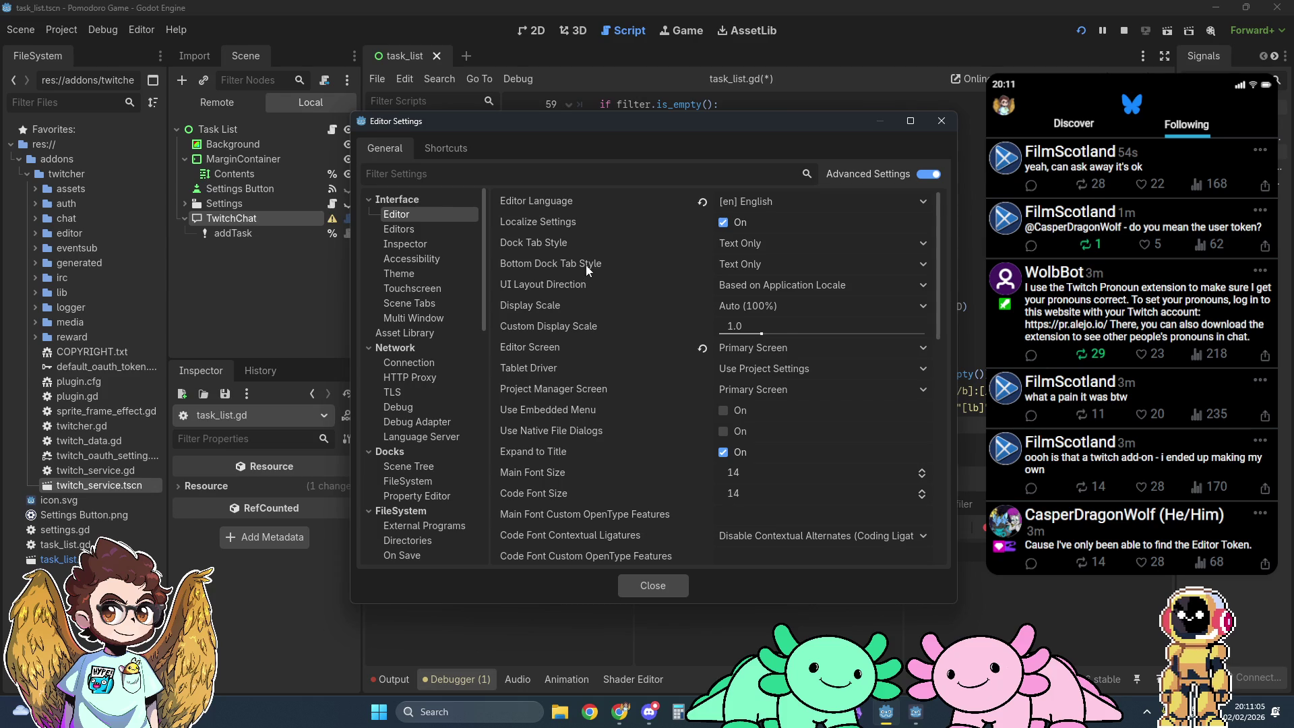
scroll(585, 265, down, 5)
scroll(585, 265, down, 3)
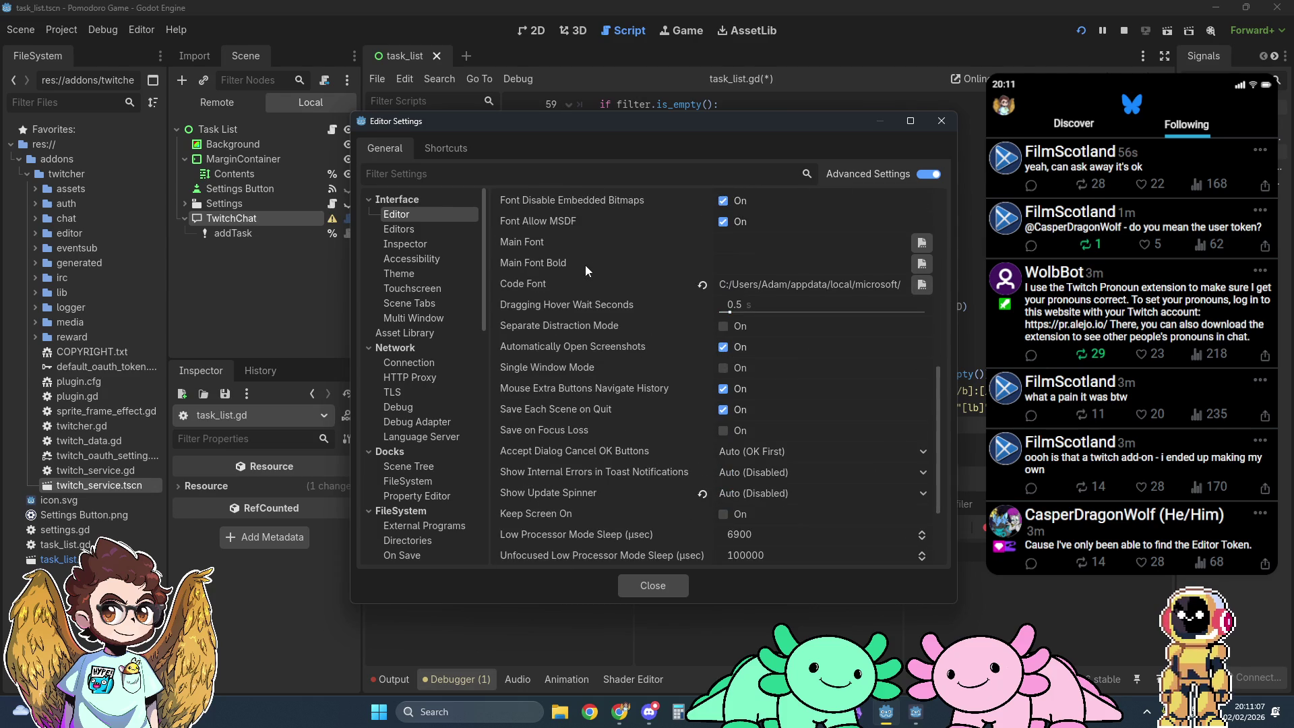
scroll(584, 265, down, 2)
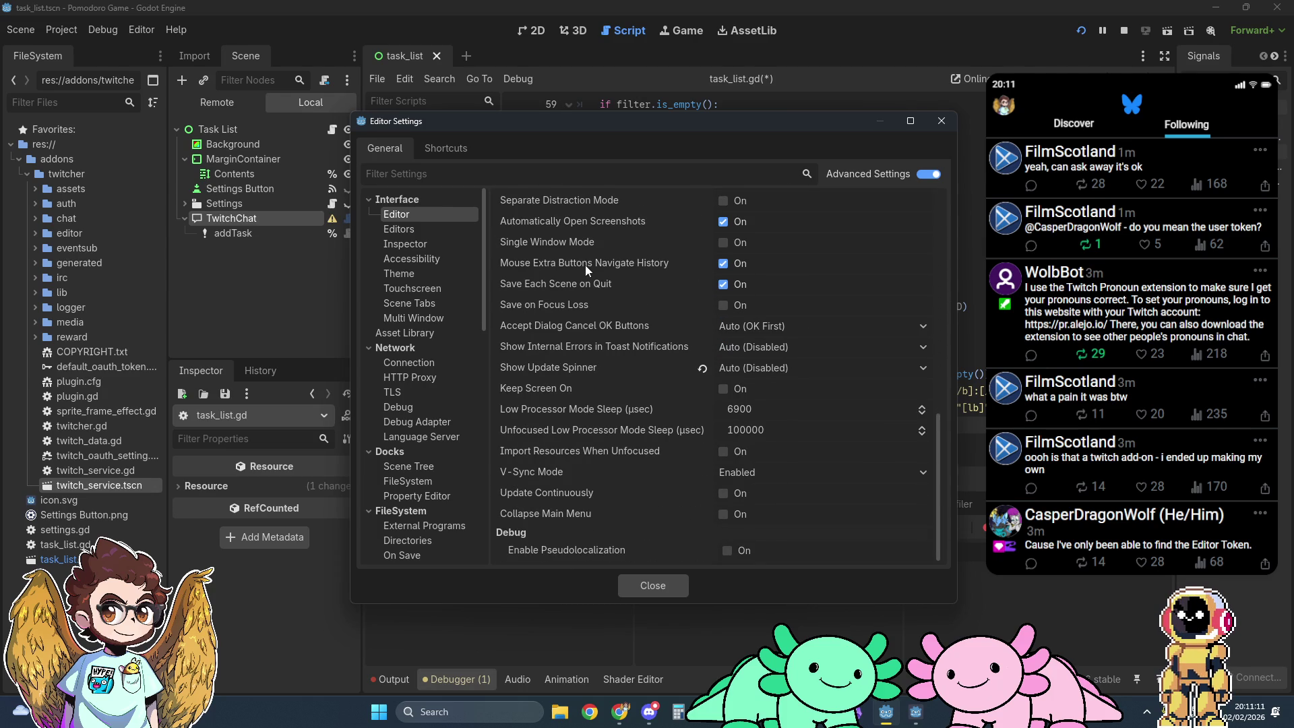
scroll(585, 265, up, 5)
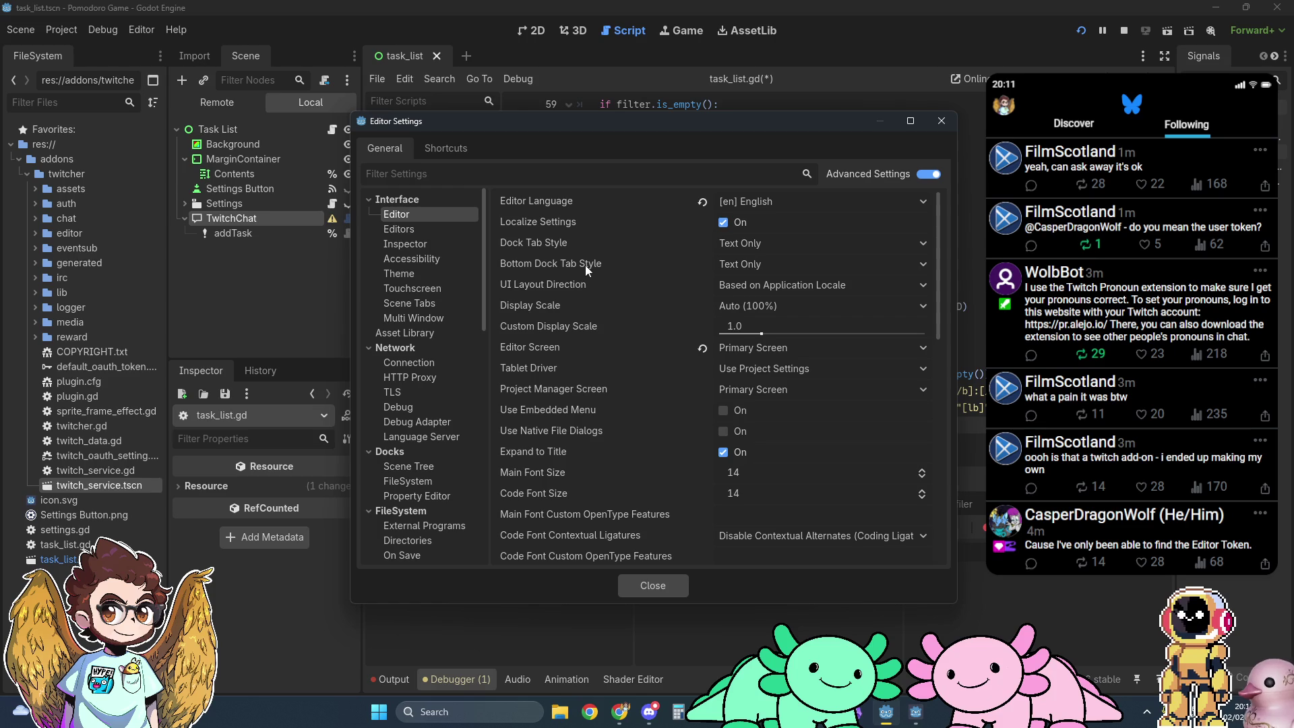
click(928, 174)
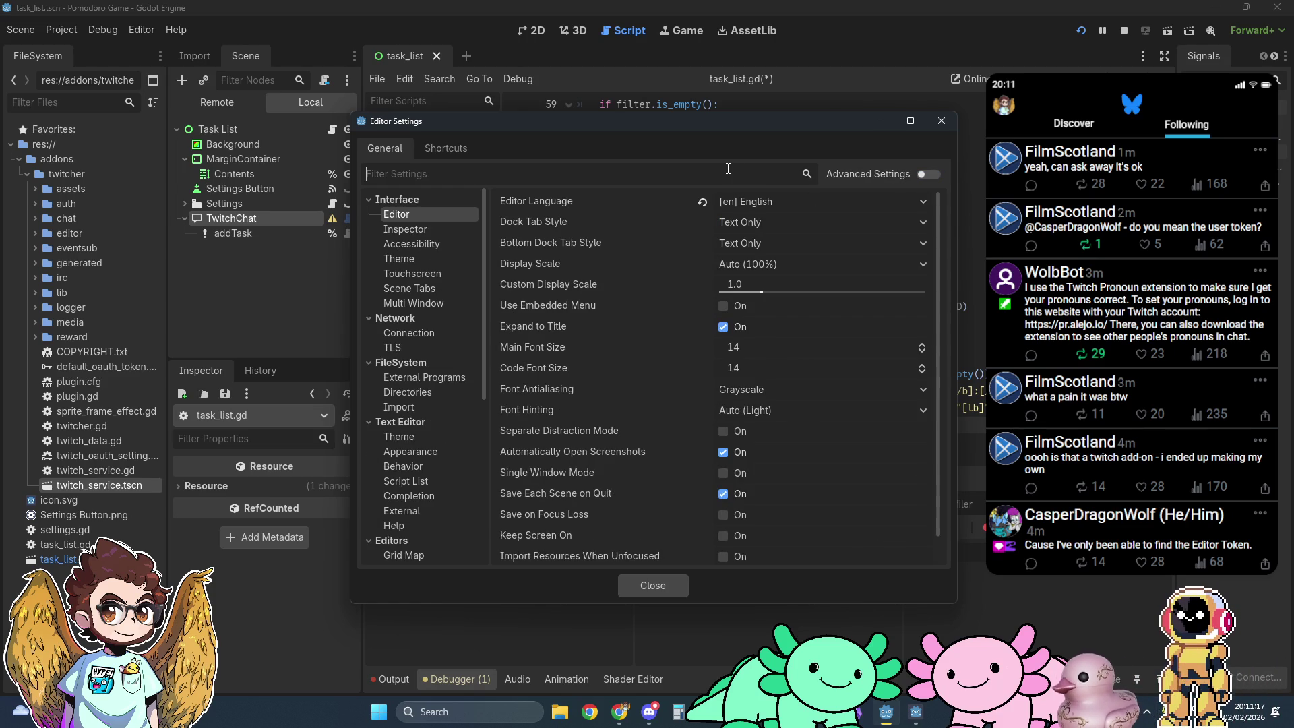
Step: Filter for 'scroll', enable Text Editor > Behavior > Scroll Past End of File, and close settings
text(scroll)
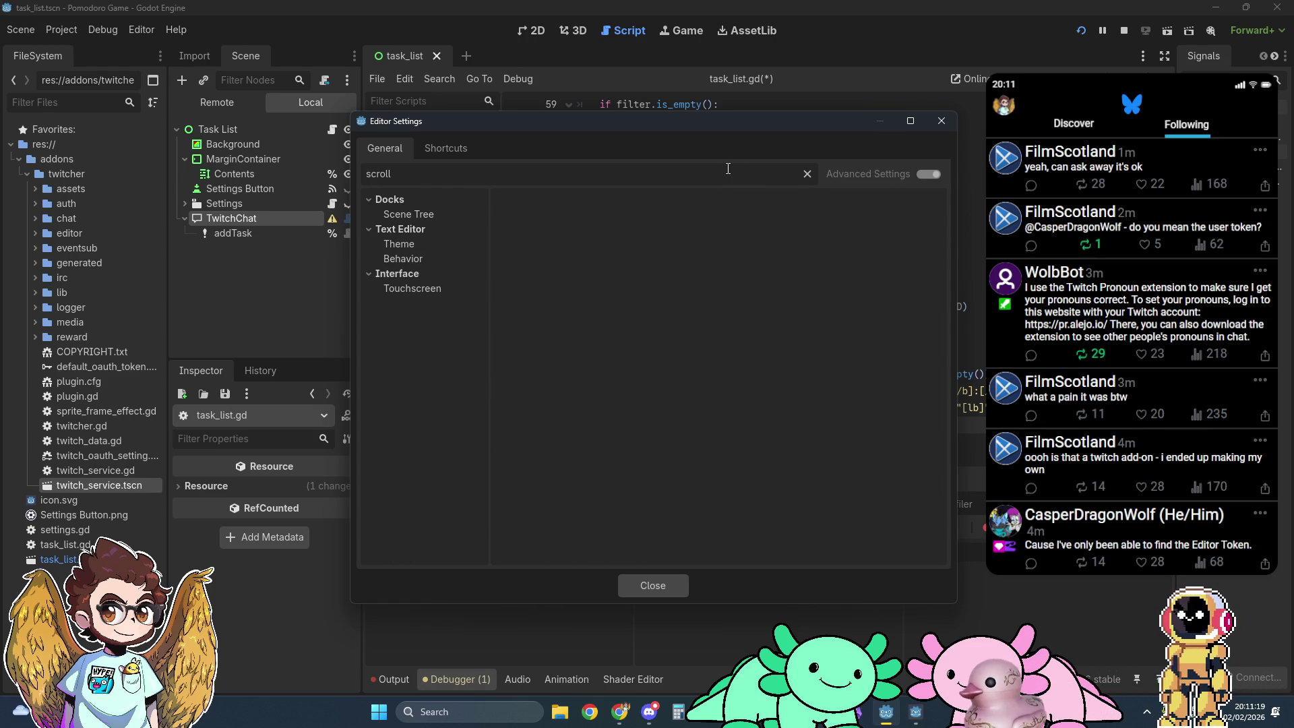
click(417, 256)
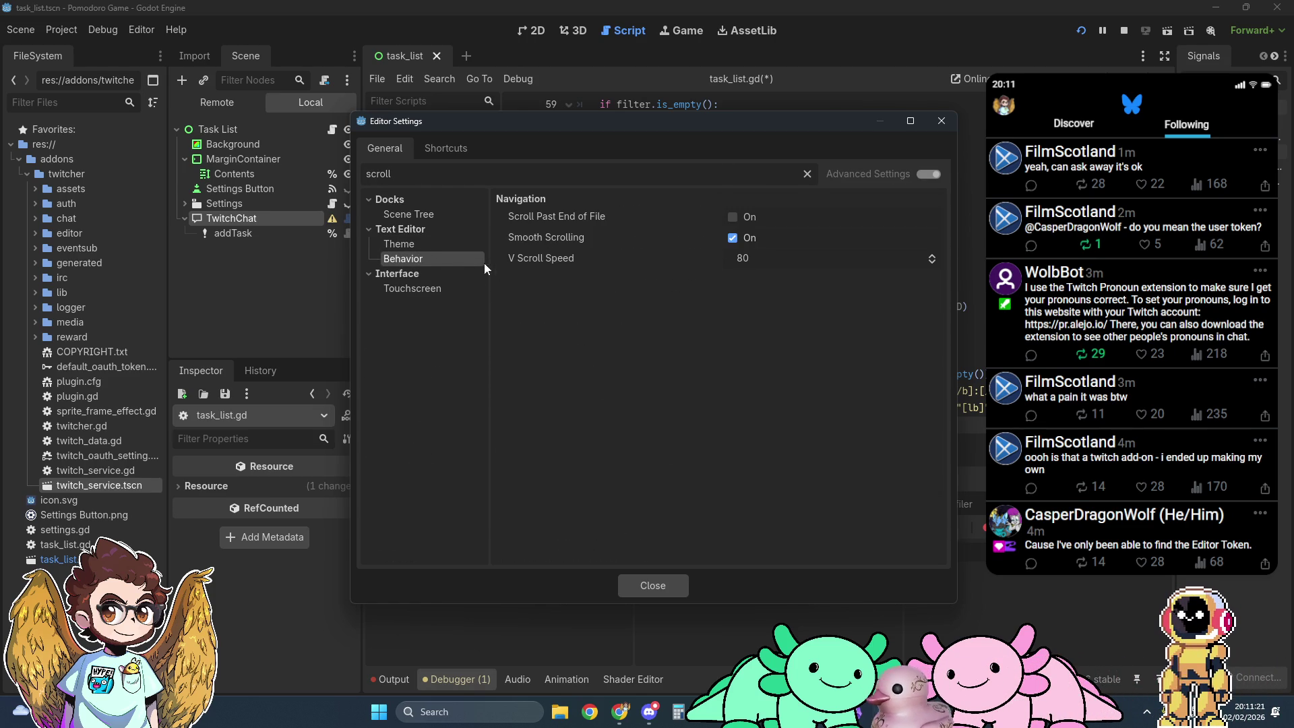
click(732, 217)
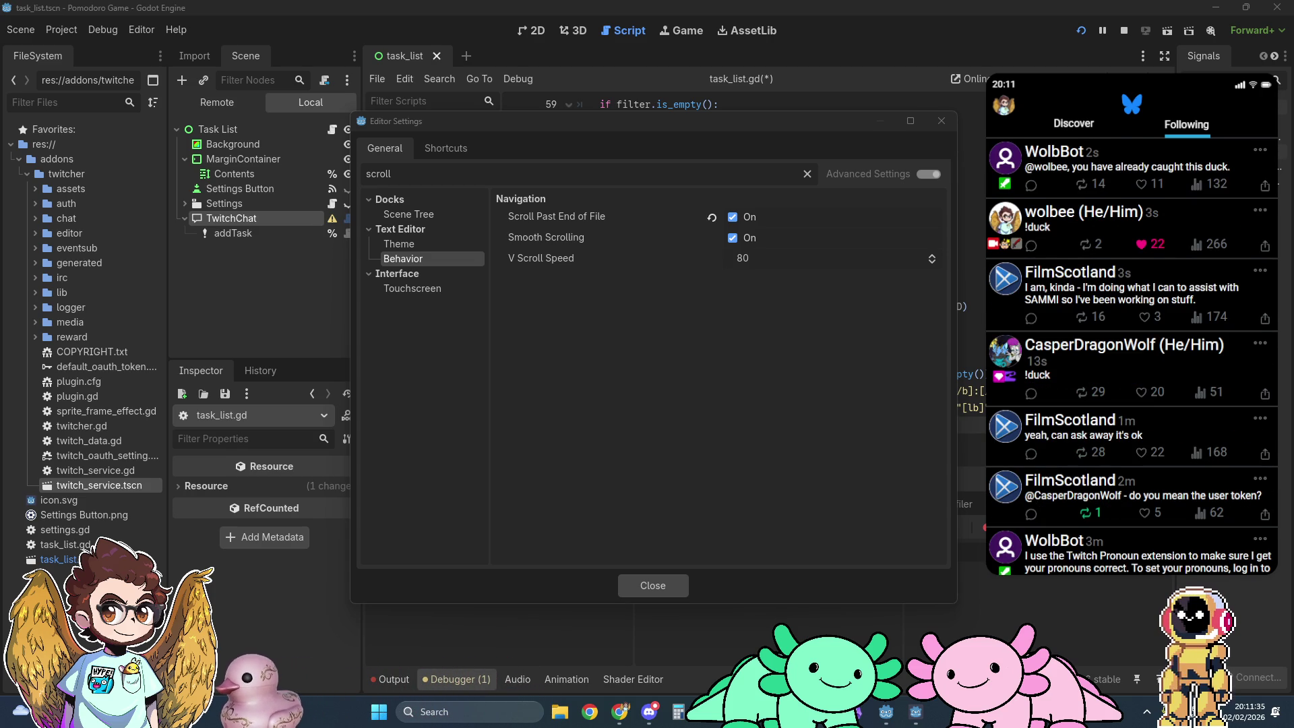
click(664, 584)
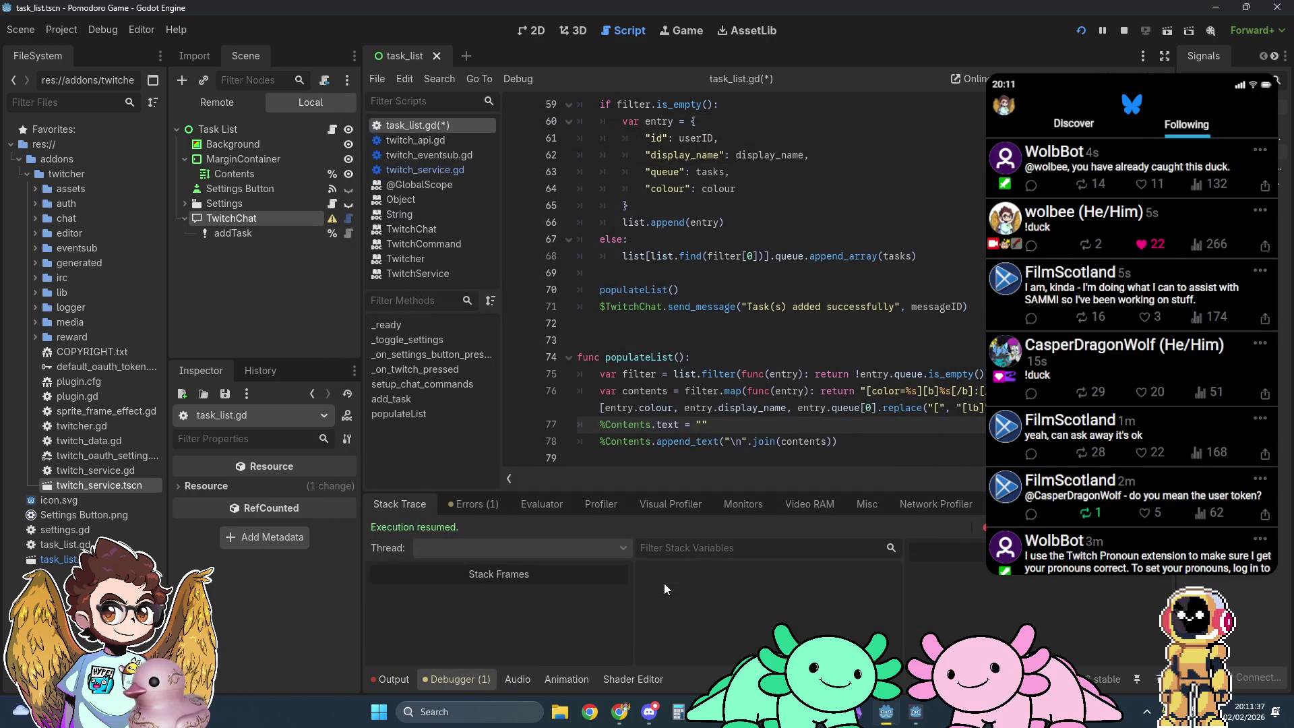
scroll(826, 300, down, 3)
scroll(825, 300, up, 3)
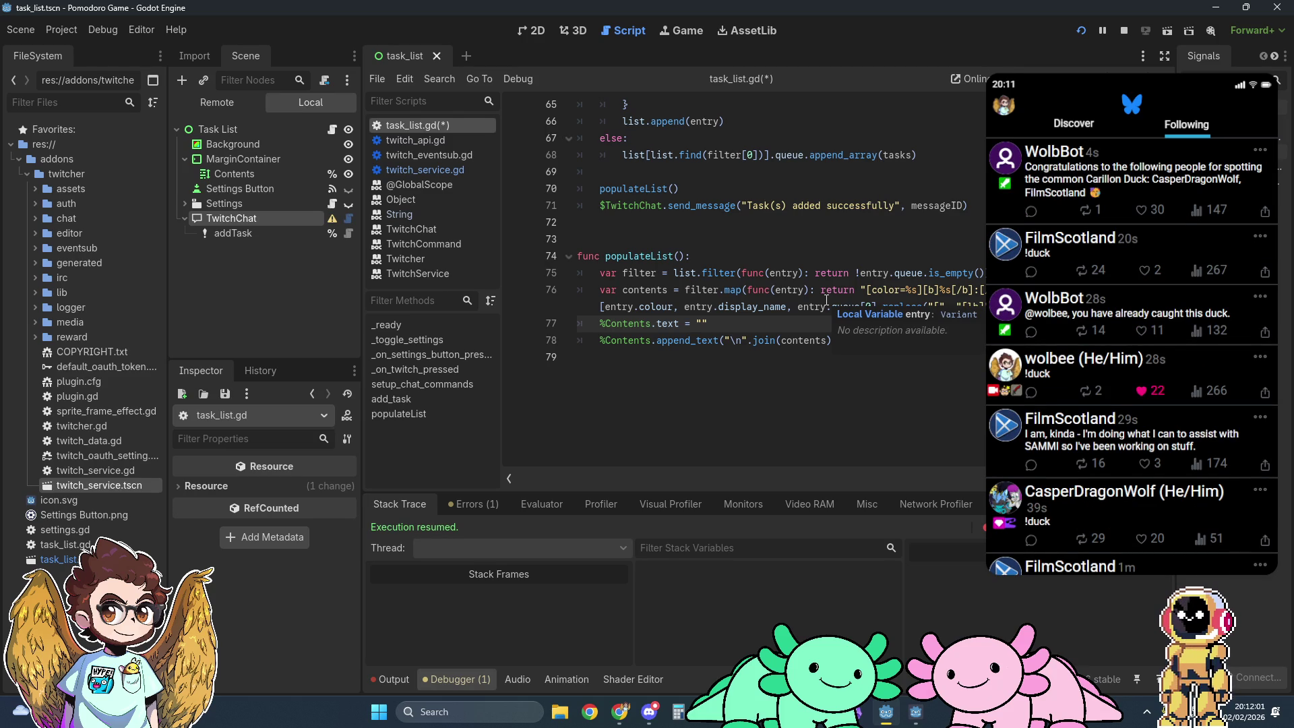
scroll(826, 300, down, 2)
scroll(826, 299, up, 3)
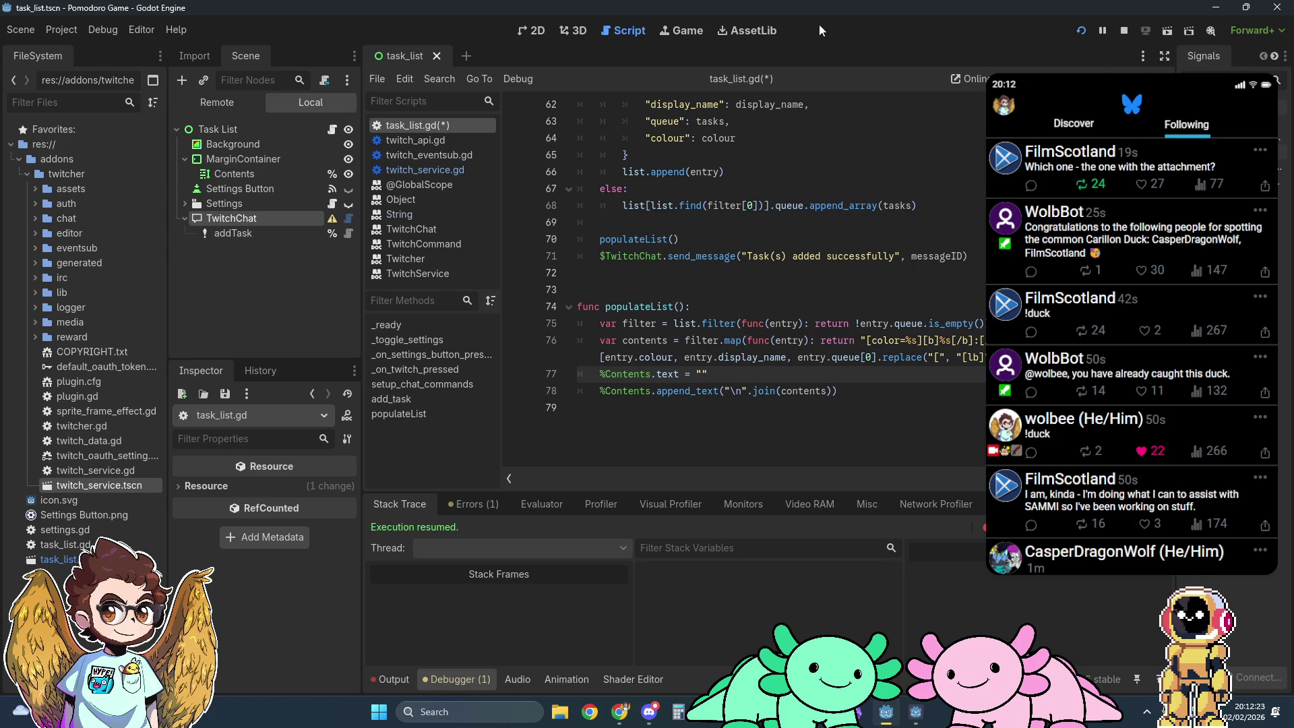
mouse_move(615, 720)
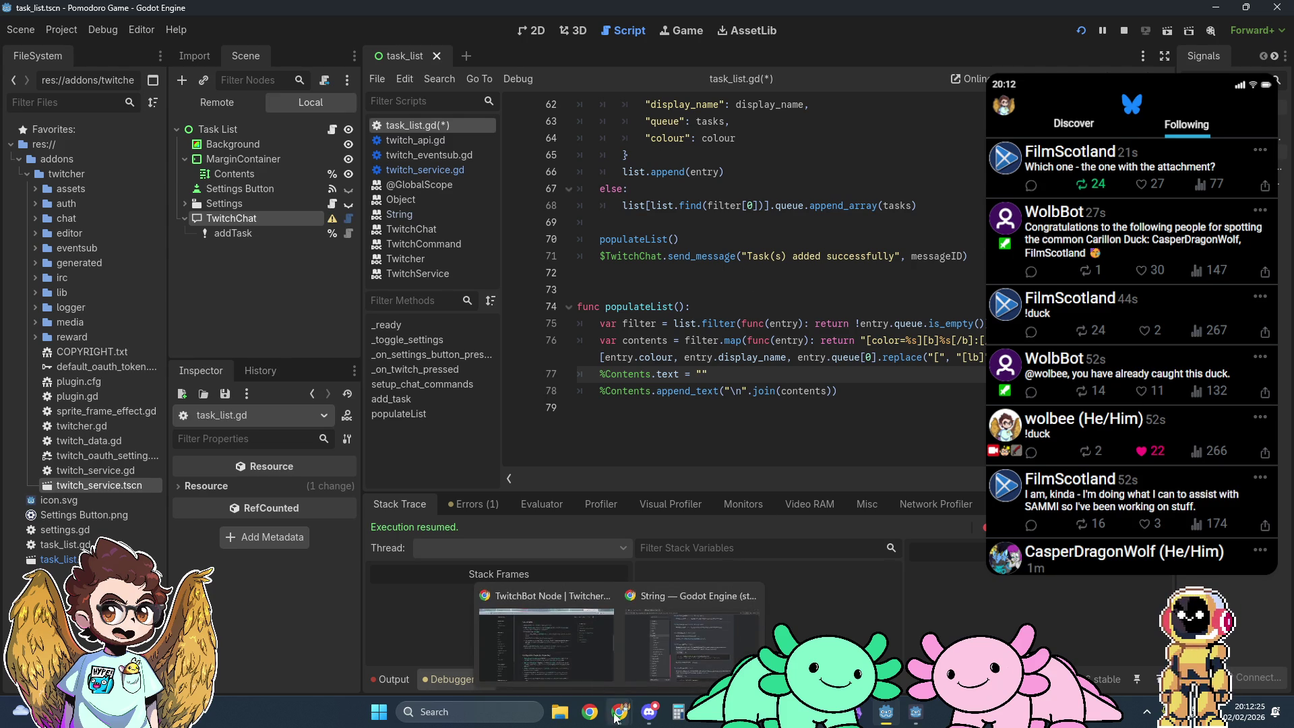
Step: Switch to the Task List Commands doc in Chrome and highlight '(number)' in the third add command
click(546, 633)
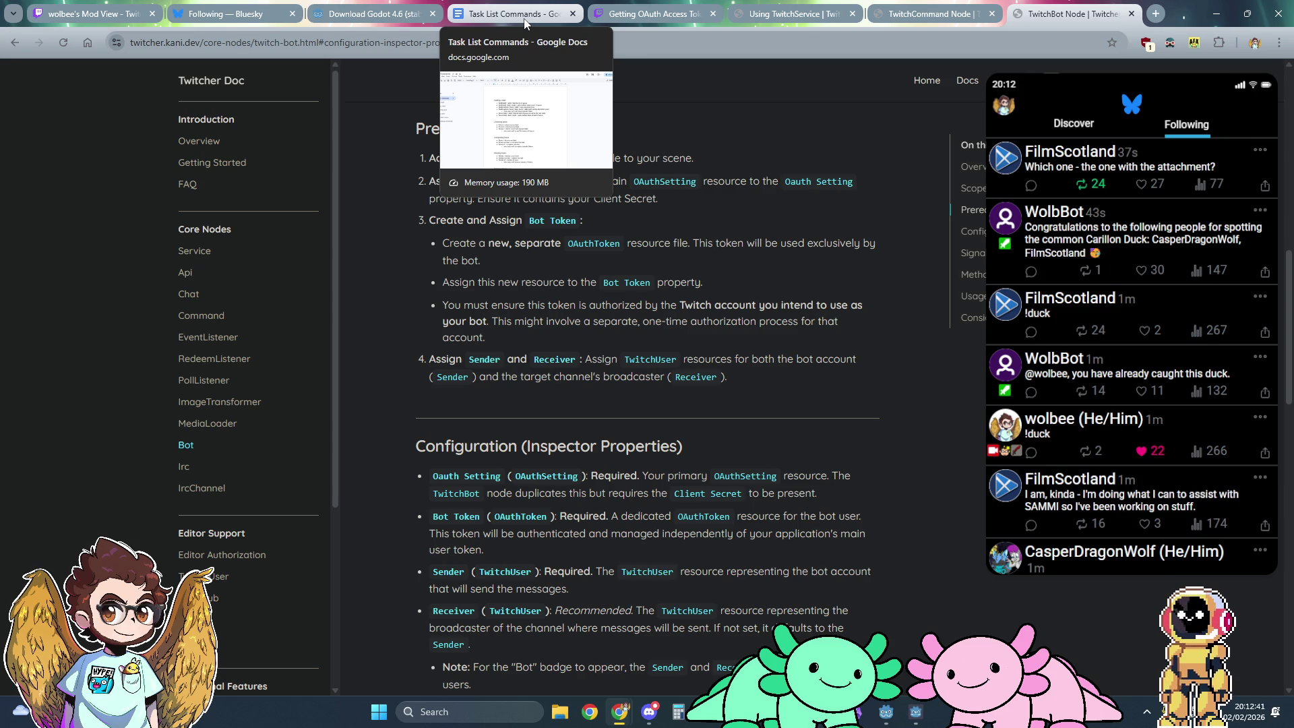
click(524, 20)
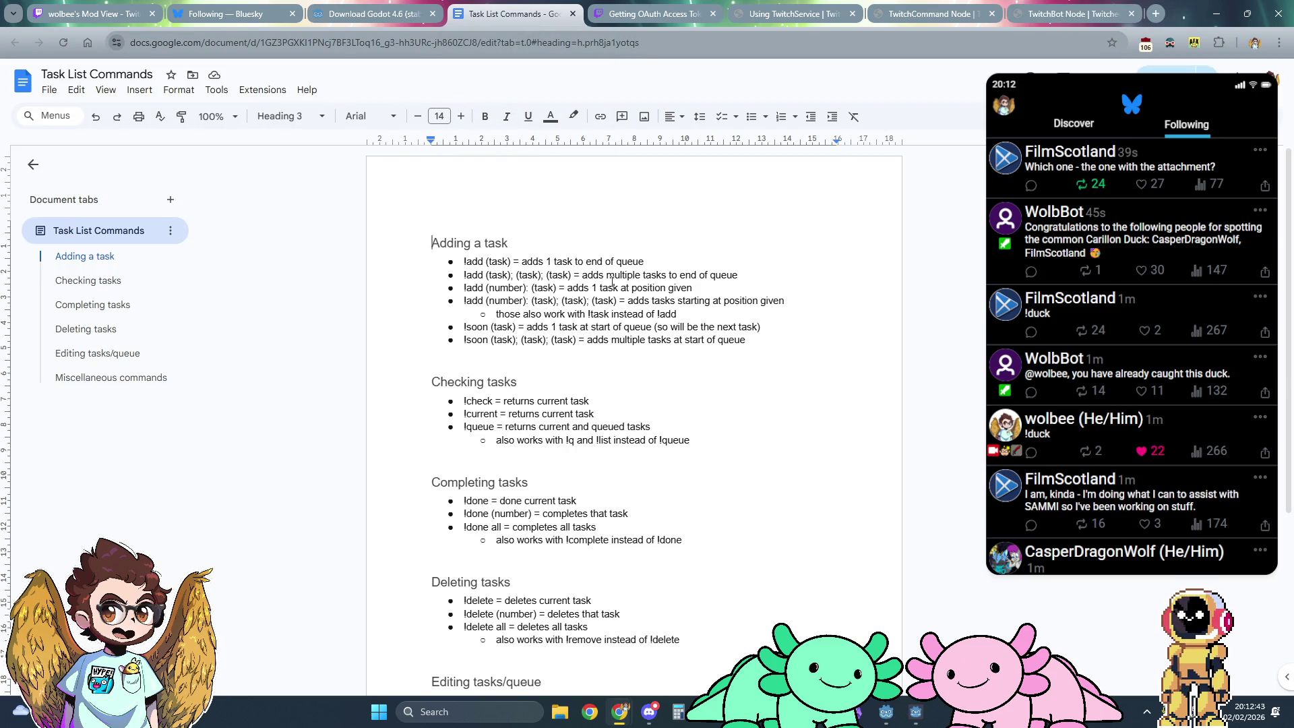
drag(486, 288, 525, 289)
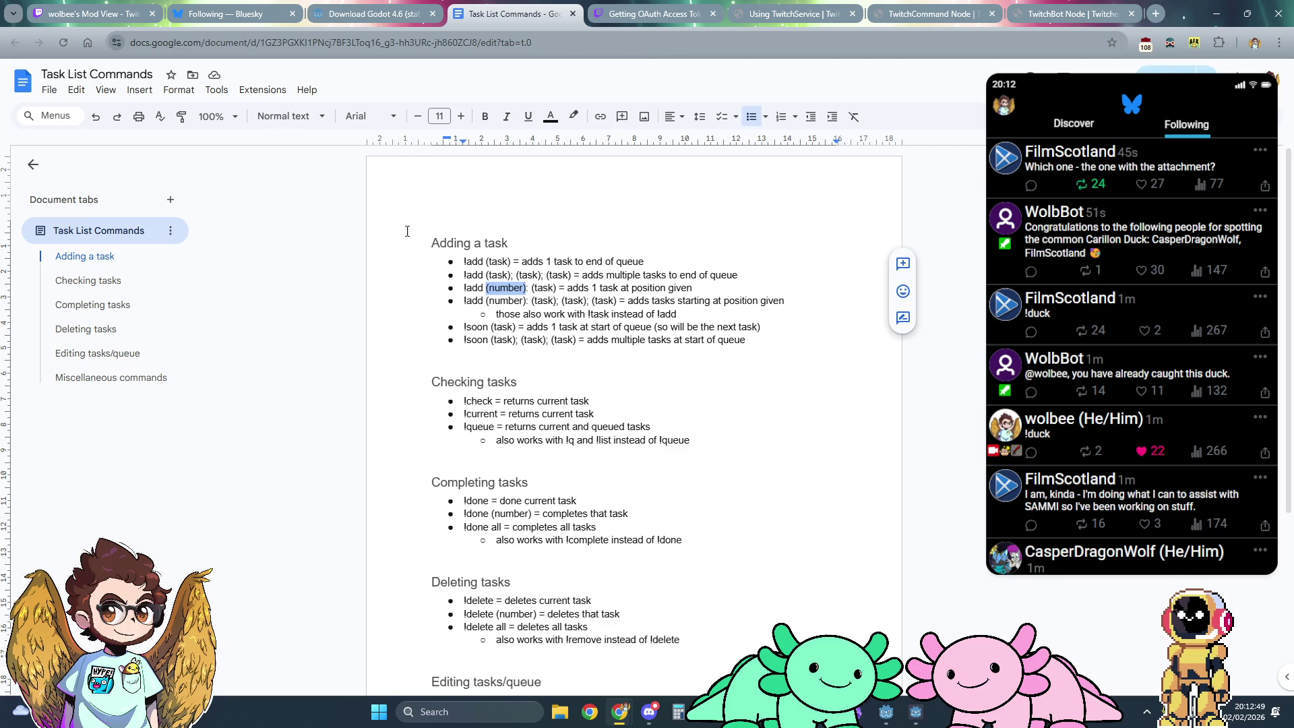
click(501, 288)
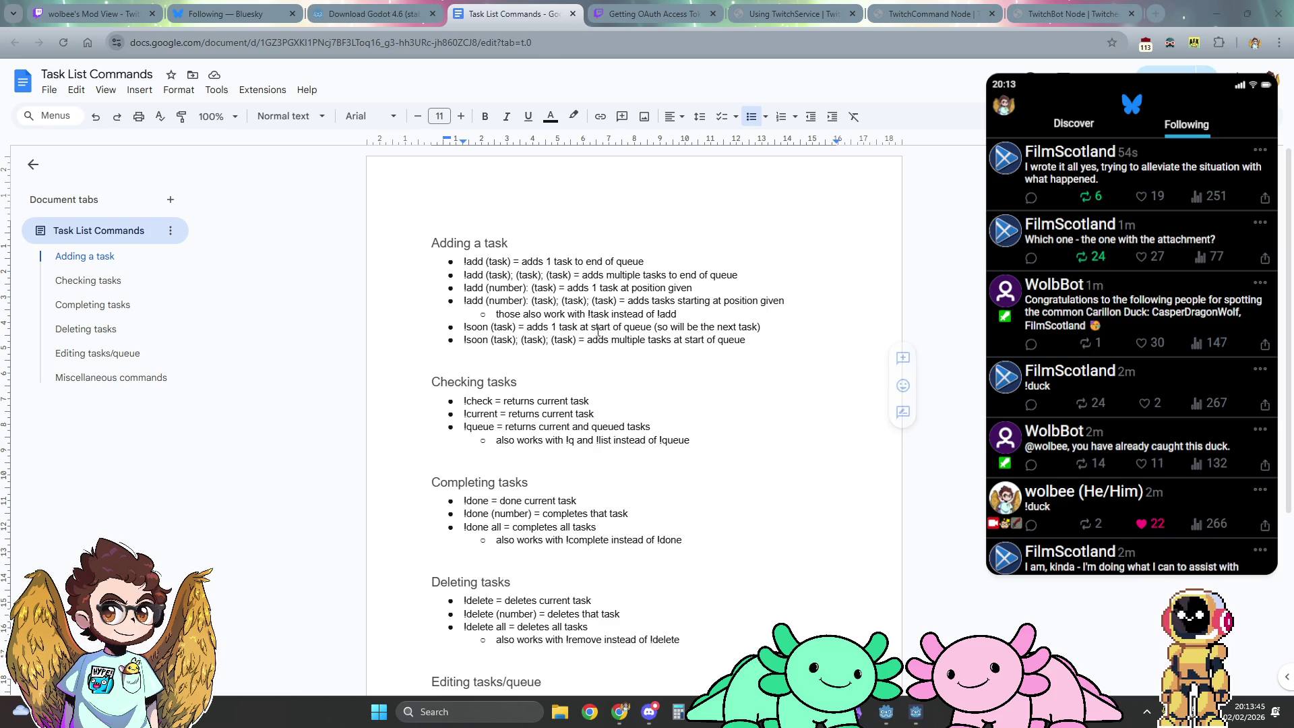
scroll(518, 364, down, 1)
scroll(518, 364, down, 1)
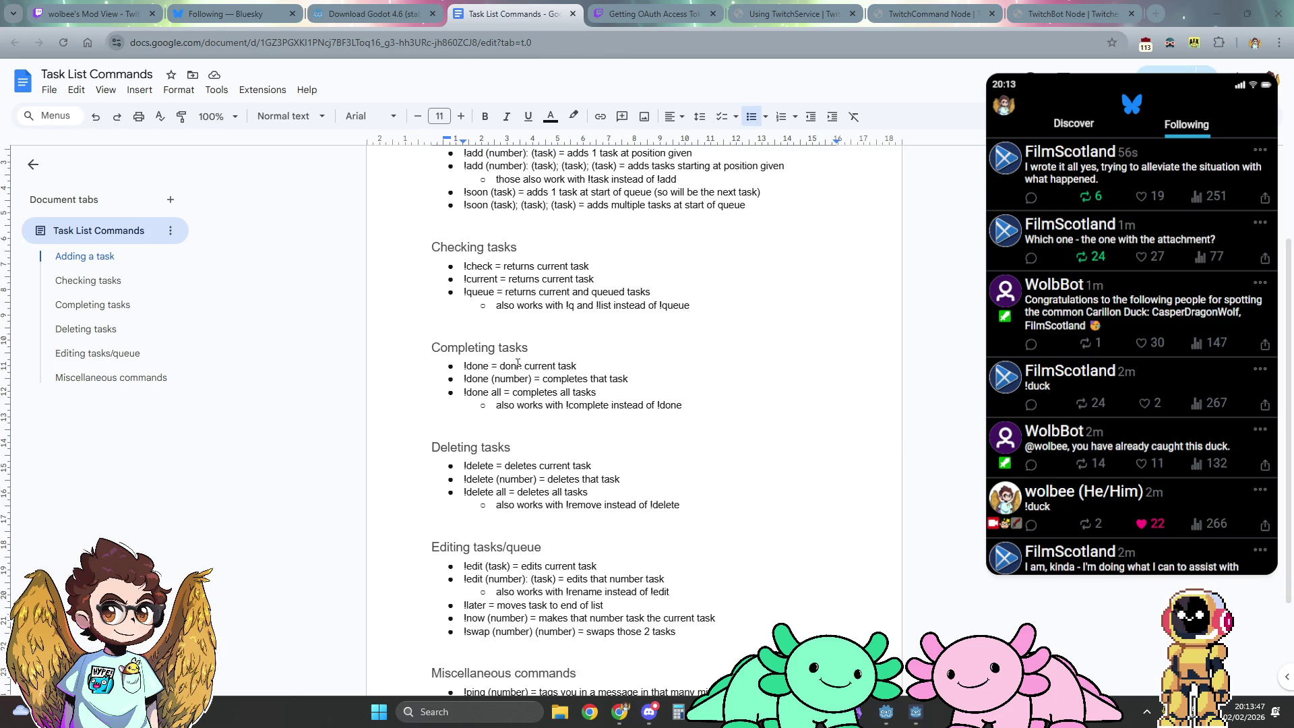
Step: Read the 'Adding a task' aliases in the doc, then switch back to the Godot editor
scroll(517, 363, down, 2)
scroll(518, 364, up, 4)
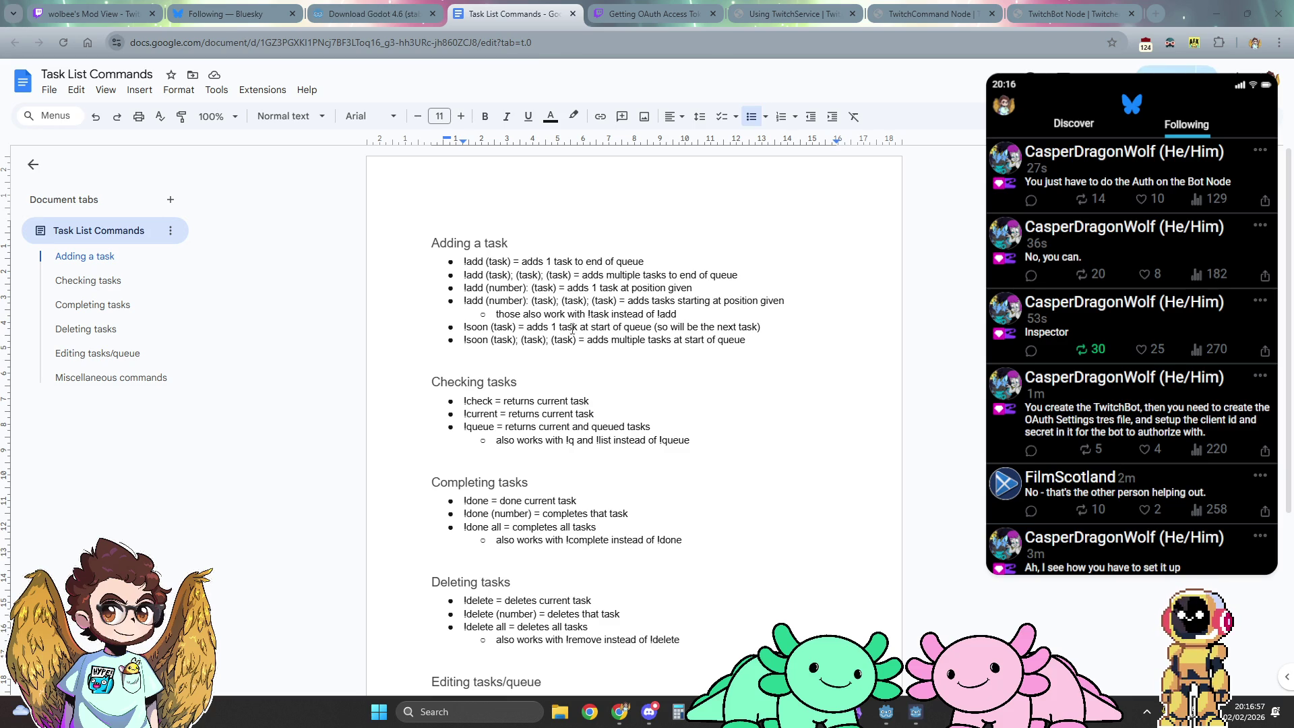
click(886, 711)
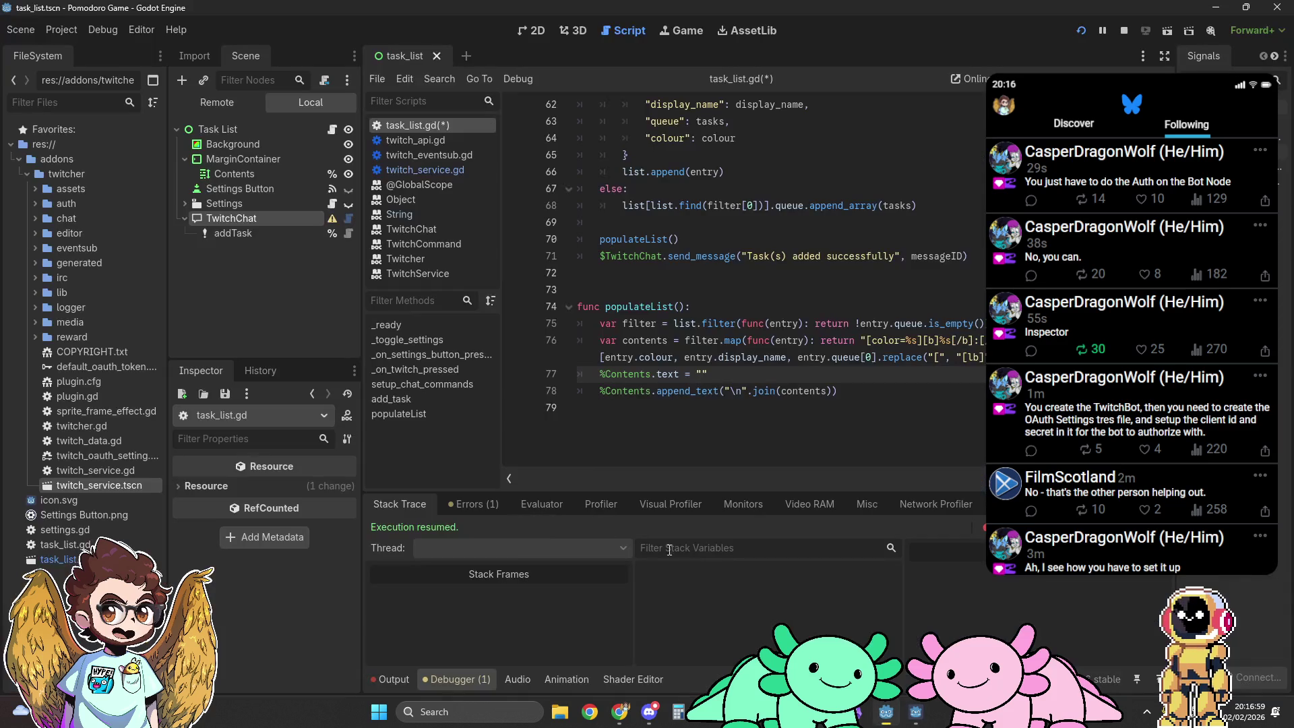
Step: Add the alias 'task' to the addTask chat command's aliases list
click(248, 232)
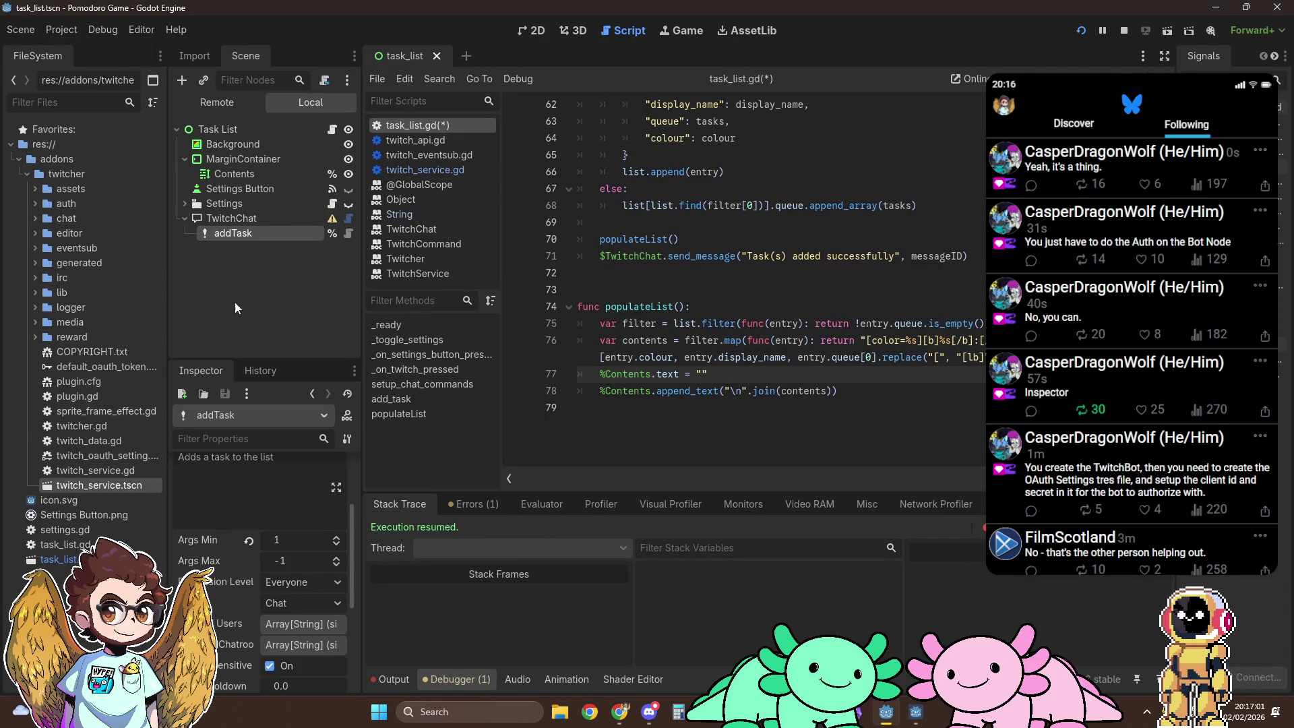
scroll(241, 543, up, 5)
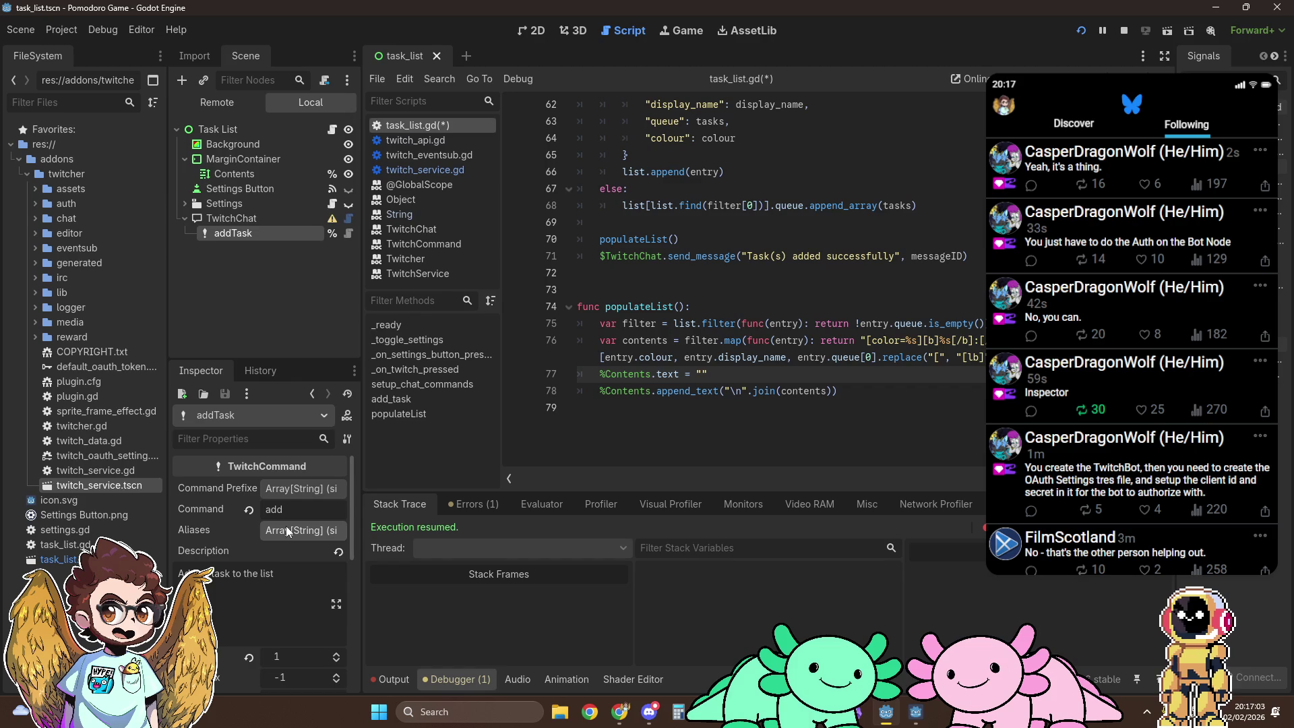
click(285, 529)
click(269, 574)
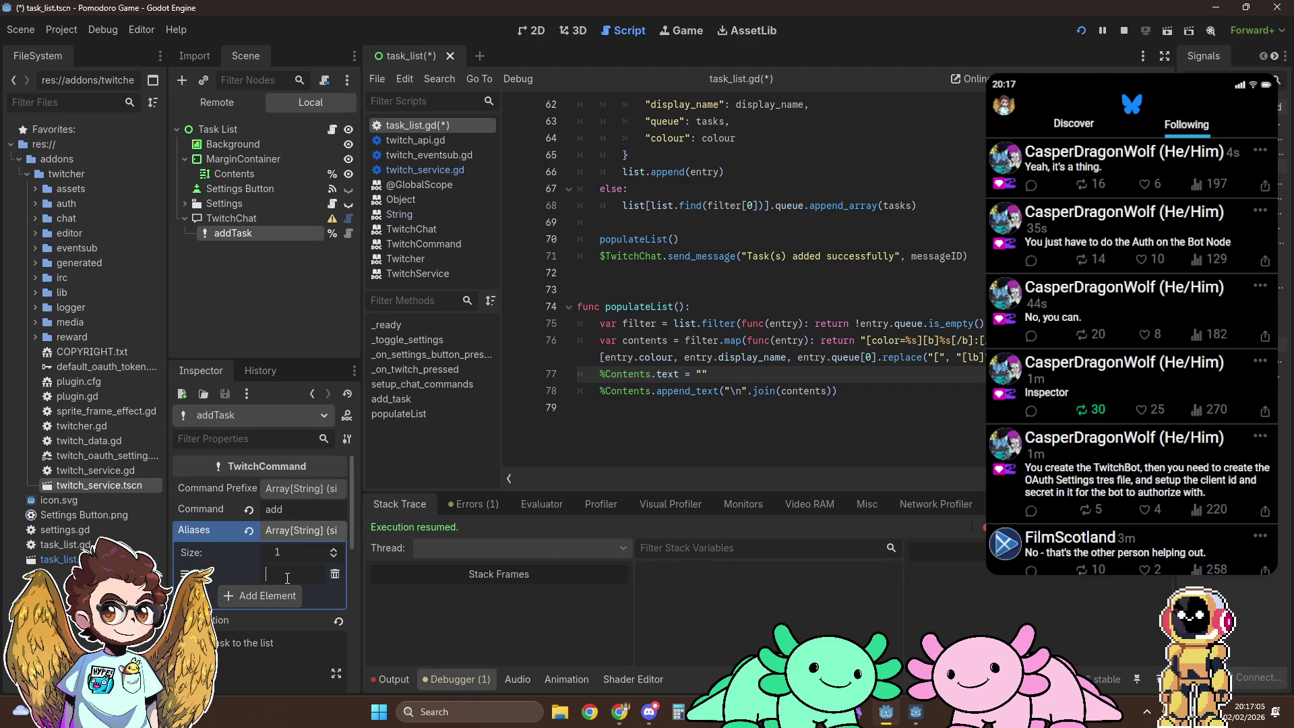
text(task)
click(297, 538)
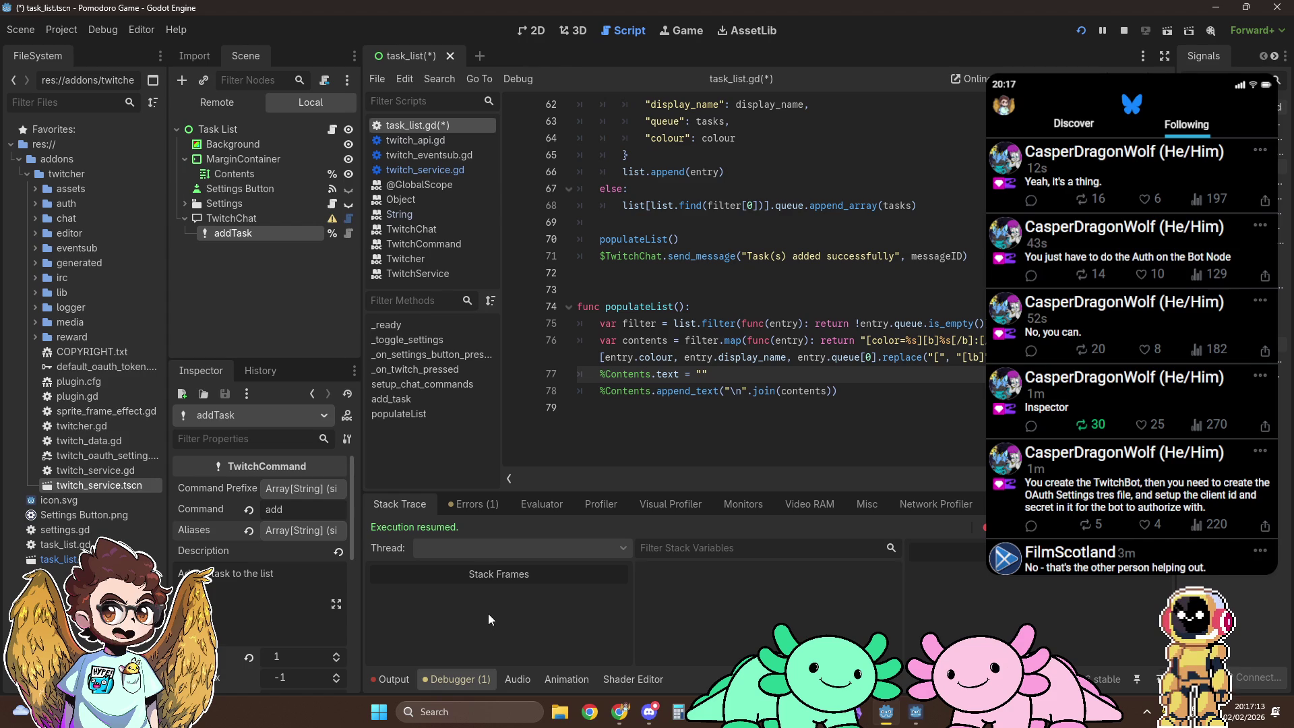
Step: Switch to the Task List Commands document in Chrome
key(alt+Tab)
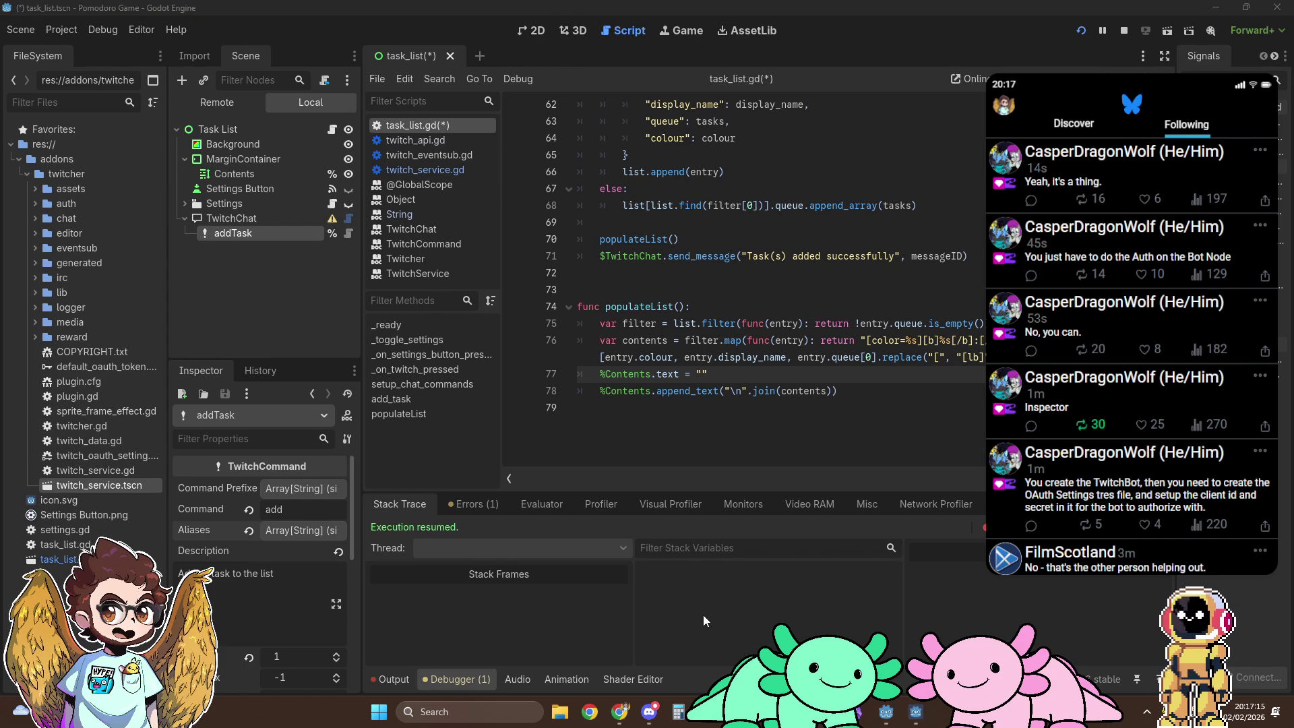
mouse_move(619, 712)
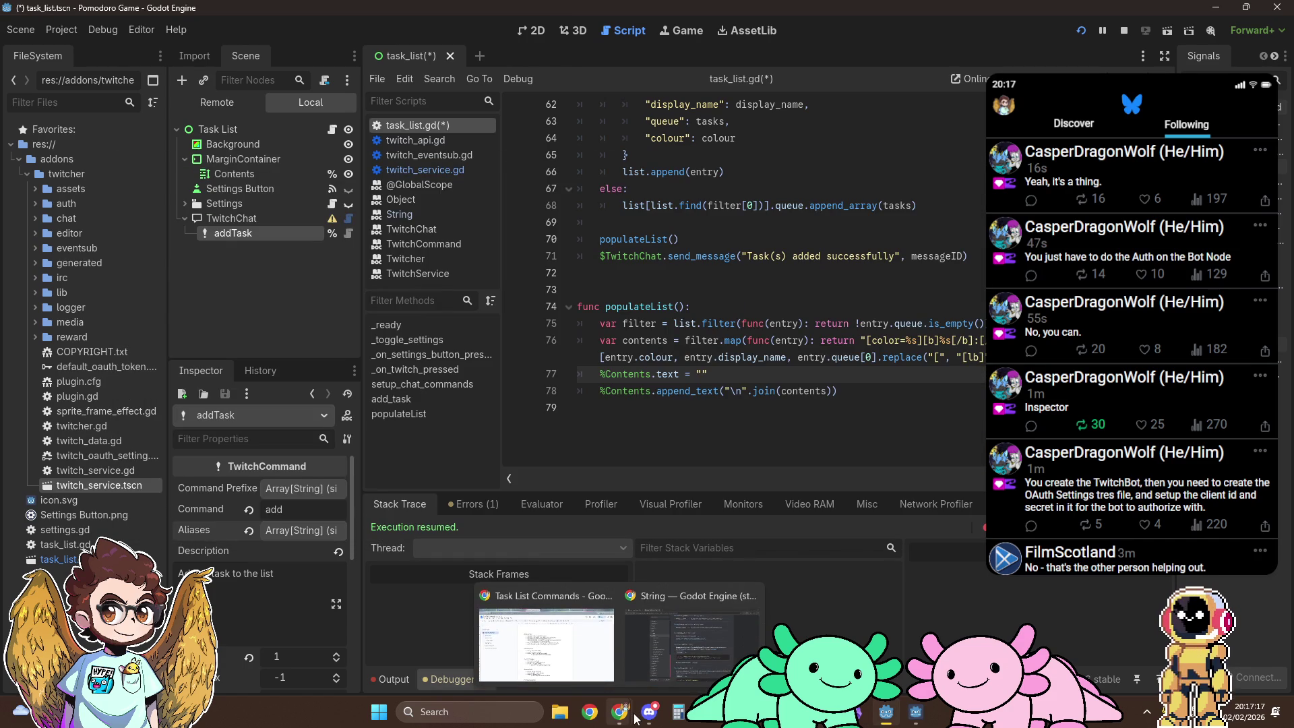
click(546, 620)
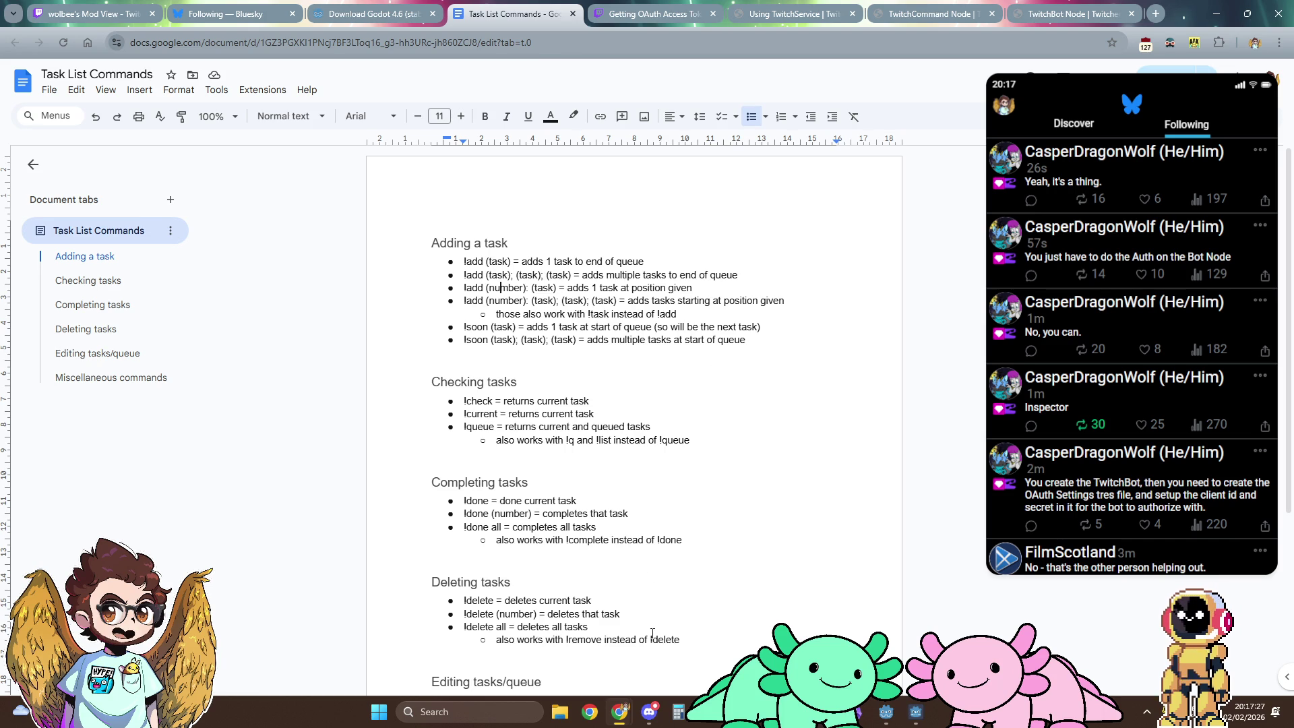
Step: Alternate between Discord, the Godot script editor and the Task List Commands document
click(647, 705)
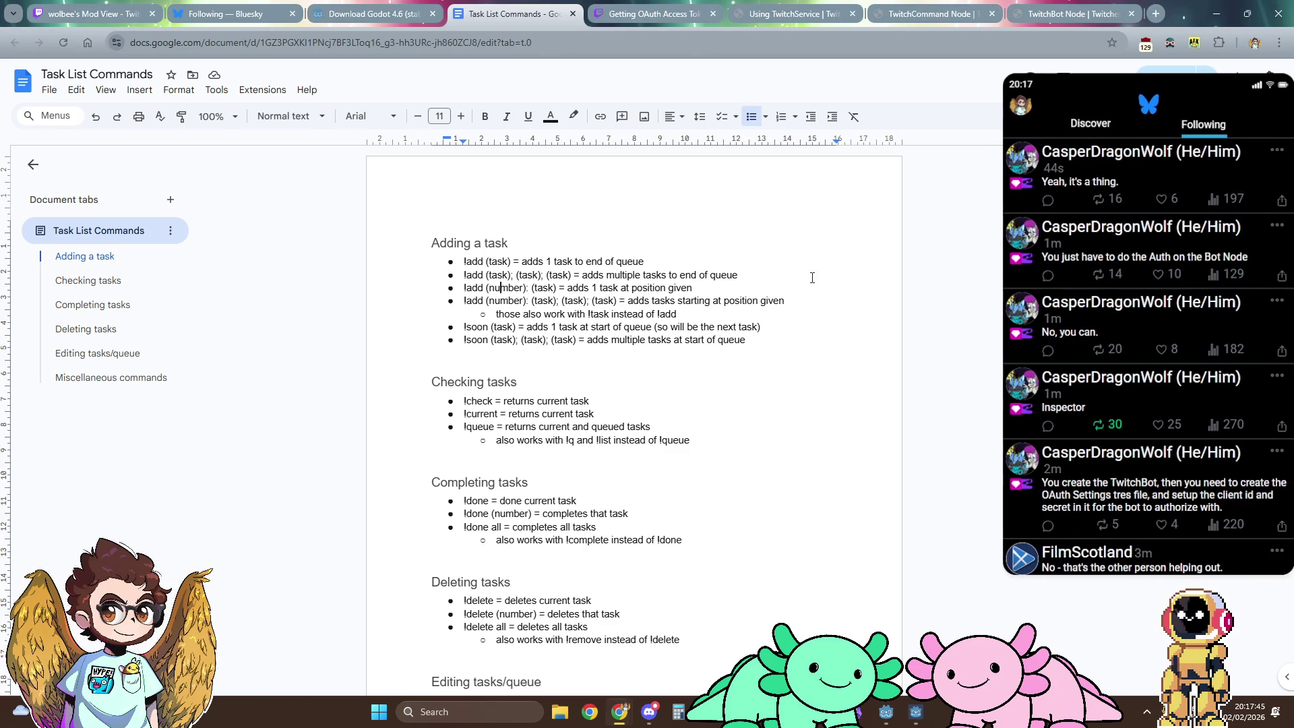
key(alt+Tab)
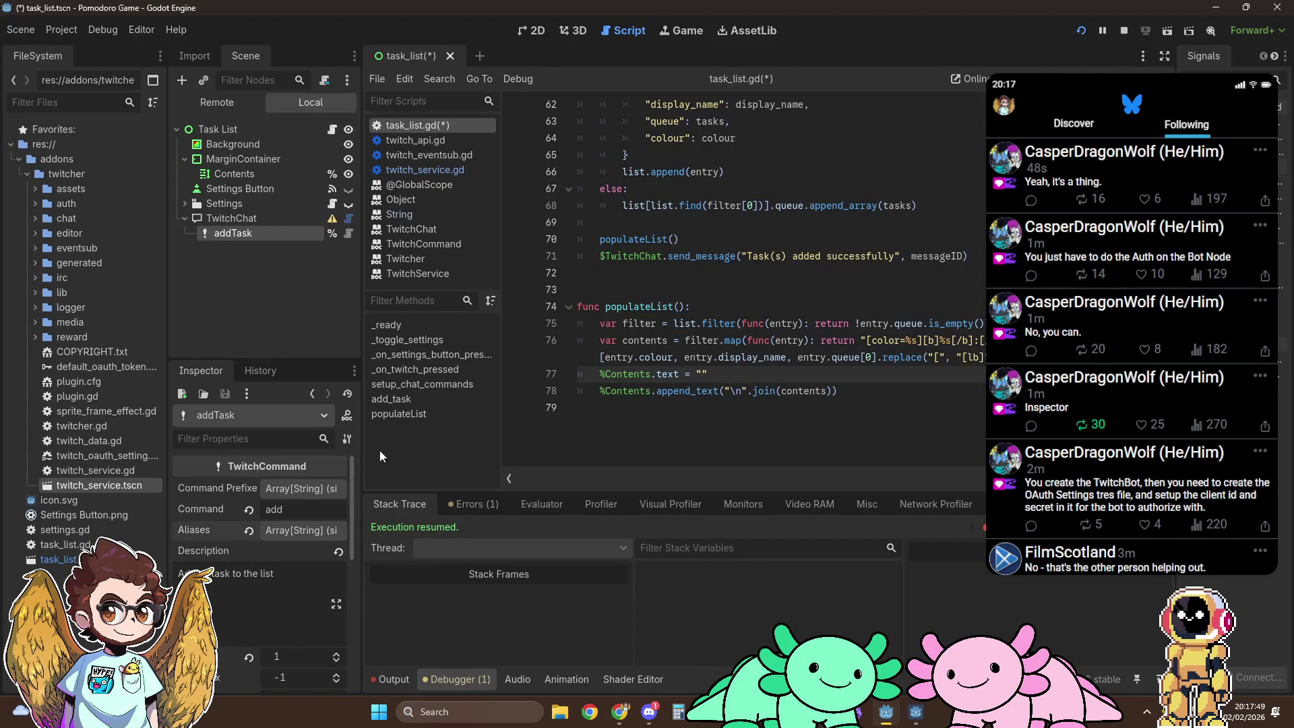
key(alt+Tab)
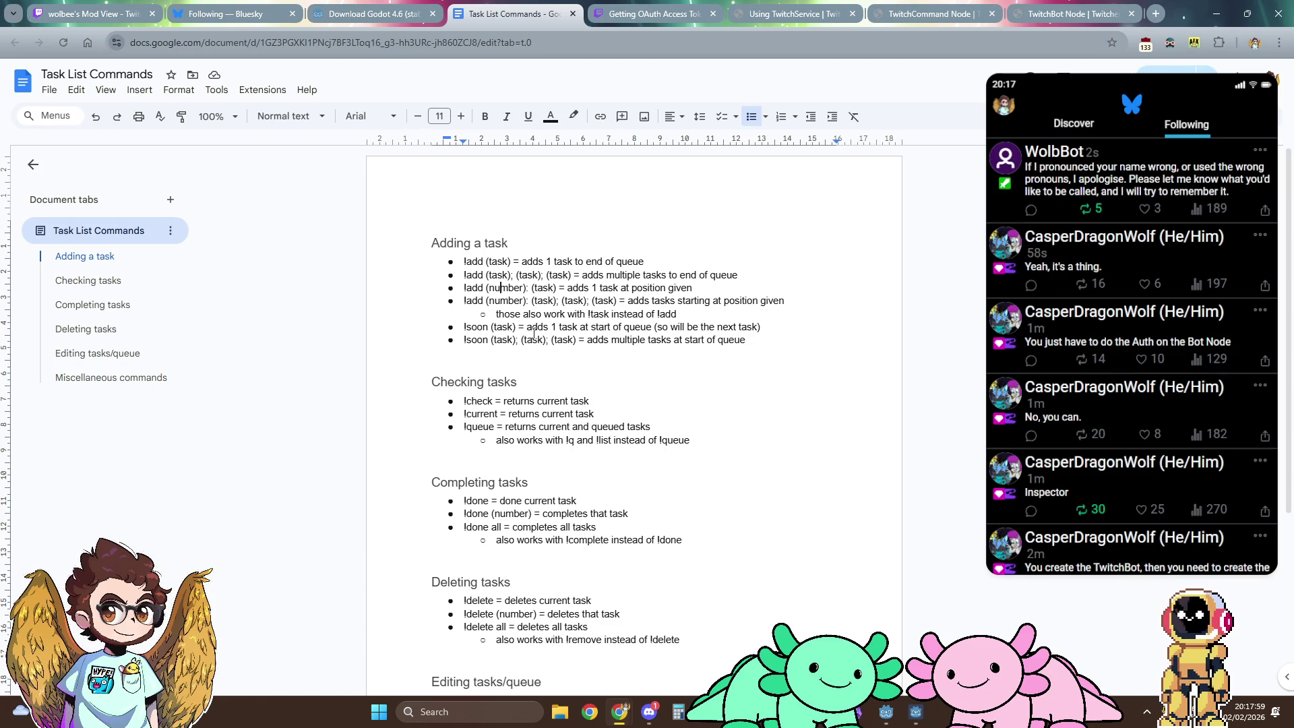
key(alt+Tab)
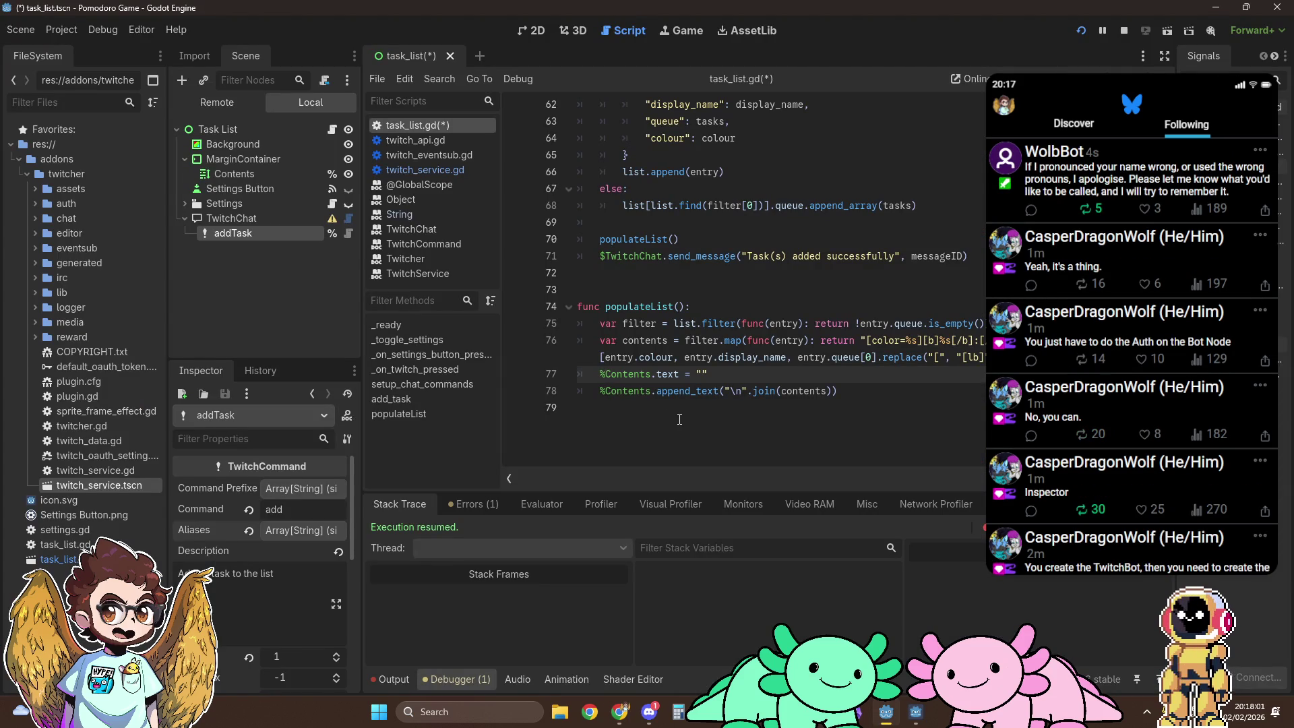
Step: Scroll task_list.gd to the add_task function (lines 49–68) to reread how entries are built
scroll(679, 419, up, 6)
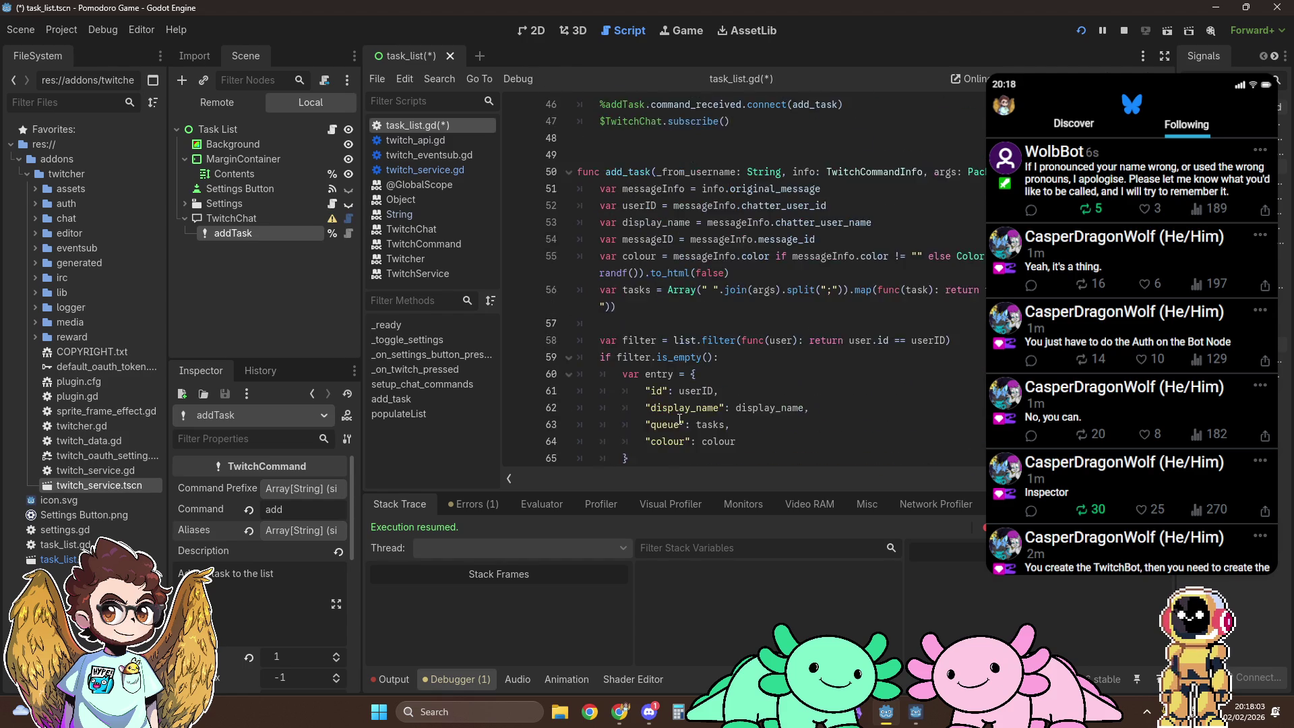
scroll(679, 419, down, 3)
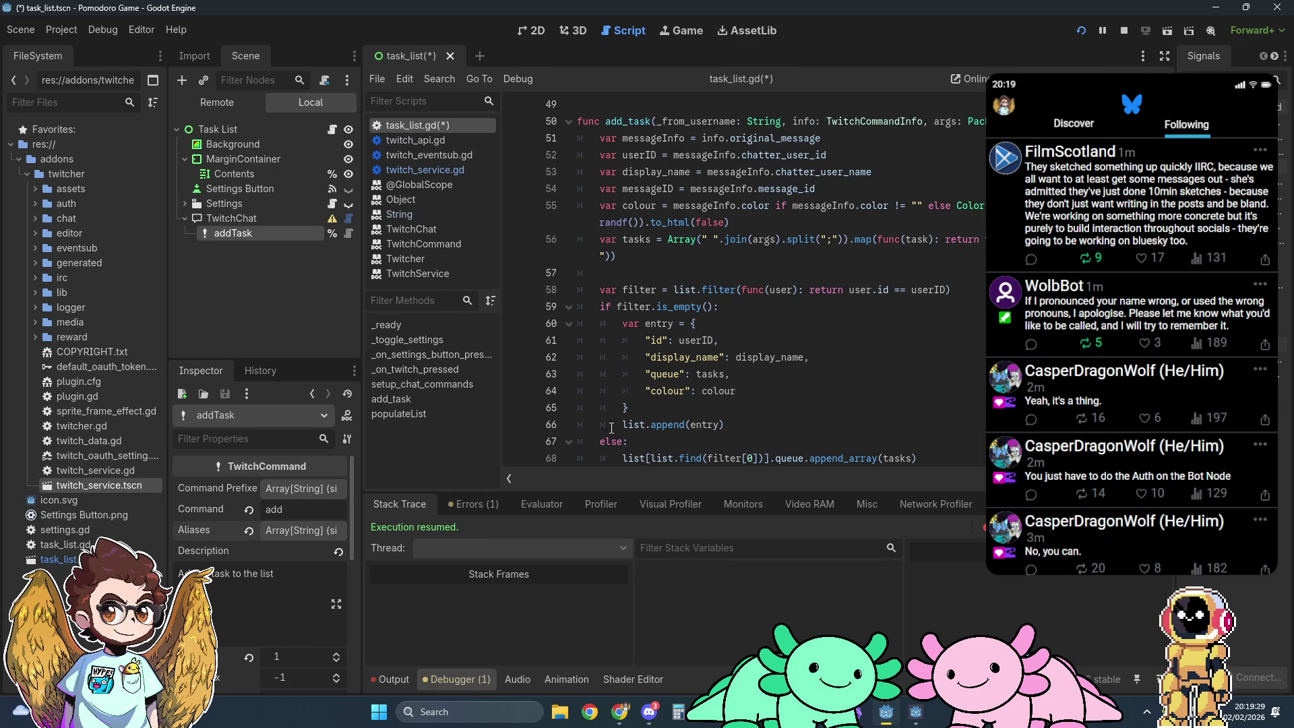
Step: Stop the running game and open Create New Node with TwitchChat as the parent
mouse_move(927, 709)
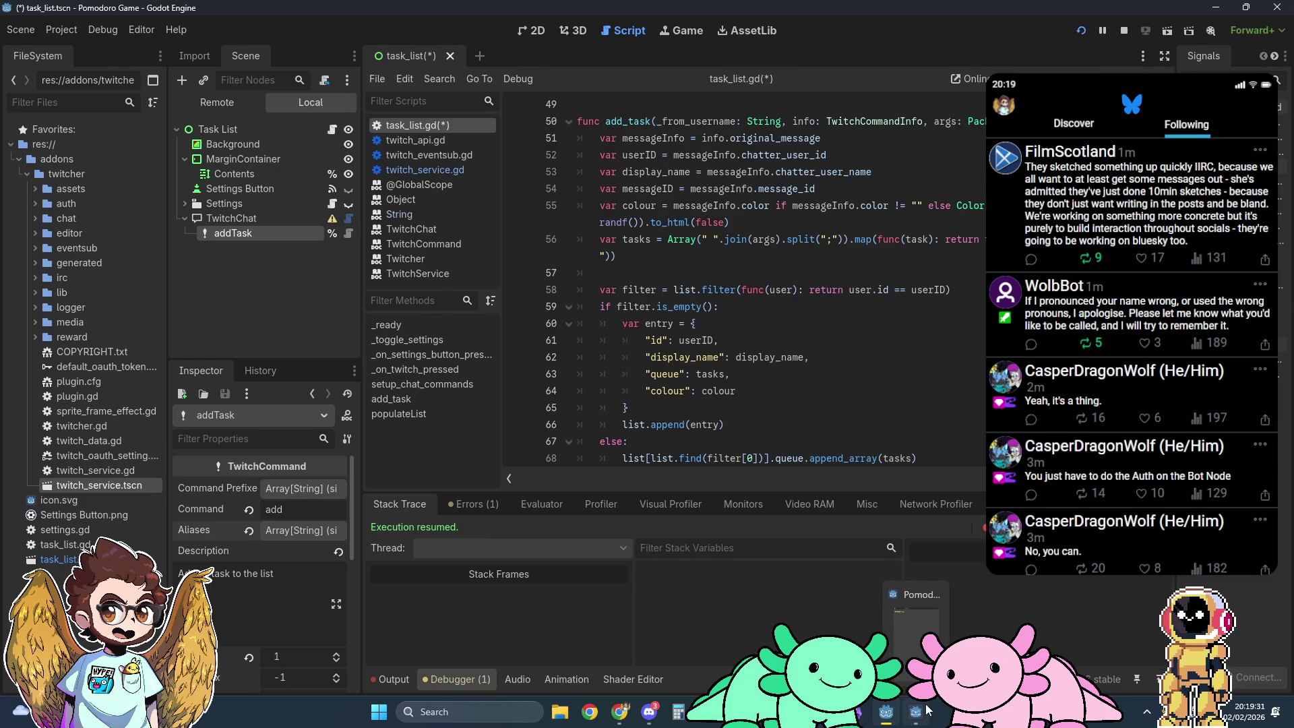
click(1127, 28)
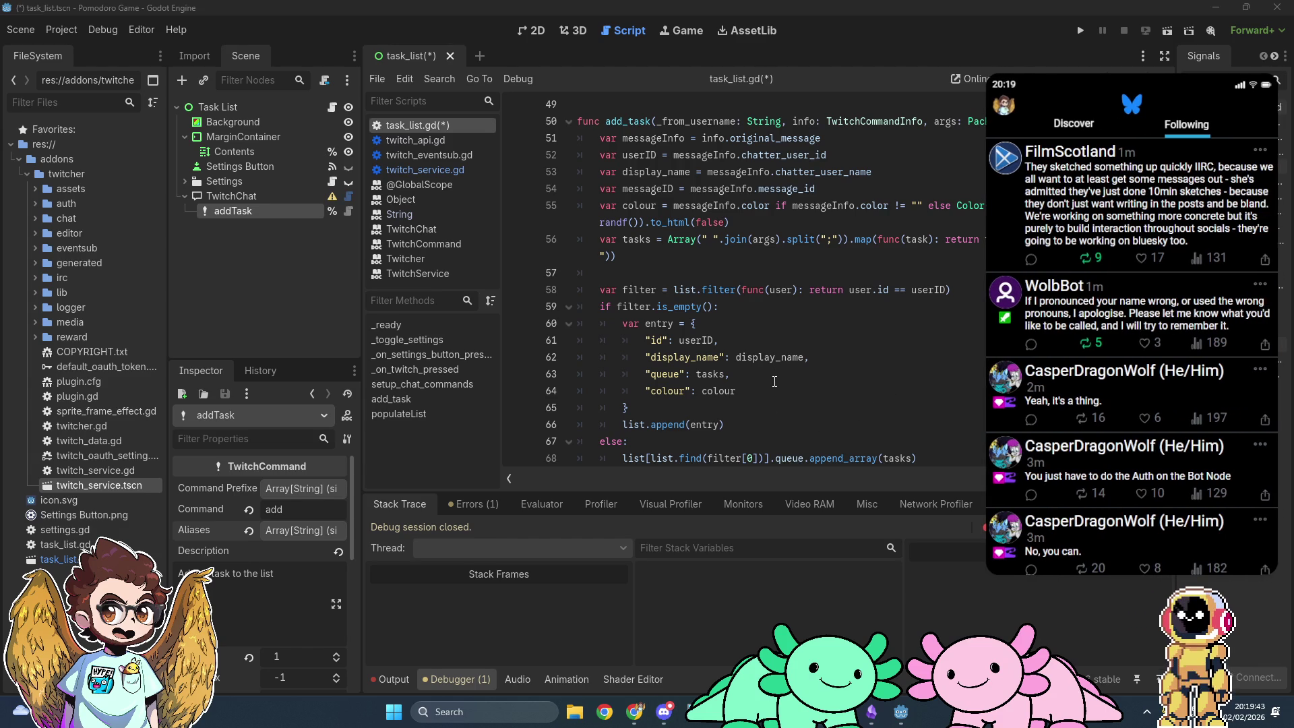
click(239, 196)
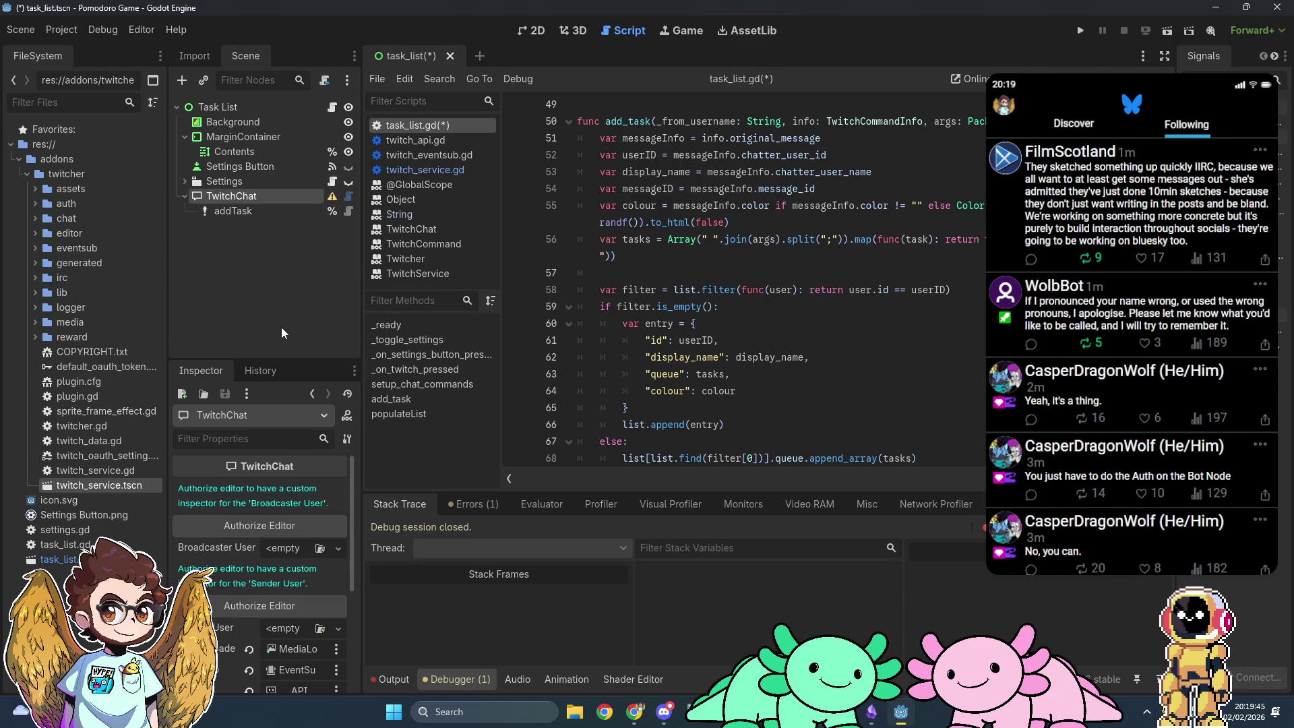
key(ctrl+a)
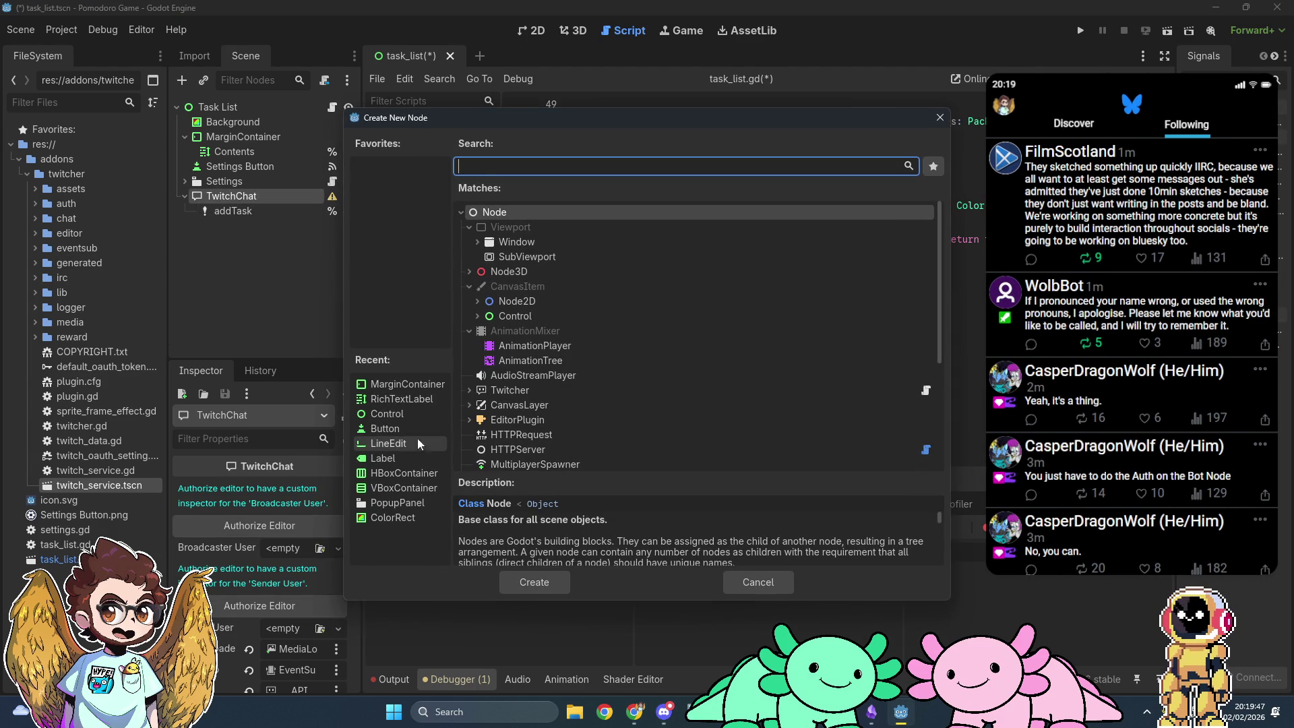
Step: Add a TwitchCommand node under TwitchChat and rename it doneTask
click(469, 391)
scroll(551, 407, down, 5)
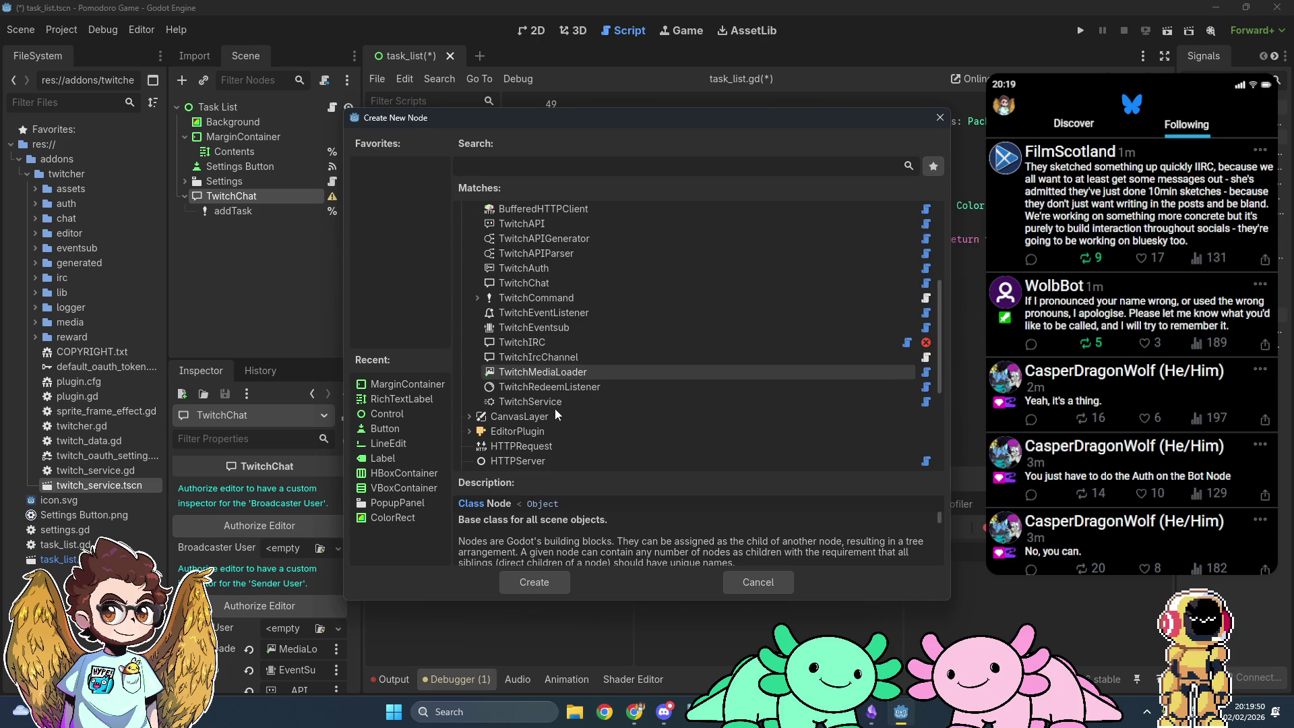
click(573, 299)
double_click(517, 298)
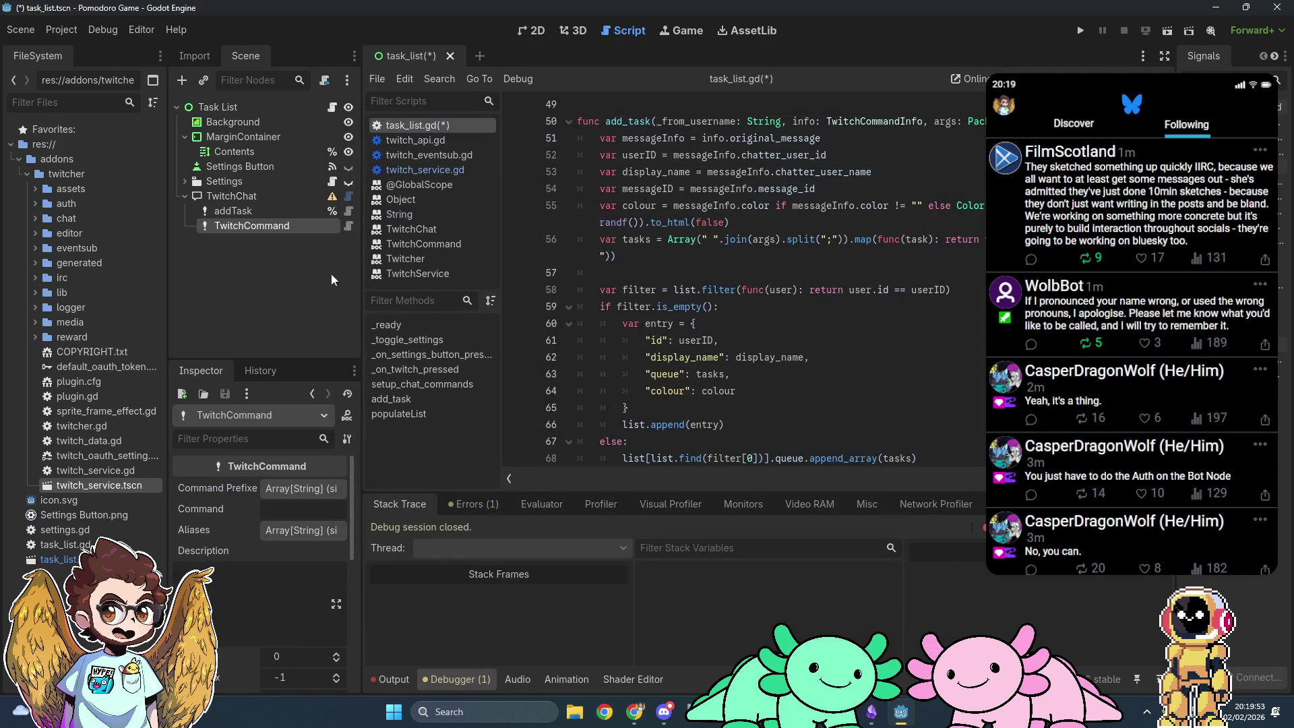
right_click(232, 230)
click(291, 376)
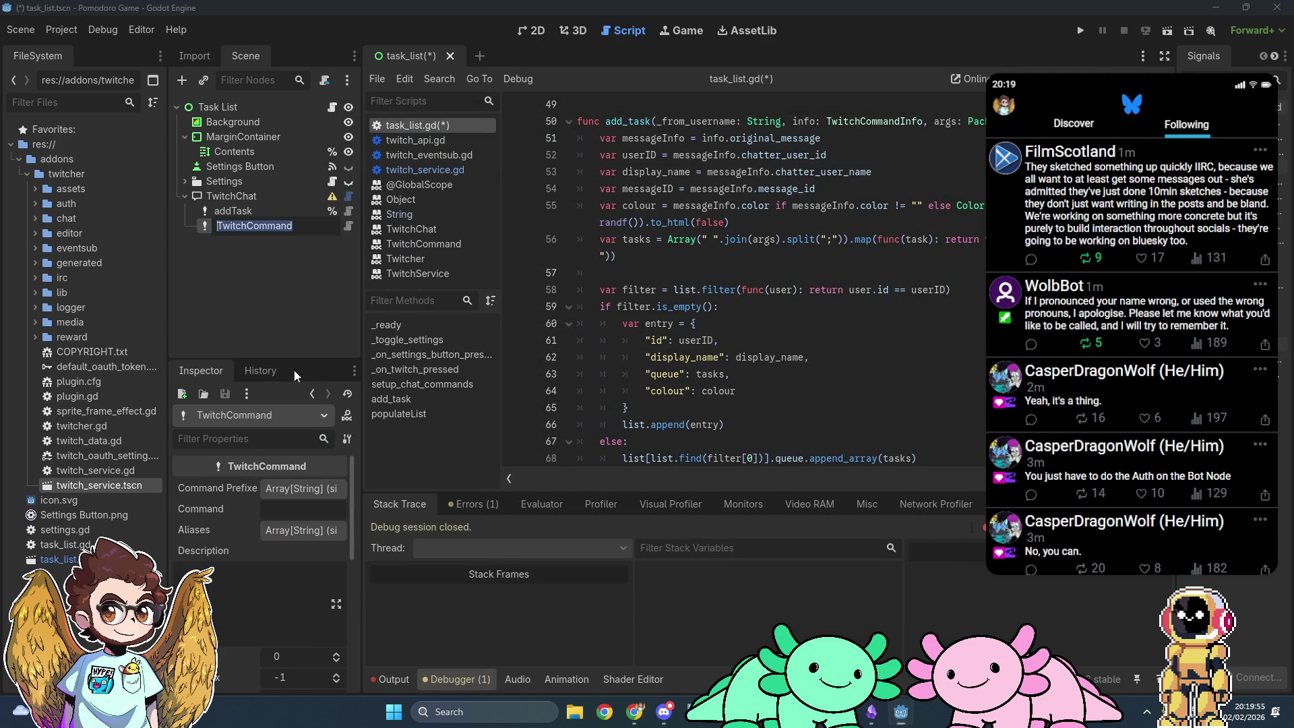
text(doneTask)
key(Return)
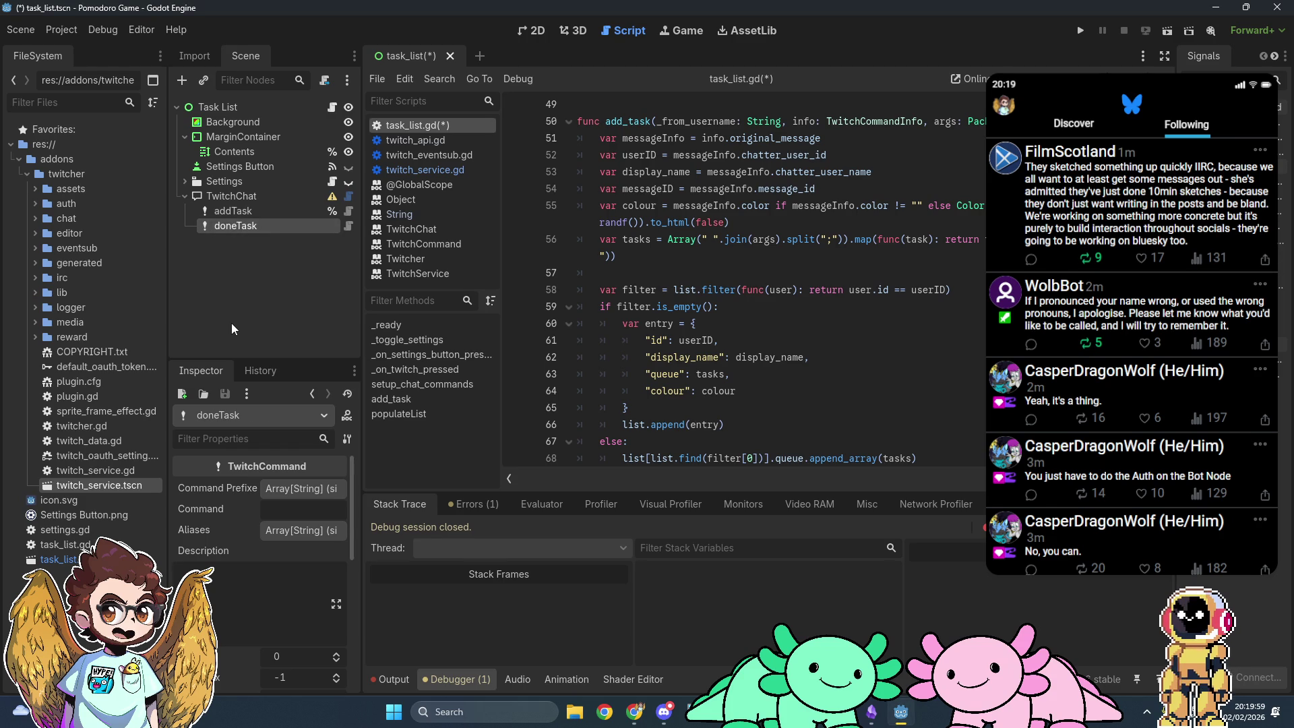
Step: Set doneTask's Command to 'done', add and remove a 'completed' alias, and begin its description
click(270, 508)
text(done)
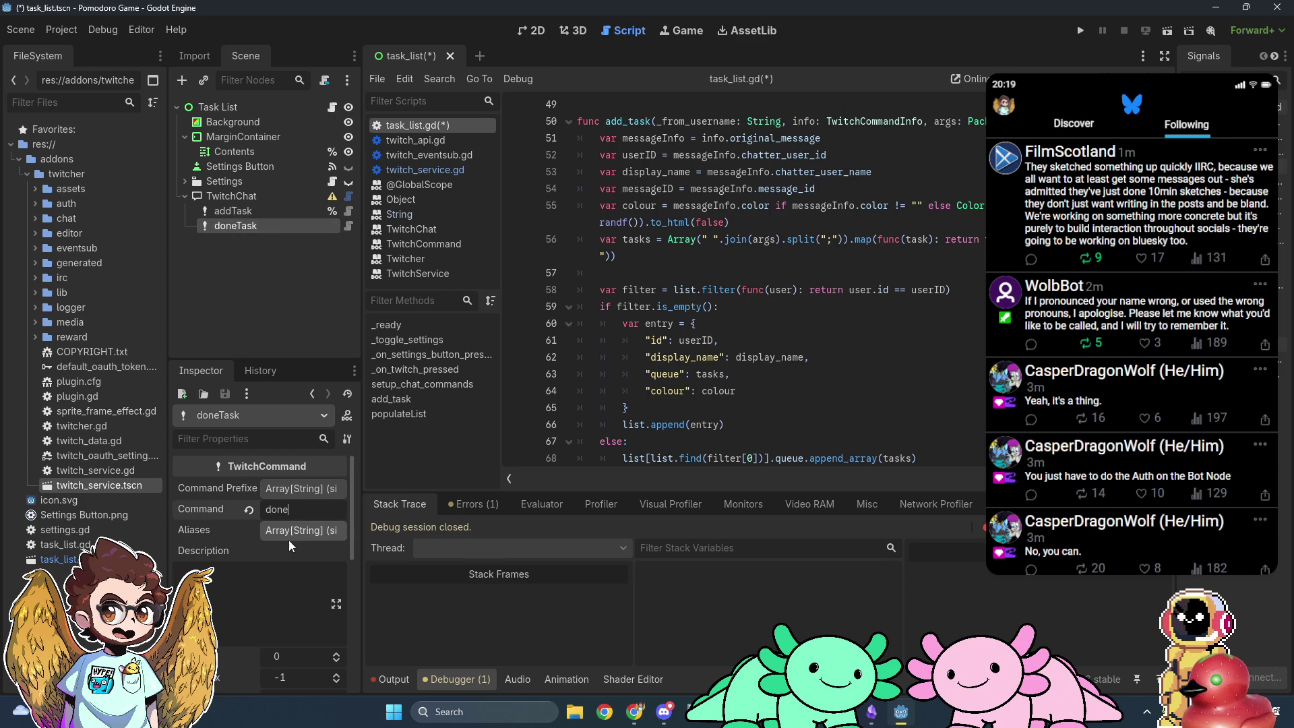
click(287, 533)
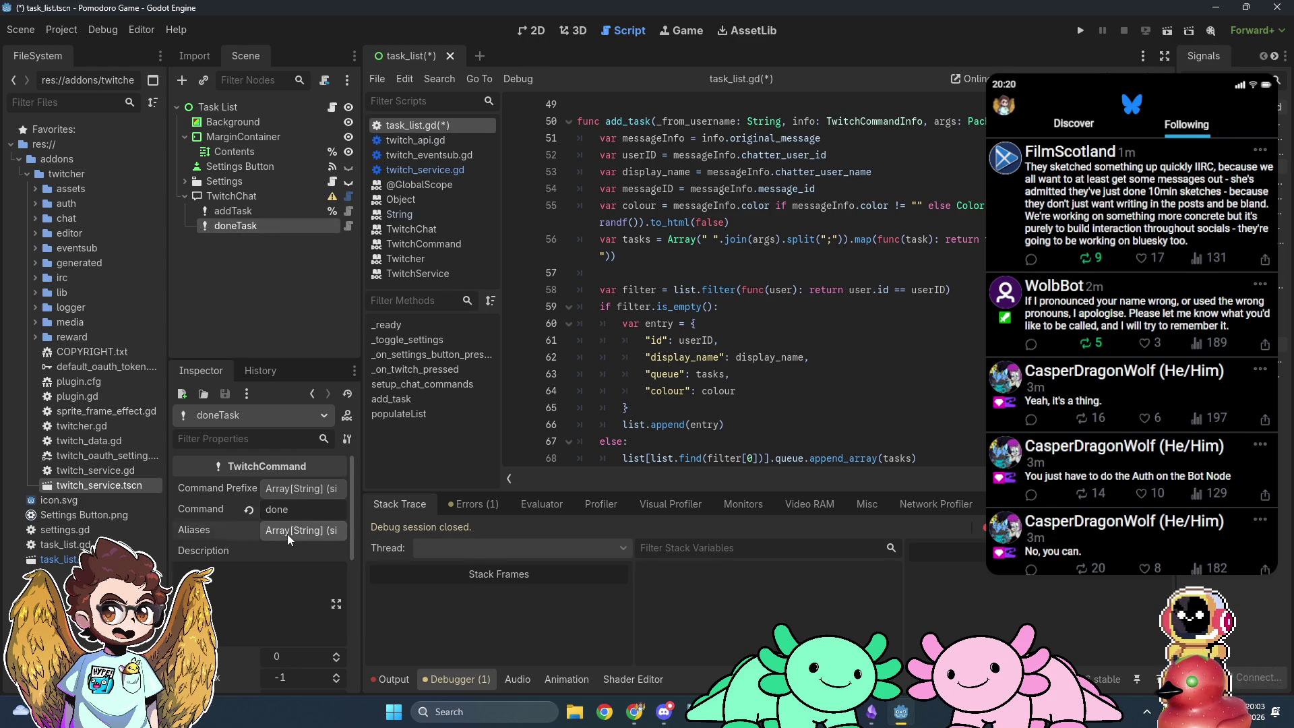
click(280, 573)
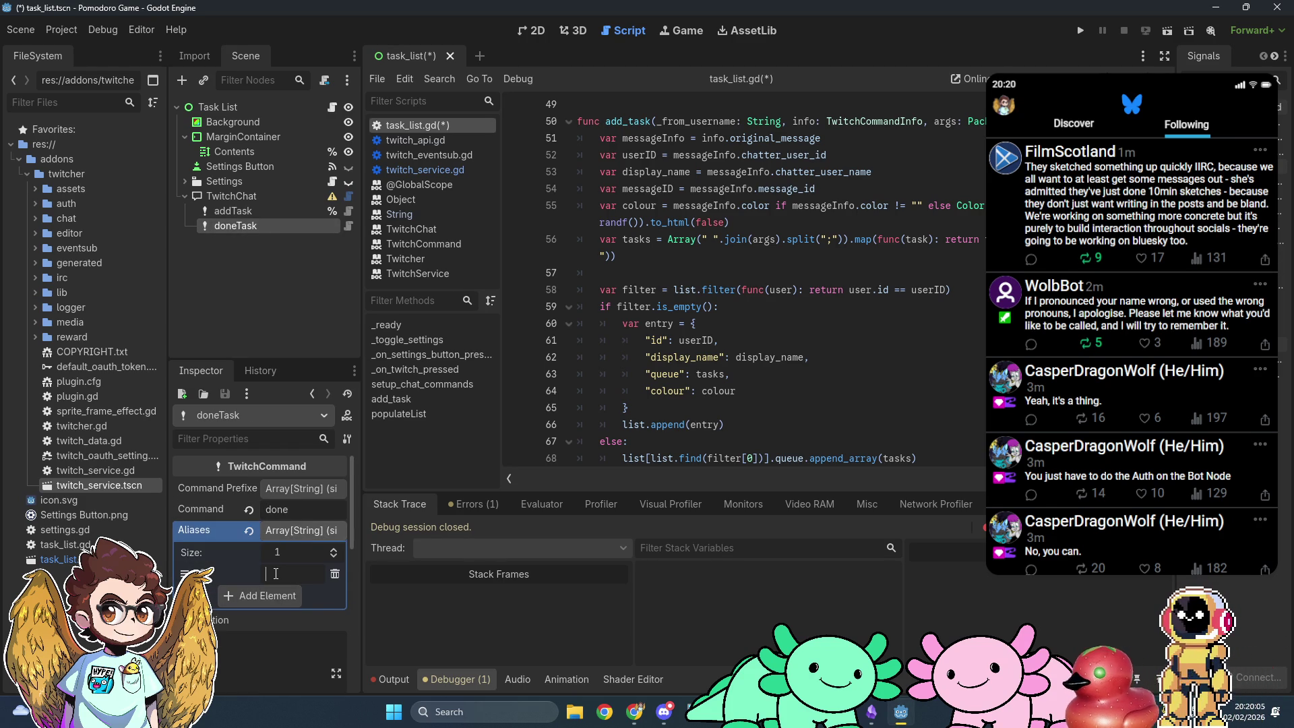
text(completed)
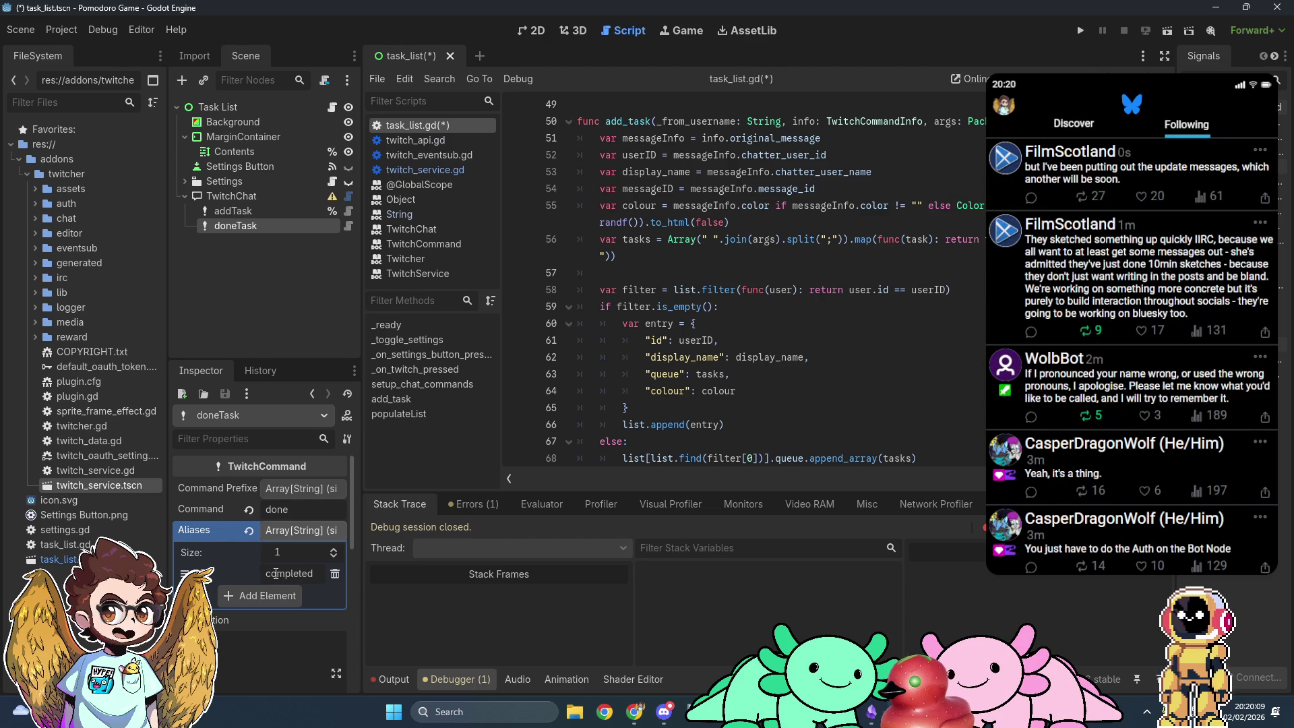
click(334, 578)
click(287, 532)
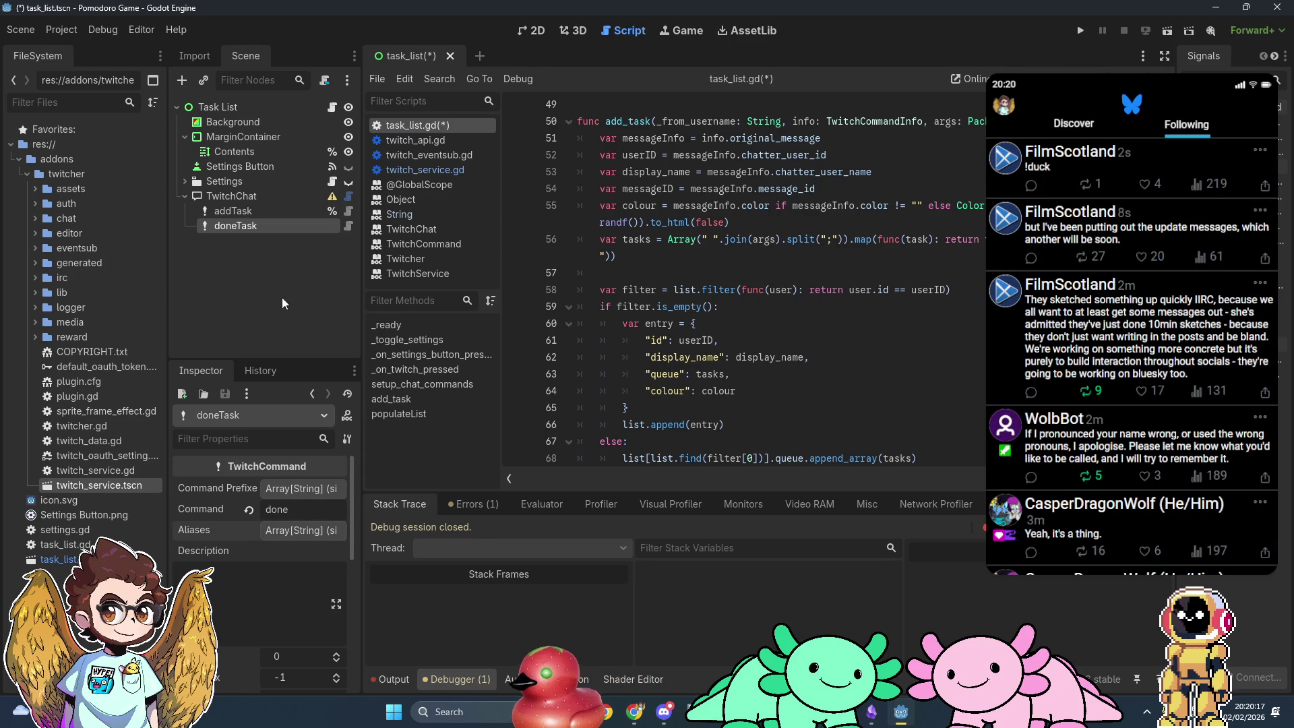
click(259, 586)
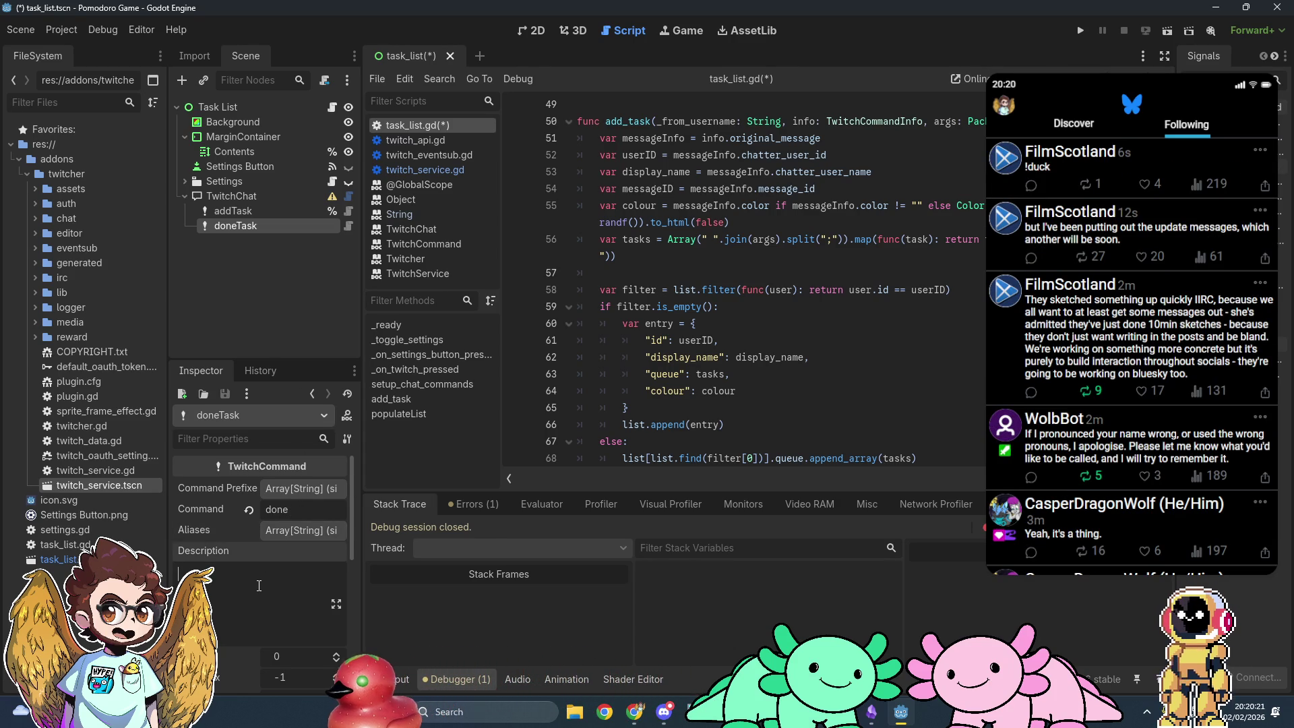
text(M)
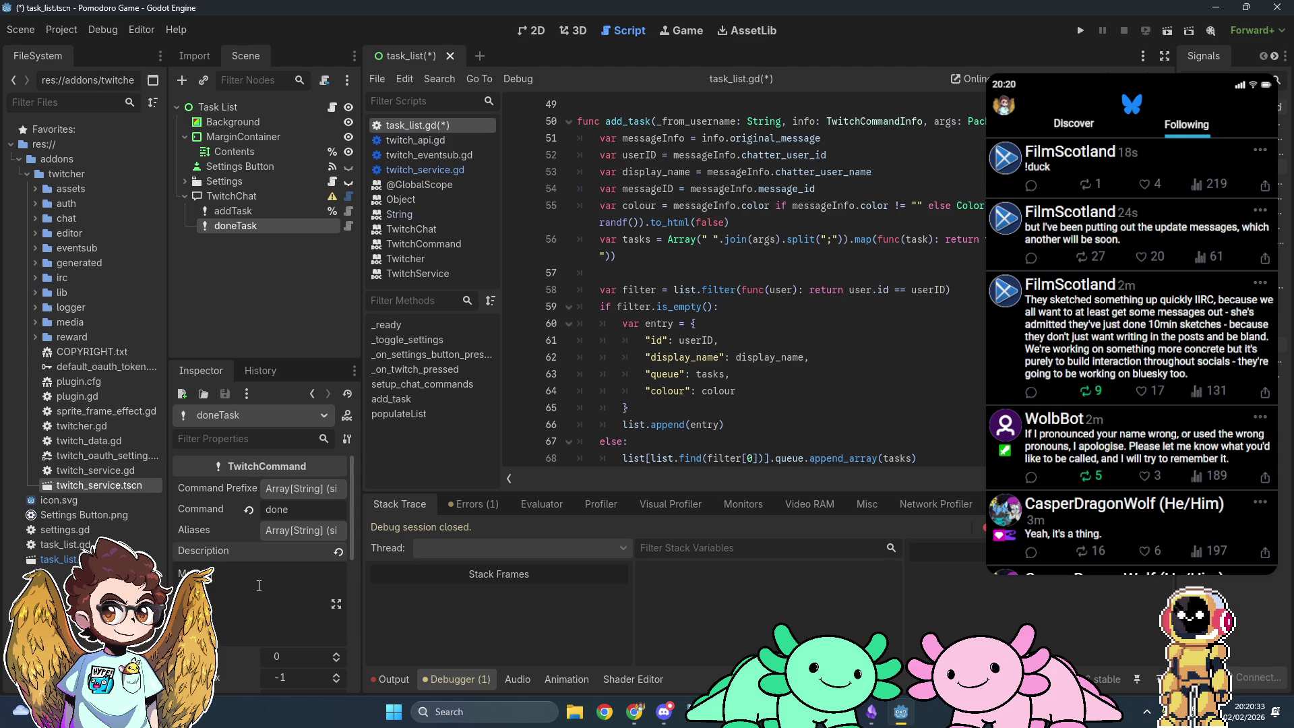
Step: Insert a TODO line at the top of the add_task function
click(602, 138)
key(Return)
key(Up)
text(TODO)
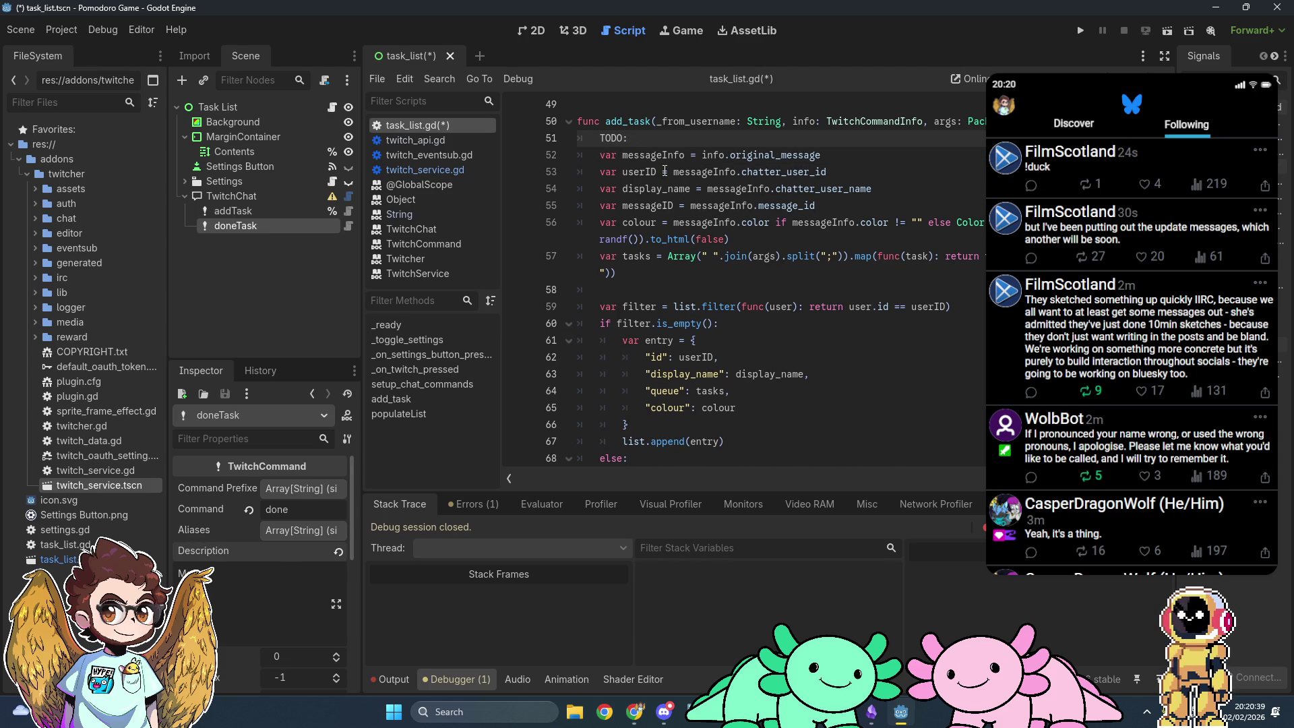
Step: Turn the add_task TODO into a comment reading '!soon, !add (number)'
key(Home)
text(#)
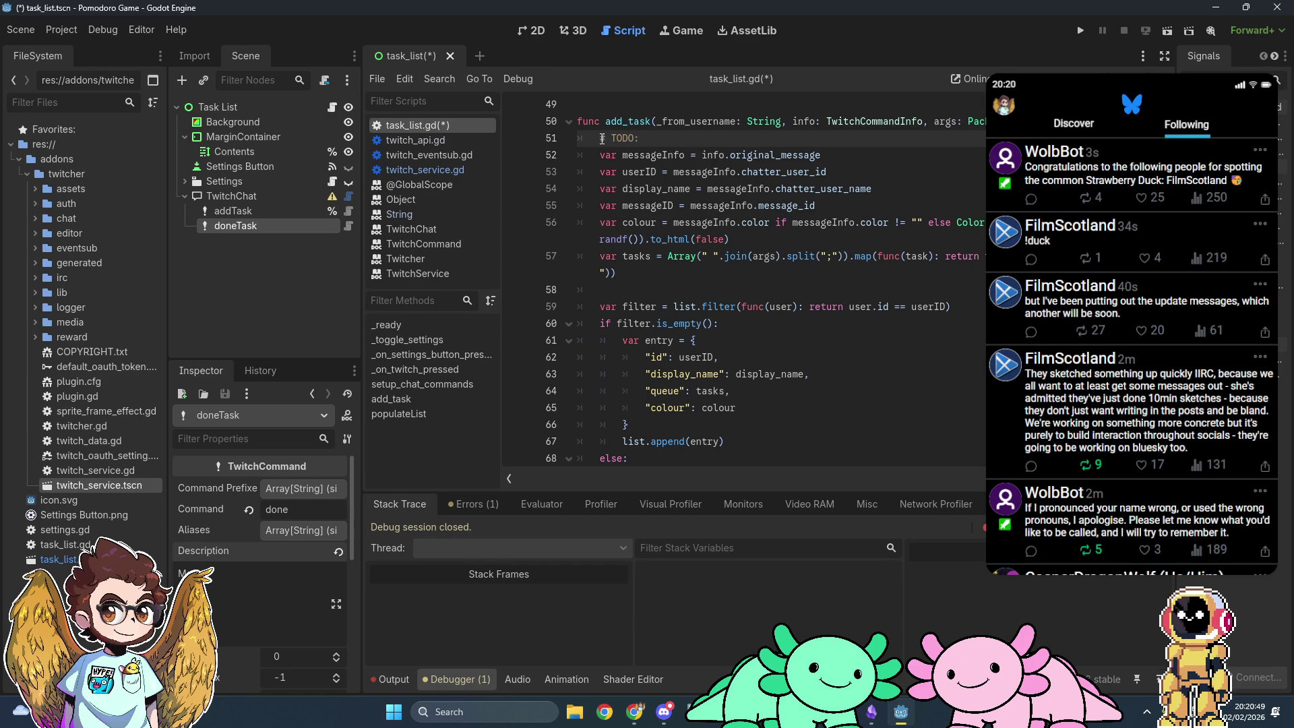
text(adding)
key(BackSpace)
key(BackSpace)
key(BackSpace)
text(soon)
text(!)
text(!add)
text((number))
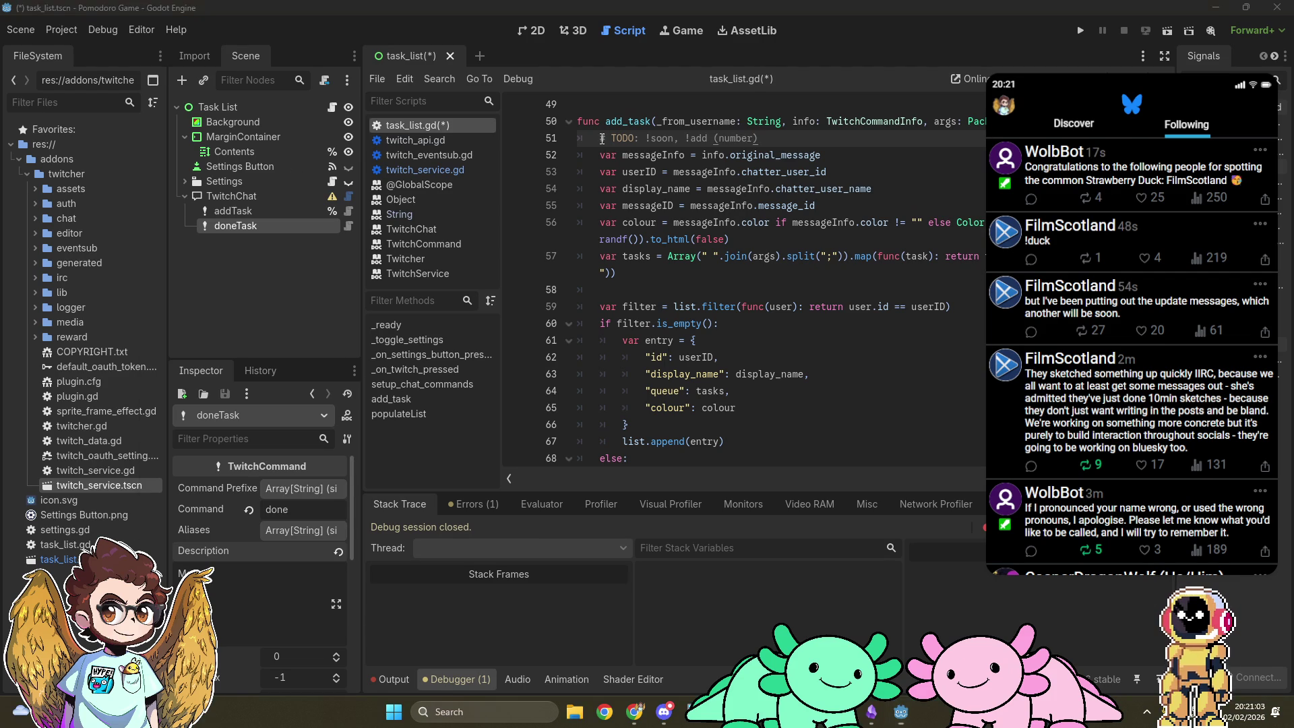
Step: Check the Task List Commands document and continue doneTask's description, ending 'a task'
key(alt+Tab)
key(Tab)
key(Tab)
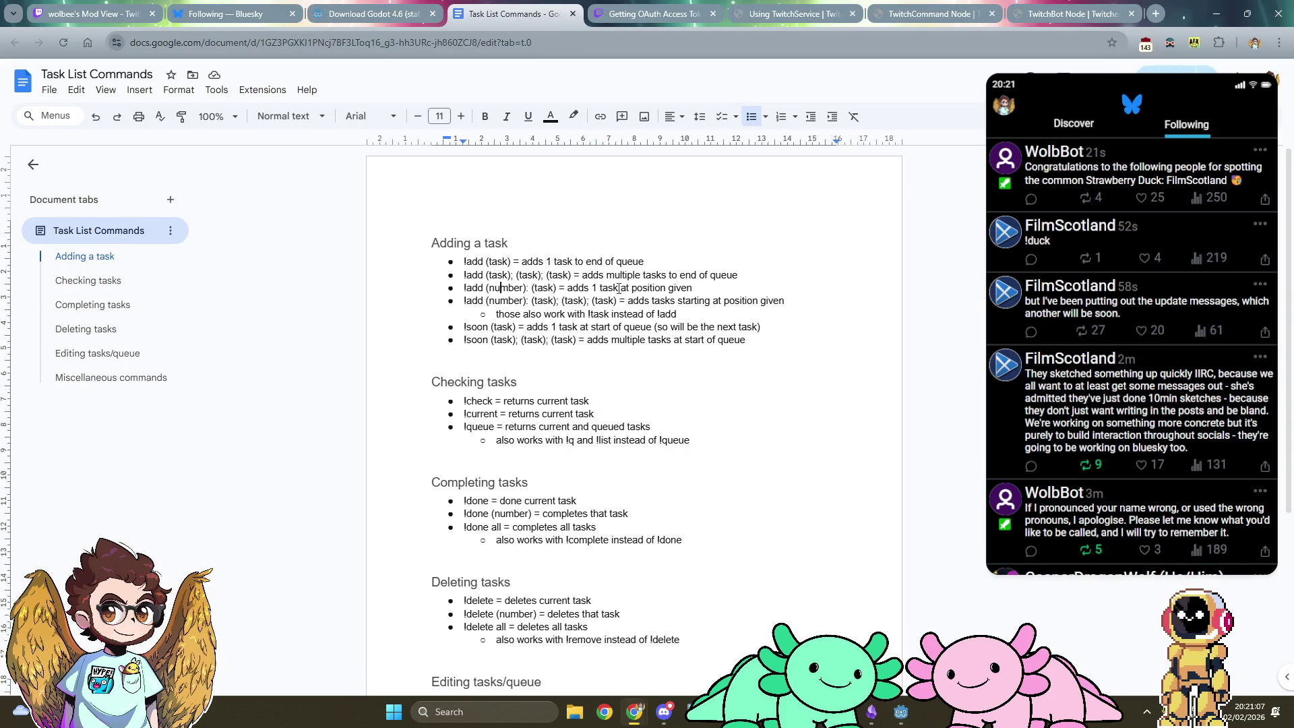
key(alt+Tab)
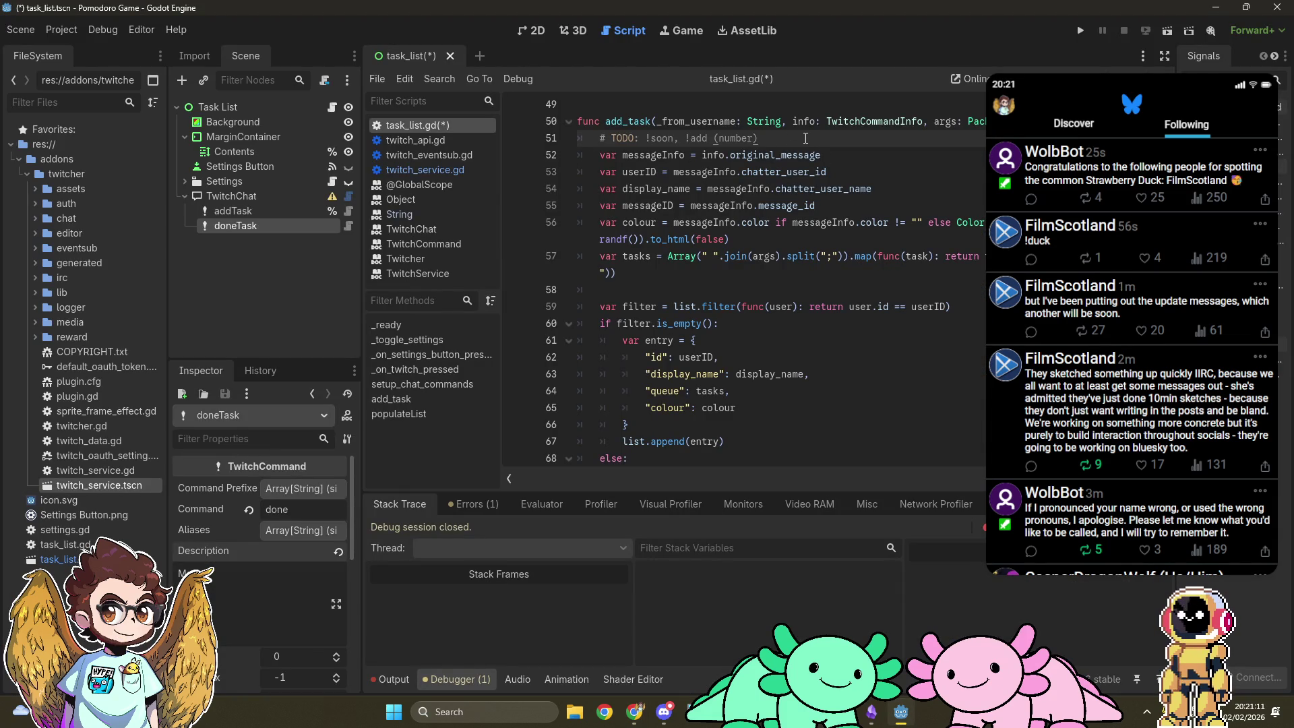
key(alt+Tab)
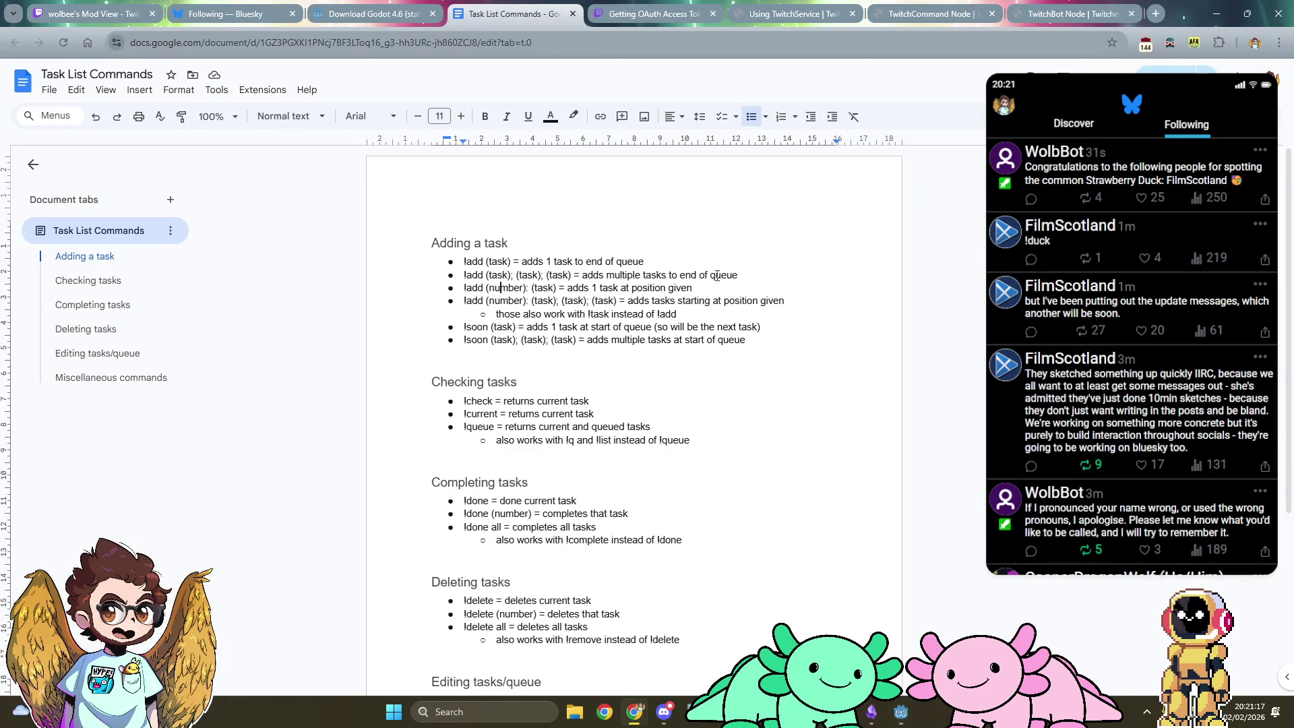
key(alt+Tab)
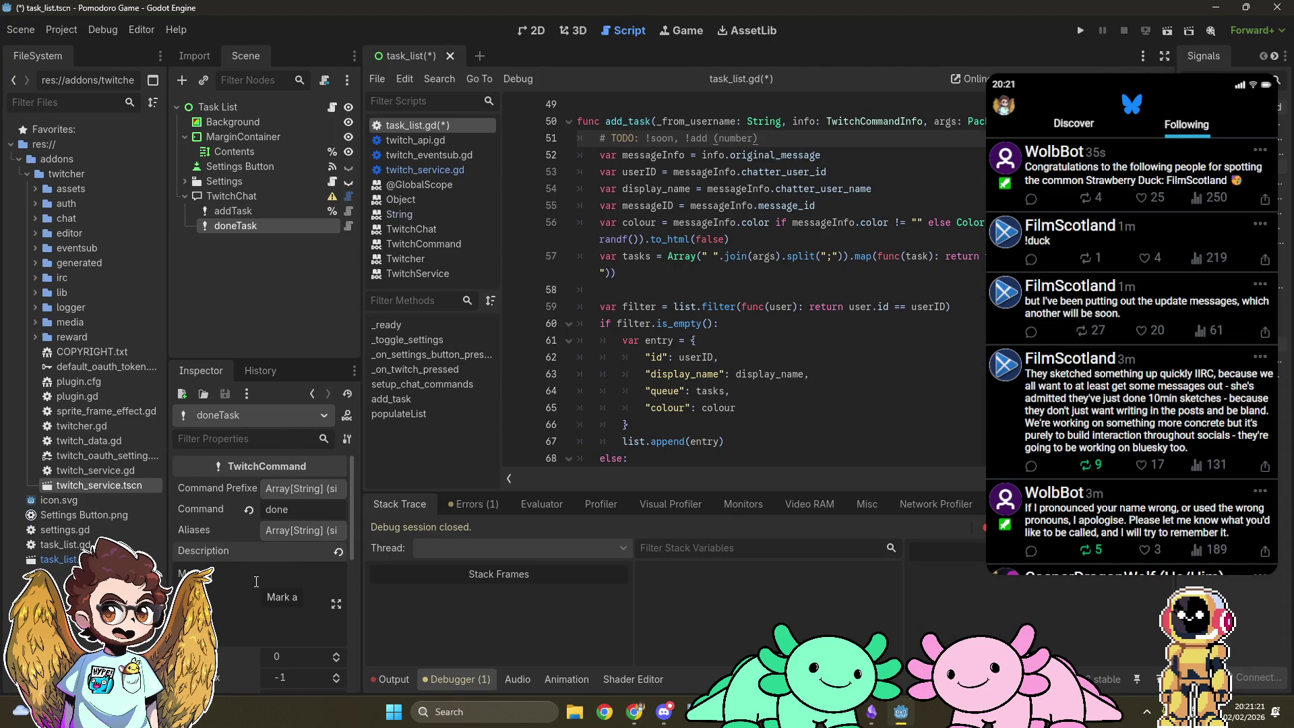
text(st)
text(task)
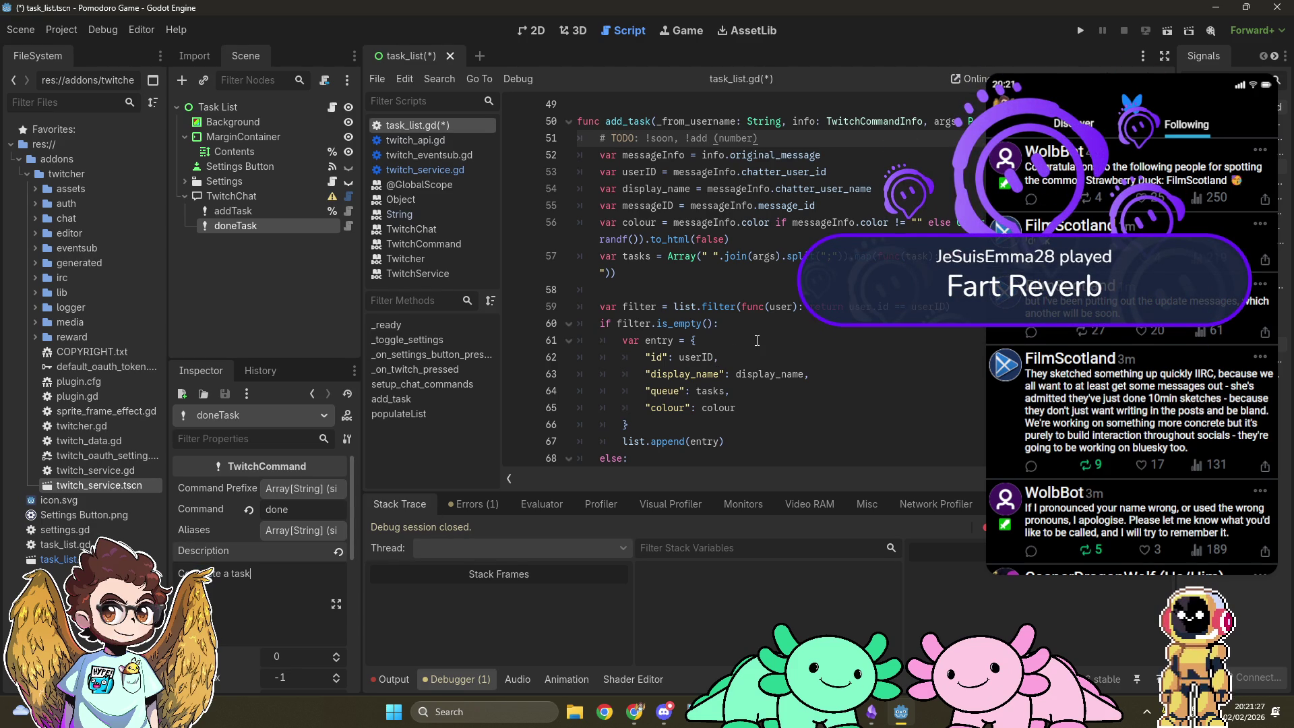
Step: Duplicate the add_task connection line and change it to connect %doneTask.command_received to done_task
scroll(757, 341, up, 6)
click(872, 360)
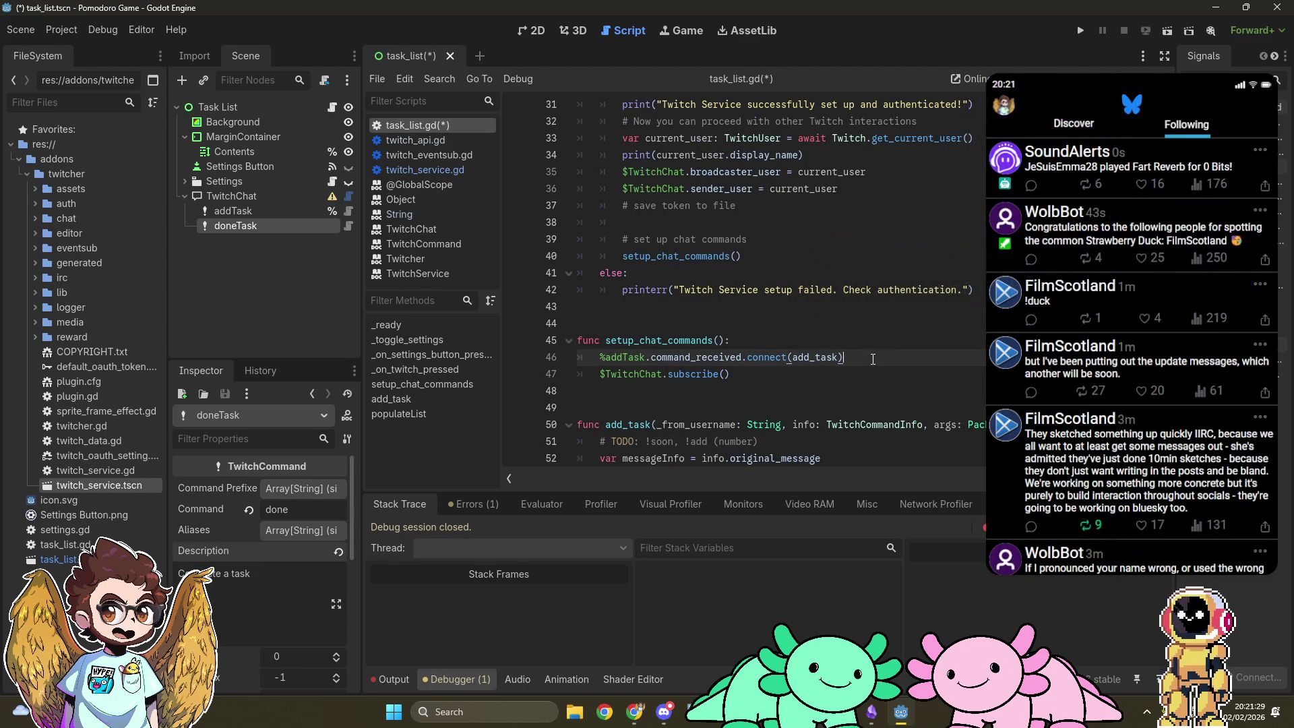
key(ctrl+shift+d)
key(Left)
key(Left)
key(Left)
key(BackSpace)
key(BackSpace)
key(BackSpace)
text(done)
key(Delete)
key(Delete)
key(Delete)
text(done)
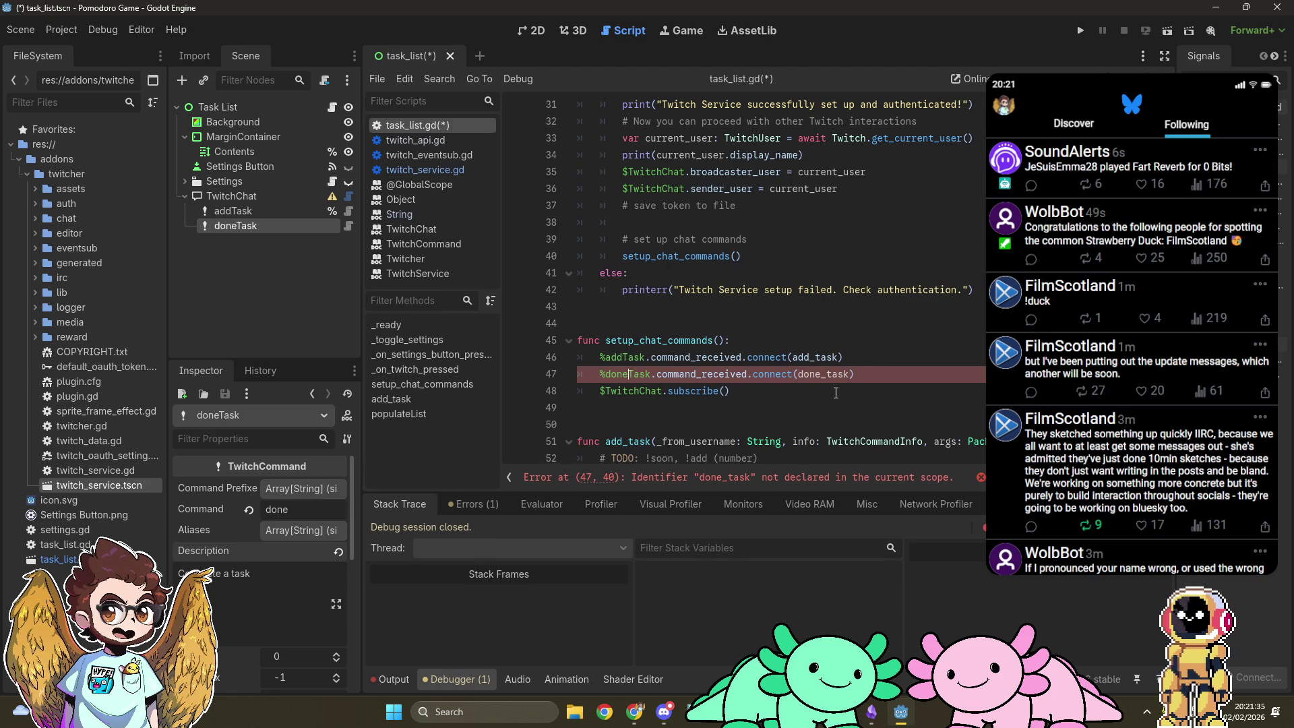
Step: Enable Access as Unique Name on the doneTask node
right_click(261, 224)
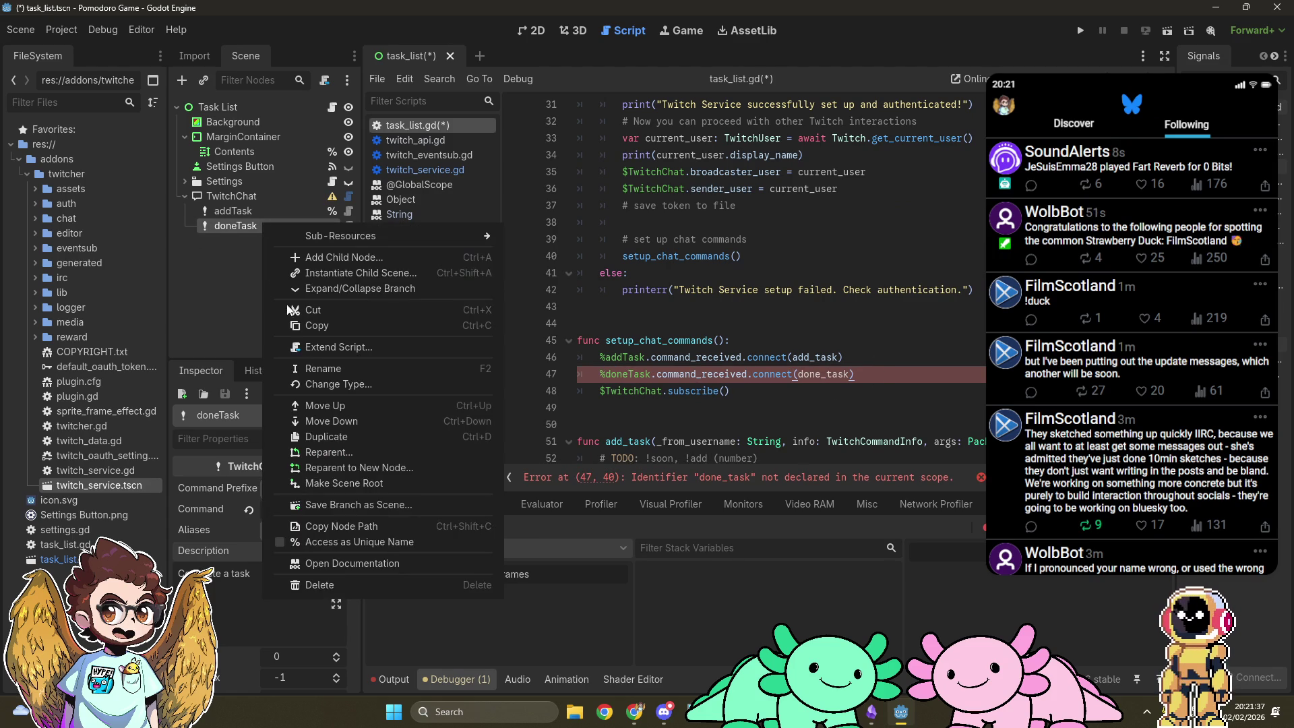
click(338, 540)
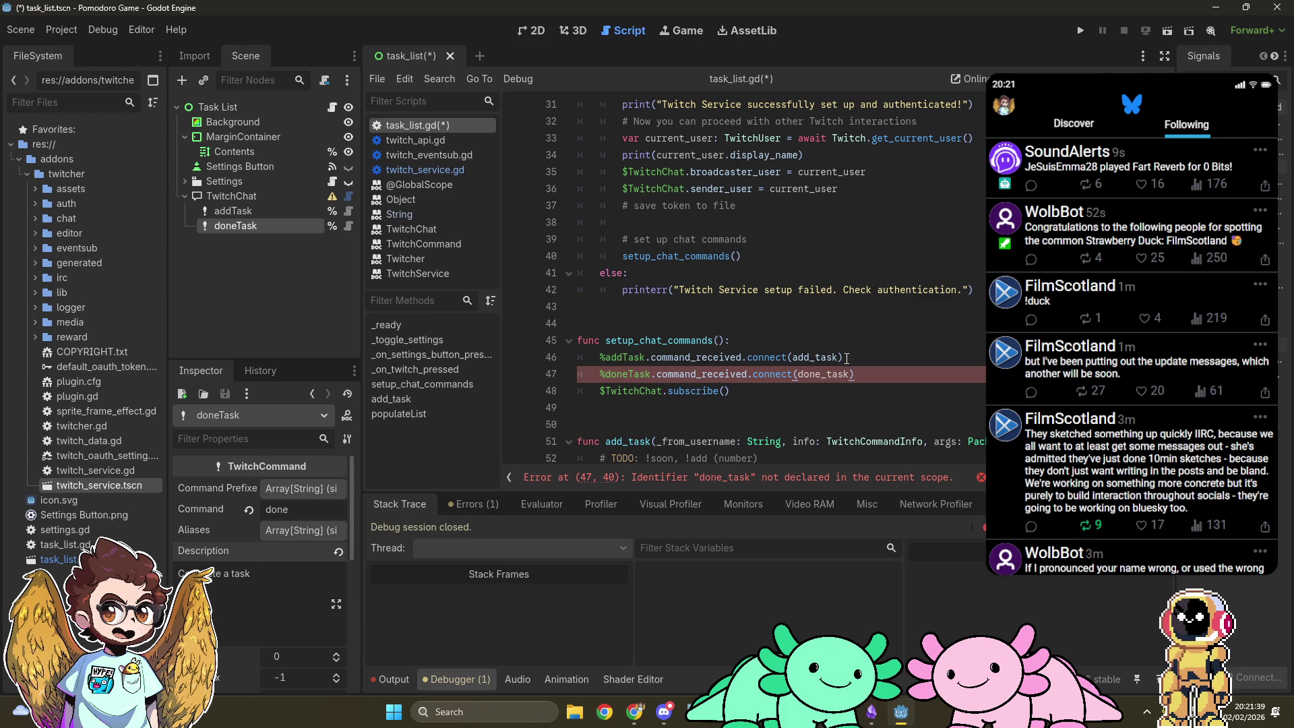
click(897, 356)
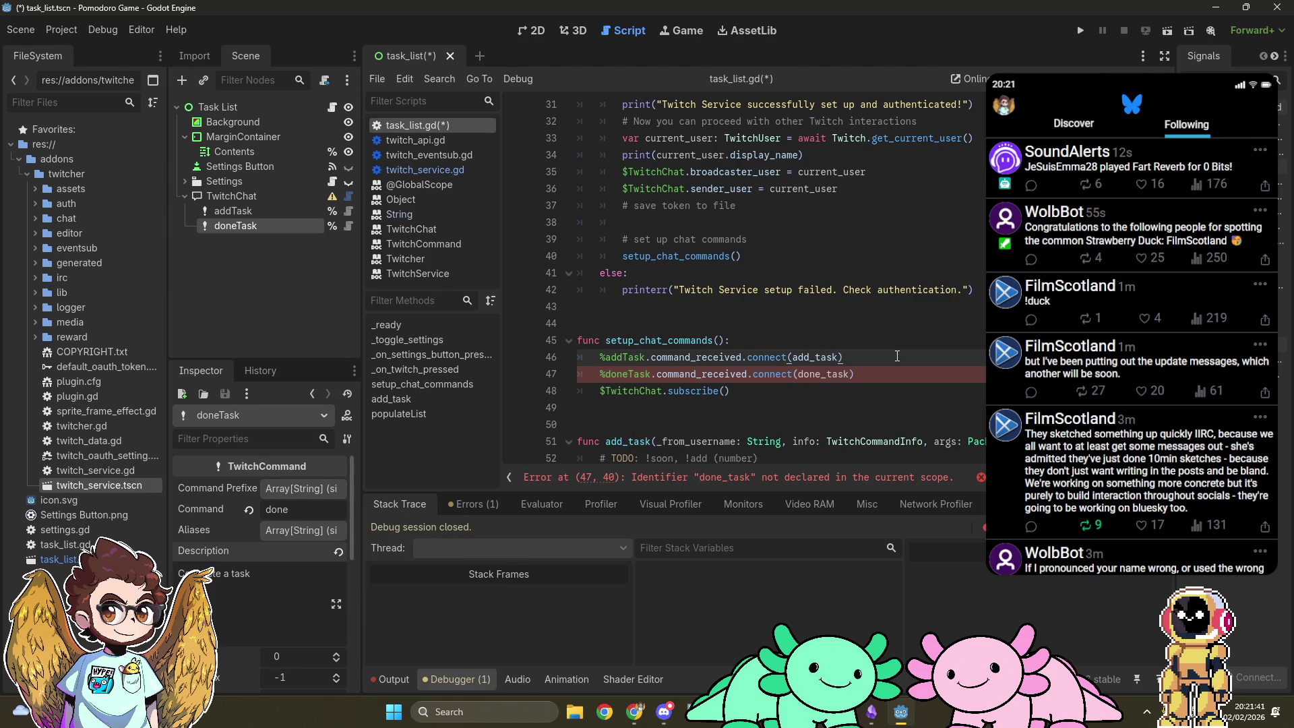
scroll(902, 375, down, 10)
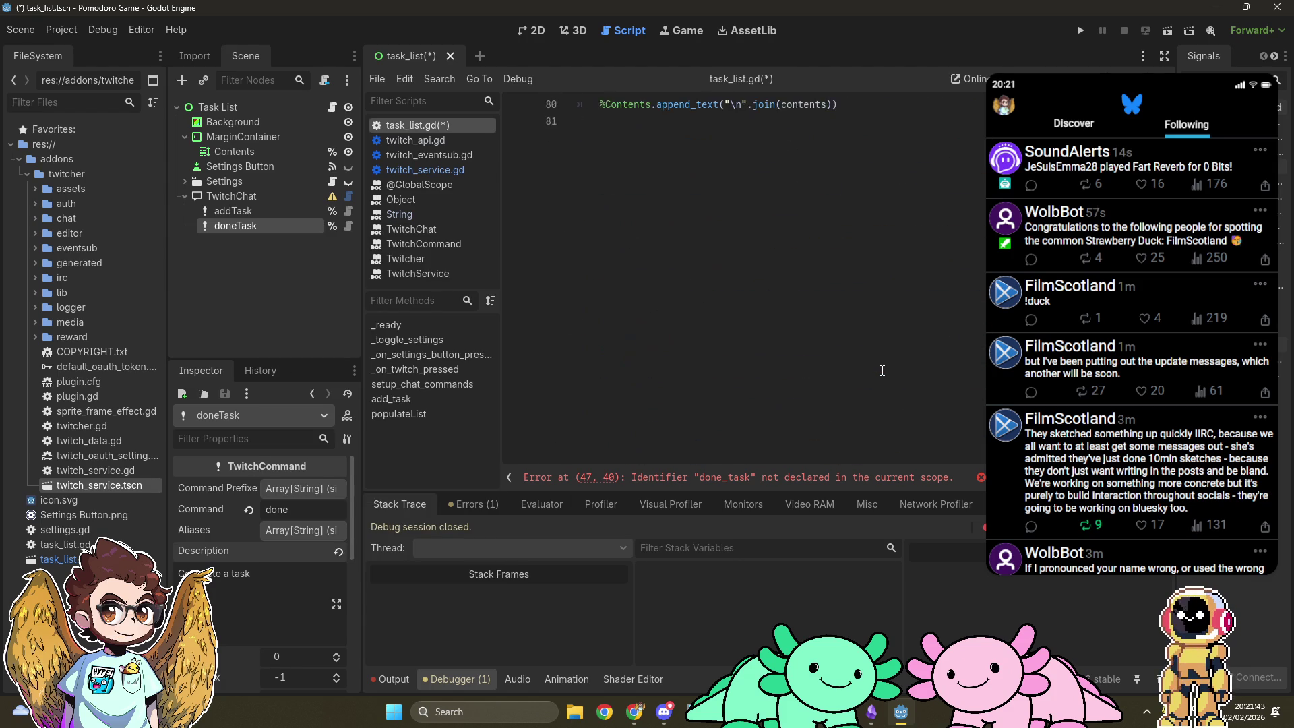
scroll(882, 370, up, 4)
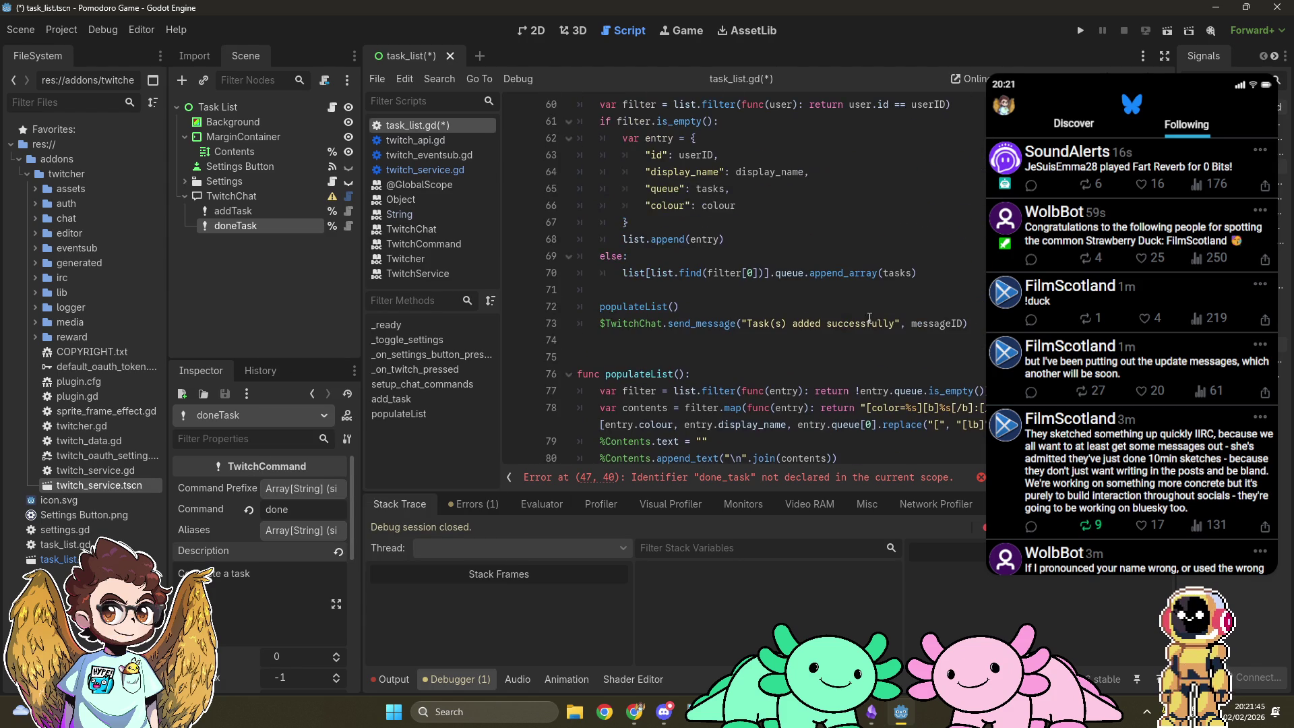
click(991, 328)
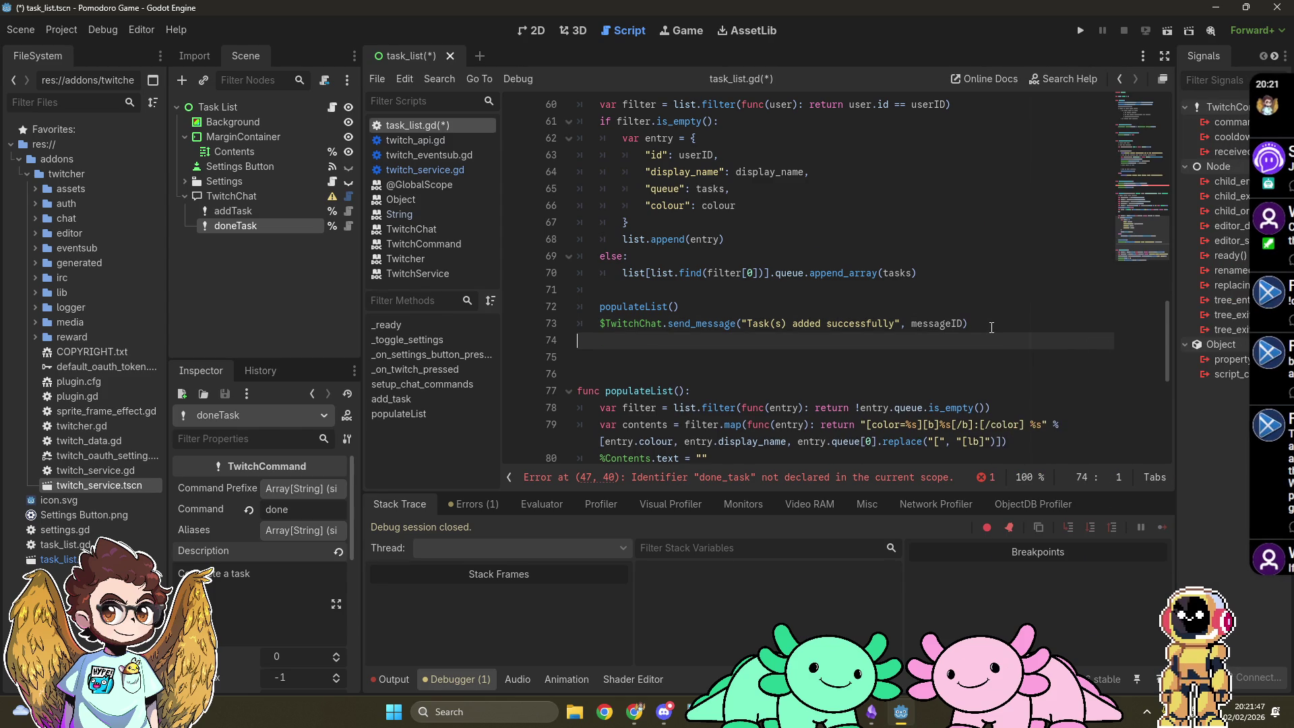
Step: Create a done_task function below add_task whose body calls populateList()
key(Return)
key(Return)
key(Return)
text(func)
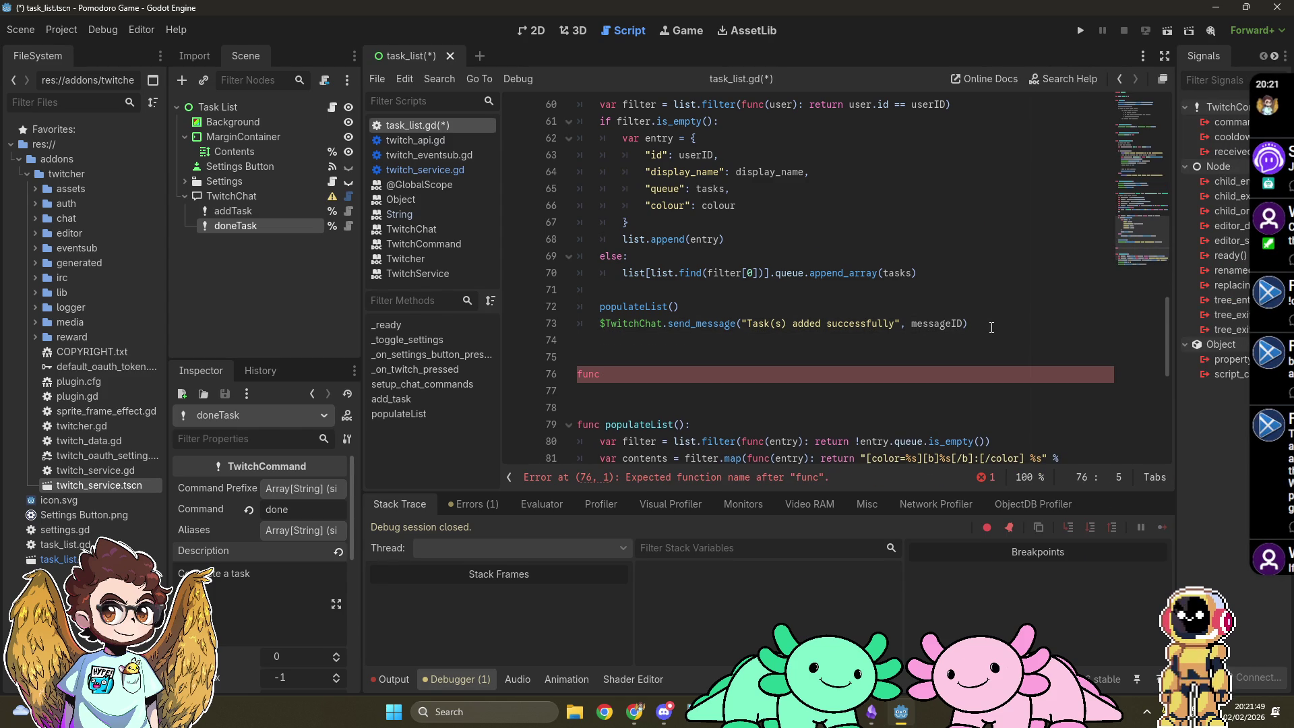
text( done_task():)
key(Return)
text(pass)
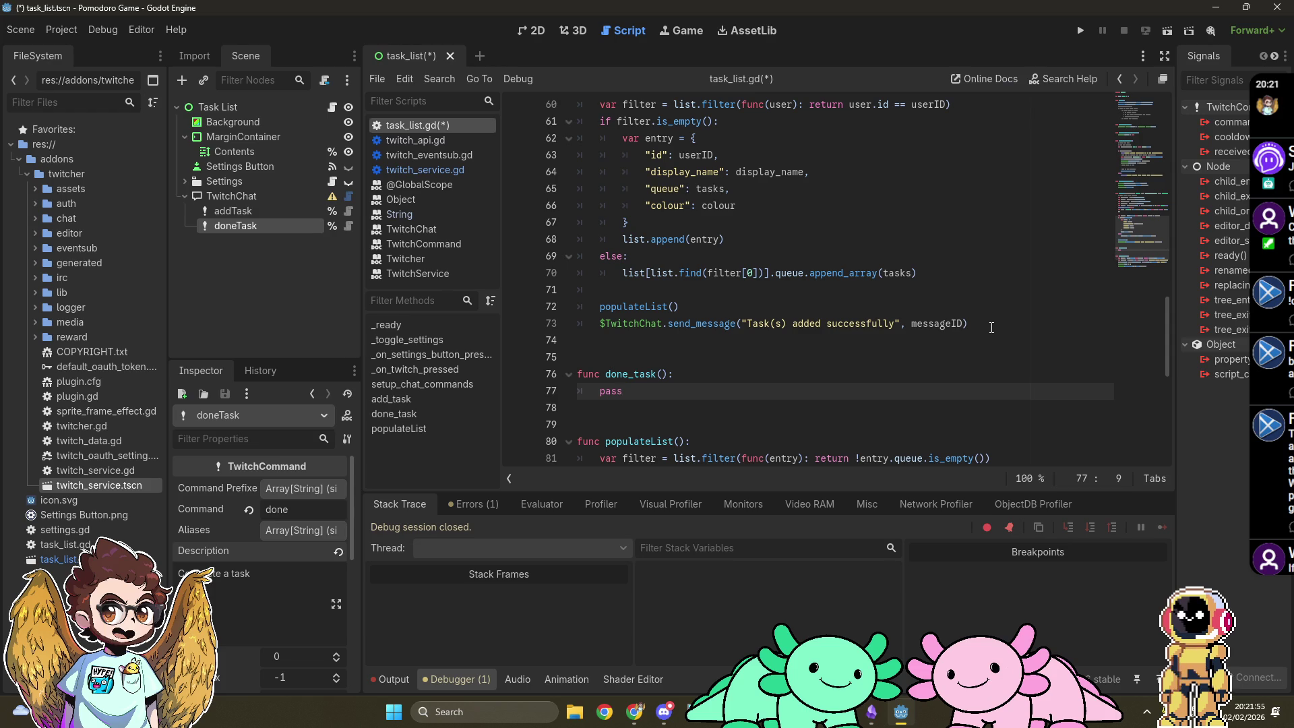
key(BackSpace)
key(BackSpace)
key(BackSpace)
key(Return)
text(pop)
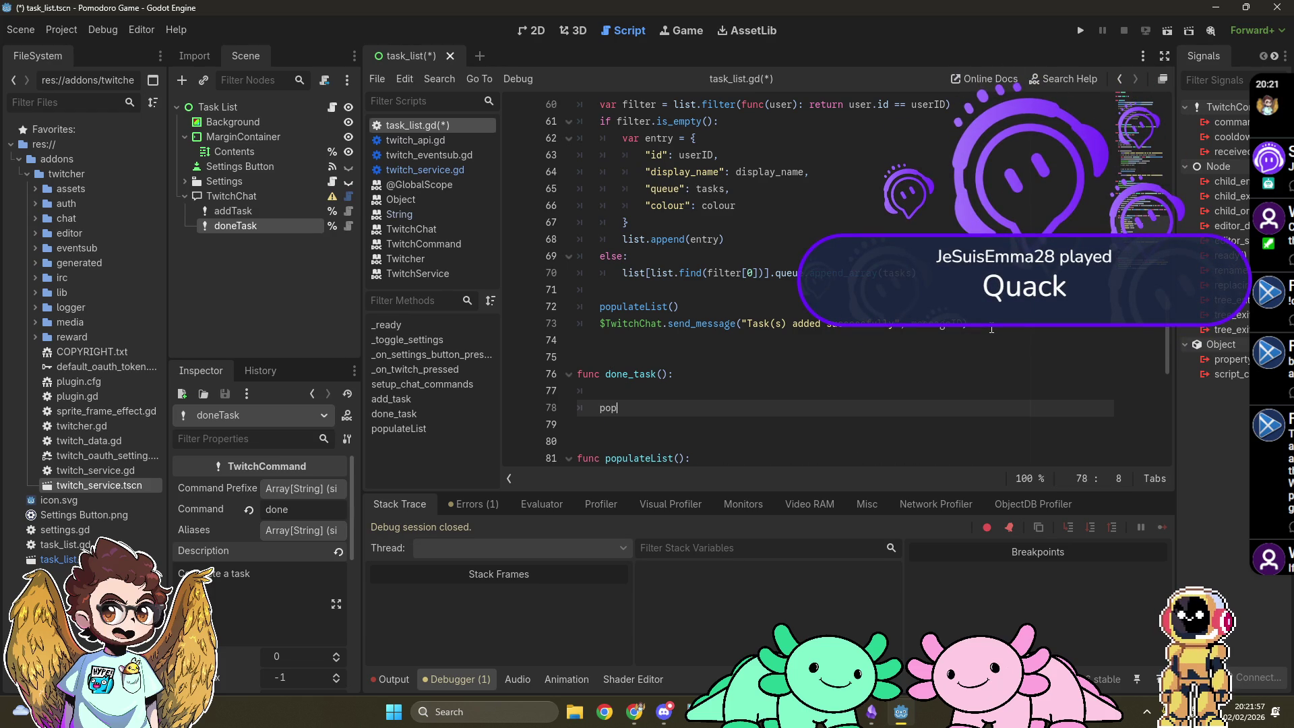
text(ulateList)
key(Return)
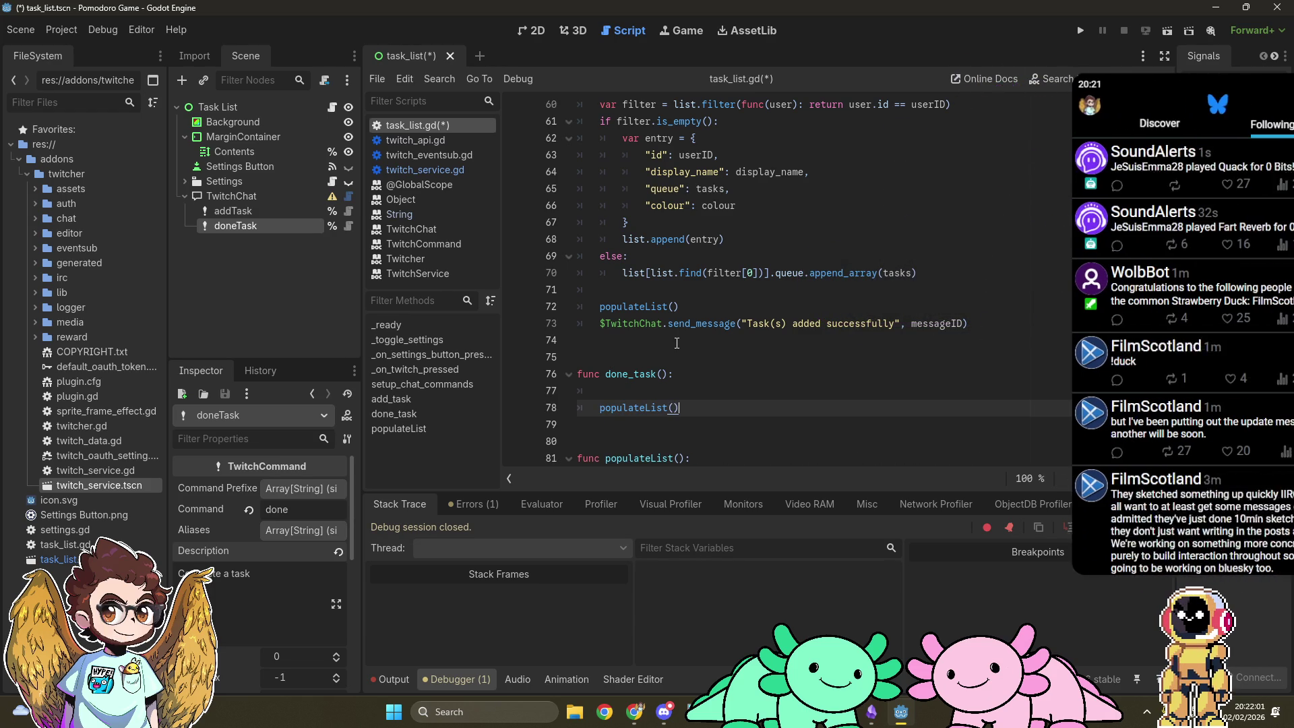
Step: Add $TwitchChat.send_message("Task completed", messageID) to done_task
key(Return)
text($Twit)
key(Return)
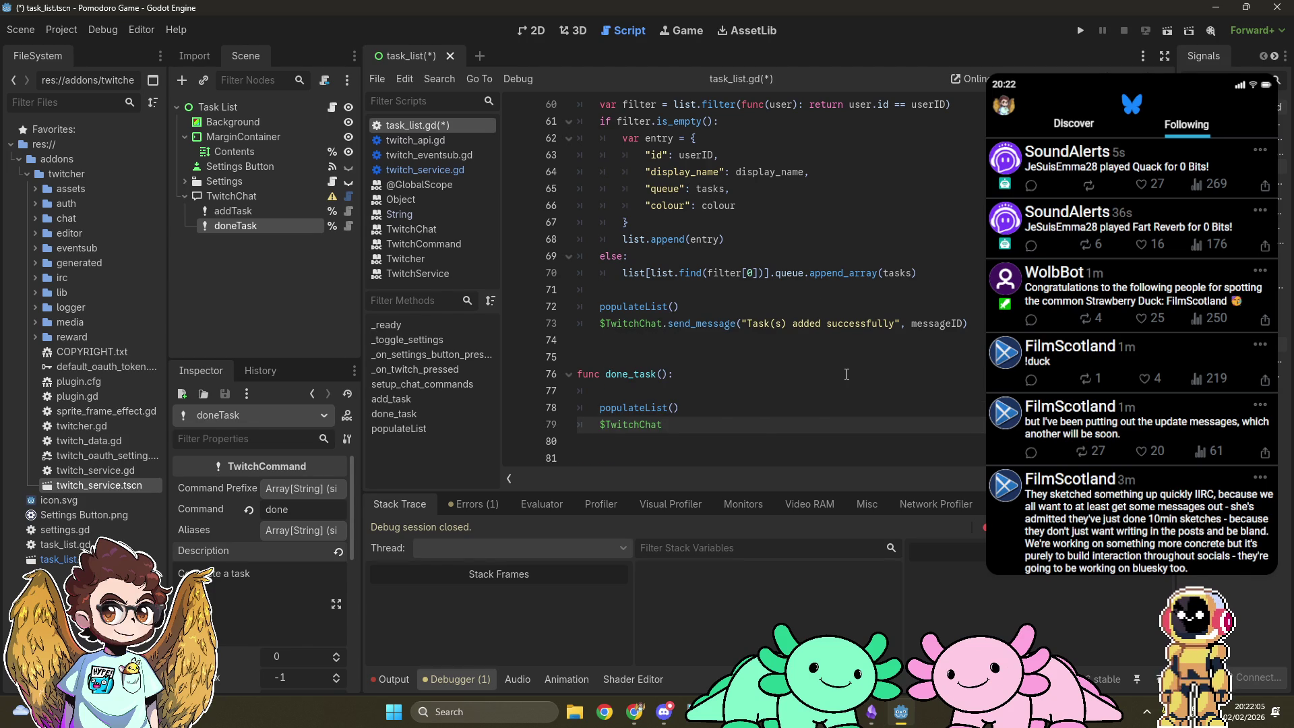
text(.send)
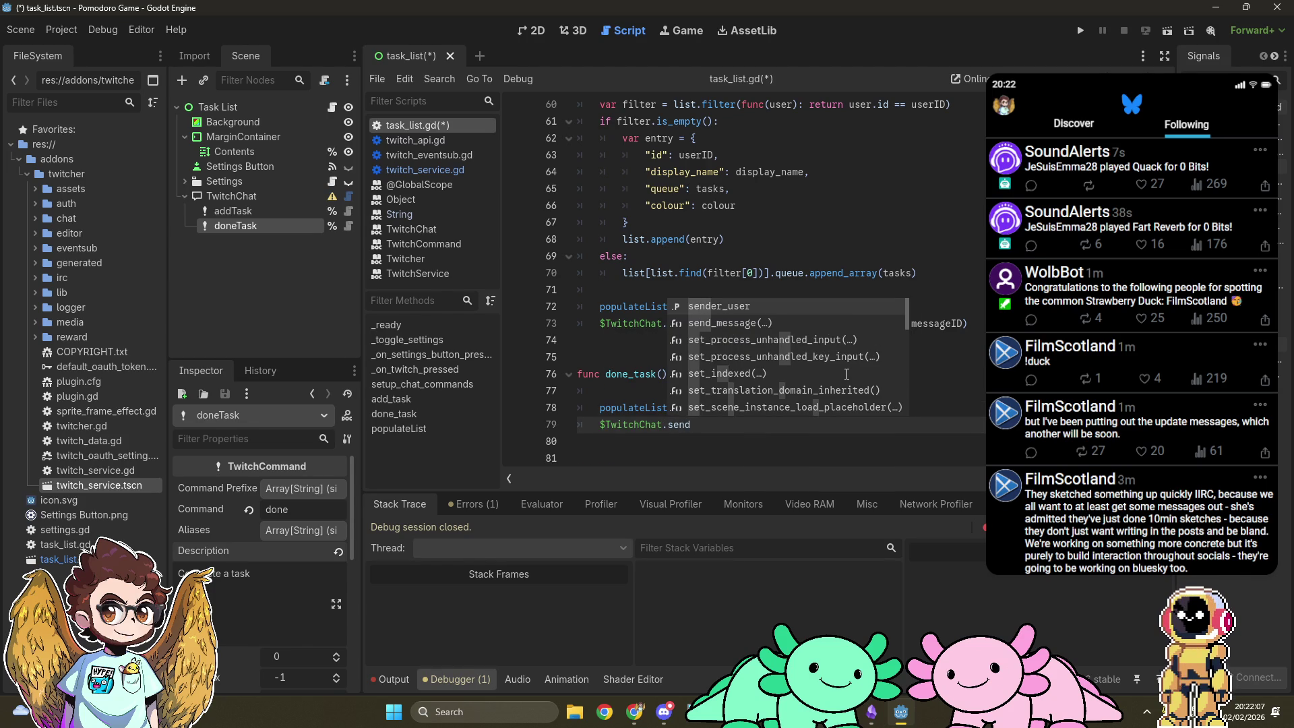
key(Down)
key(Return)
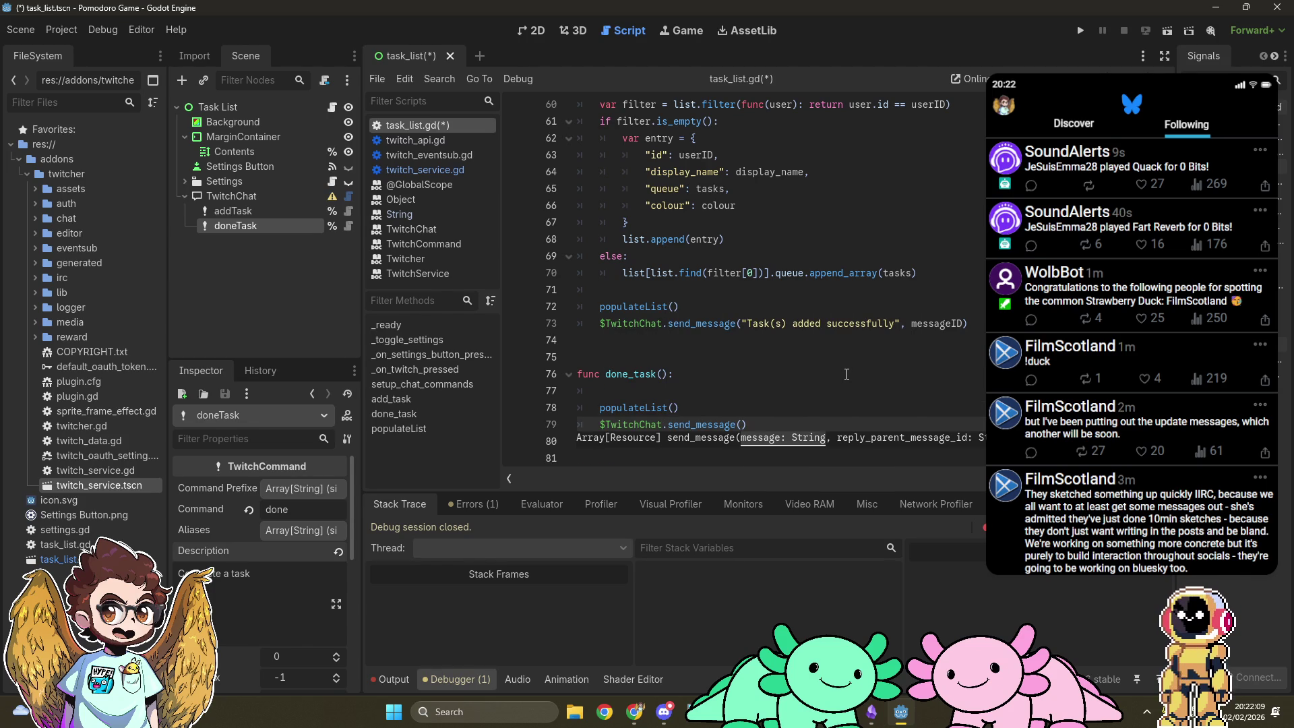
text("Tas)
text(k )
text(completed)
key(End)
text(, messageID)
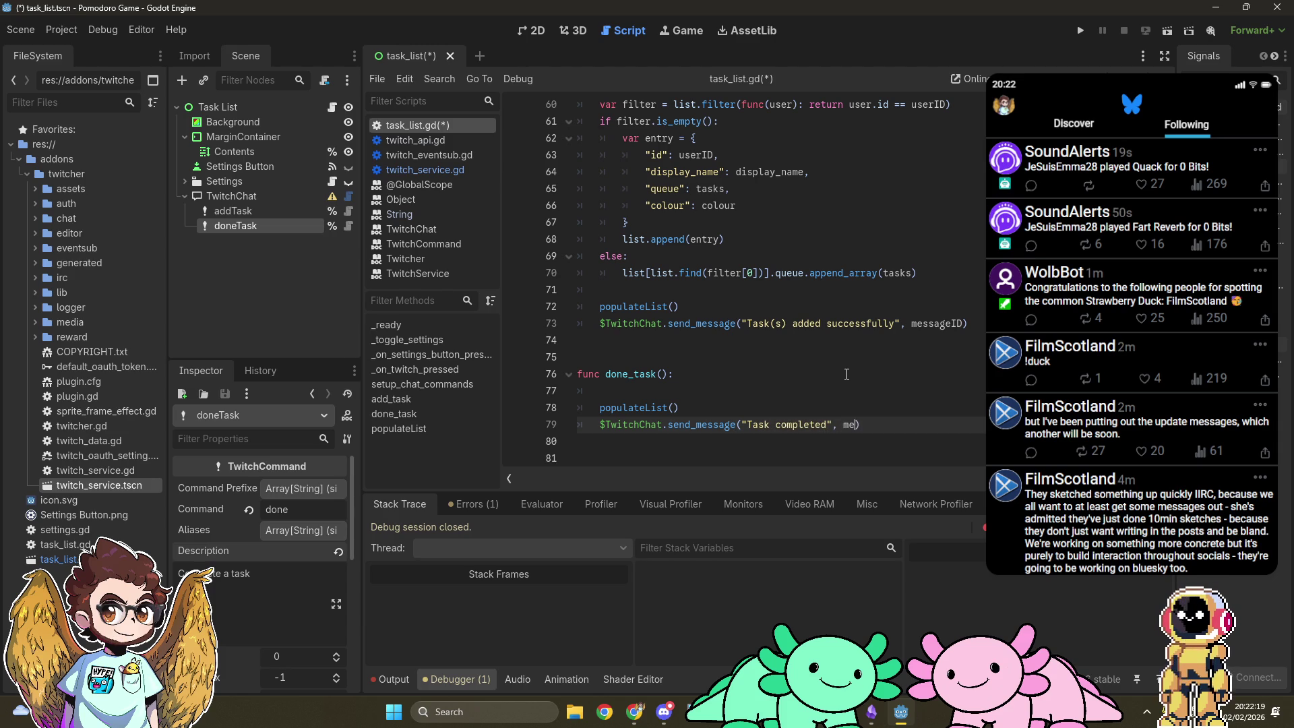
key(Escape)
key(Up)
key(Up)
key(Up)
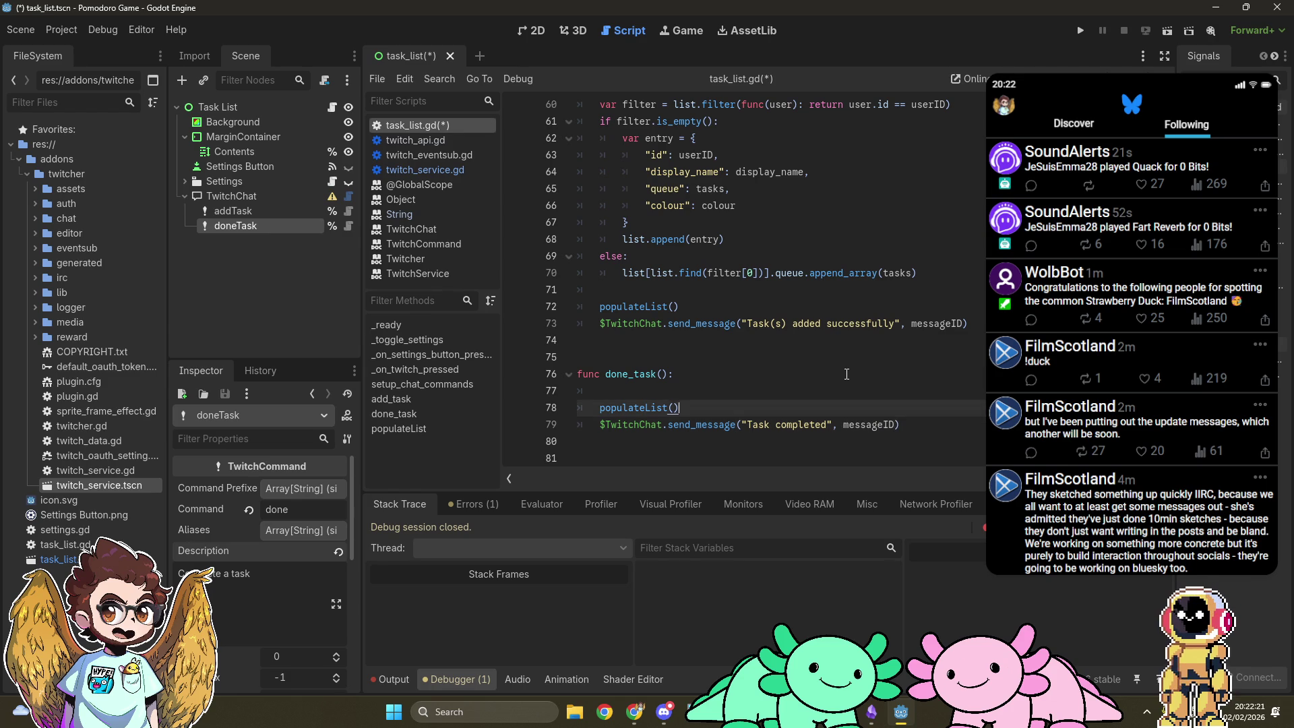
scroll(846, 374, up, 6)
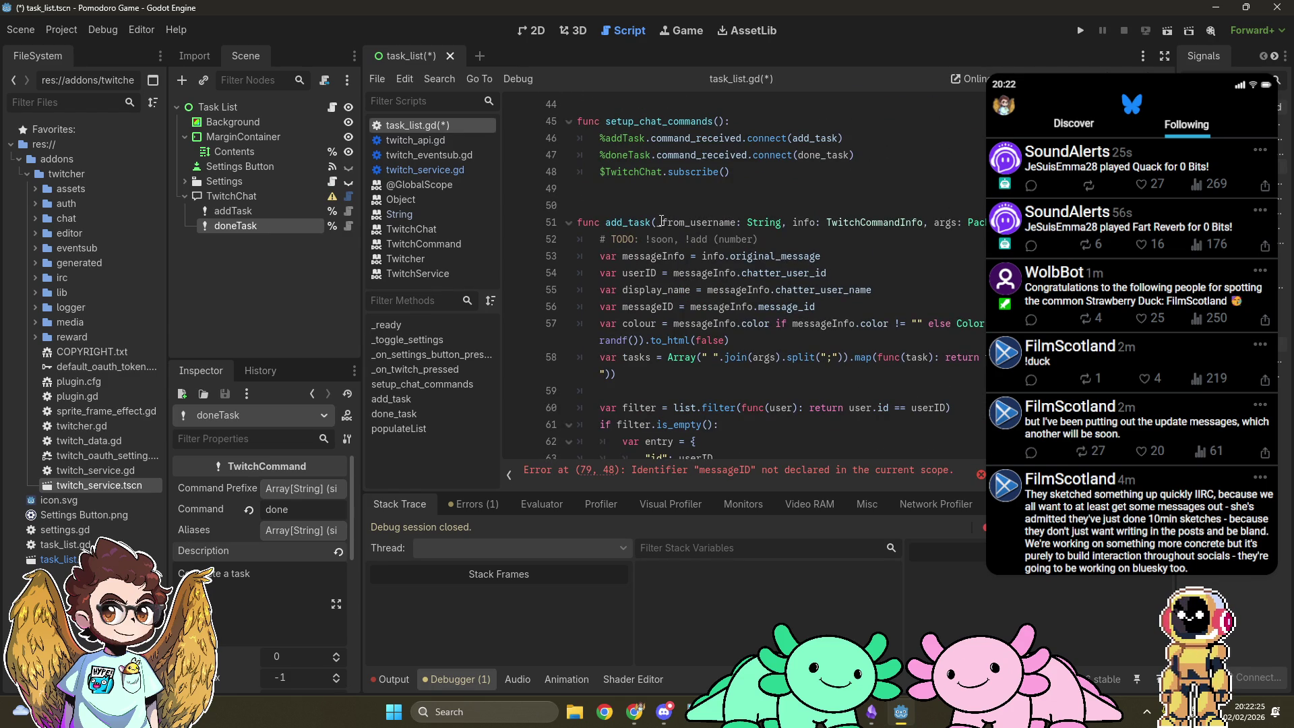
Step: Copy add_task's parameter list into the done_task signature
drag(658, 222, 987, 222)
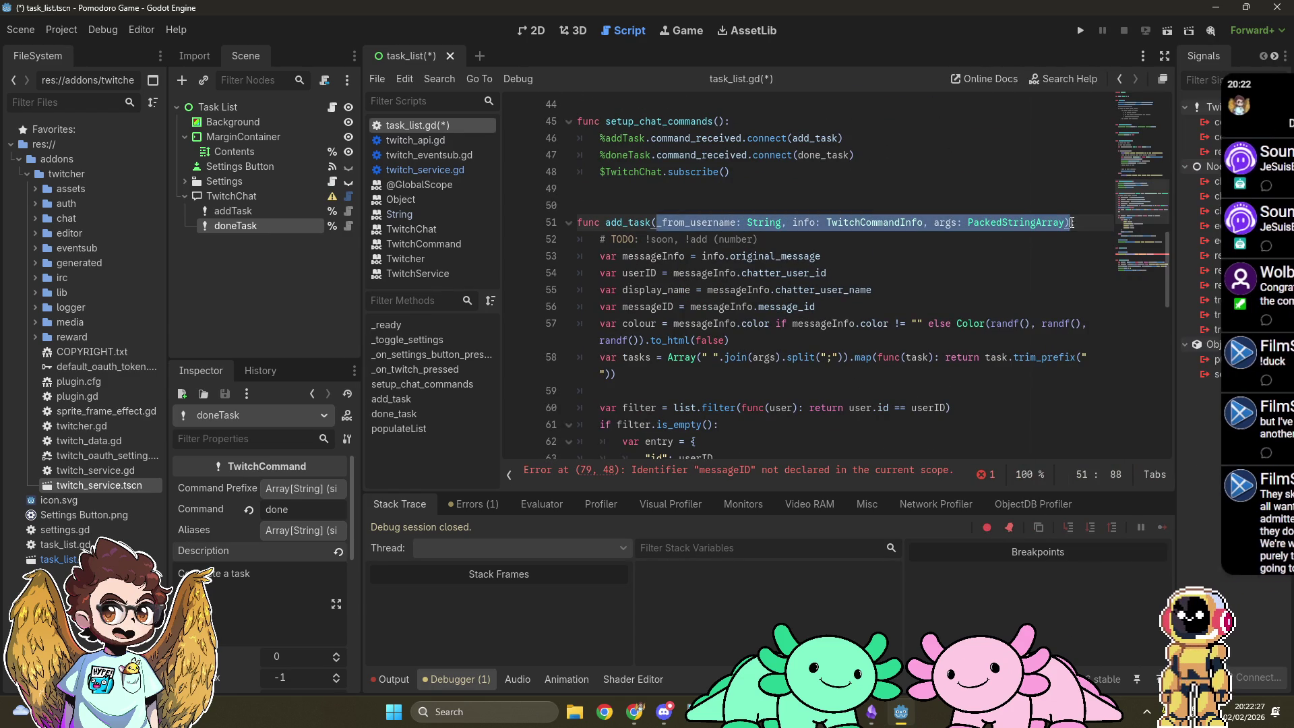
scroll(906, 266, down, 4)
scroll(906, 266, down, 2)
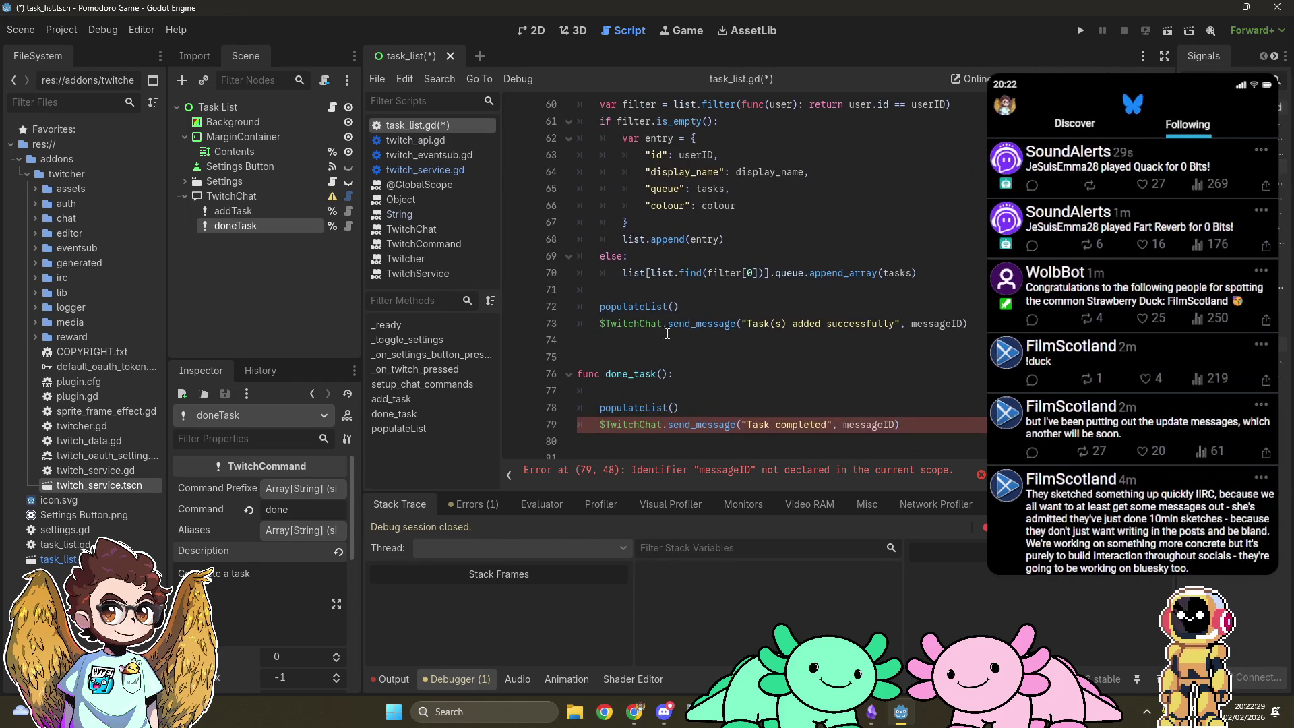
key(ctrl+v)
click(941, 374)
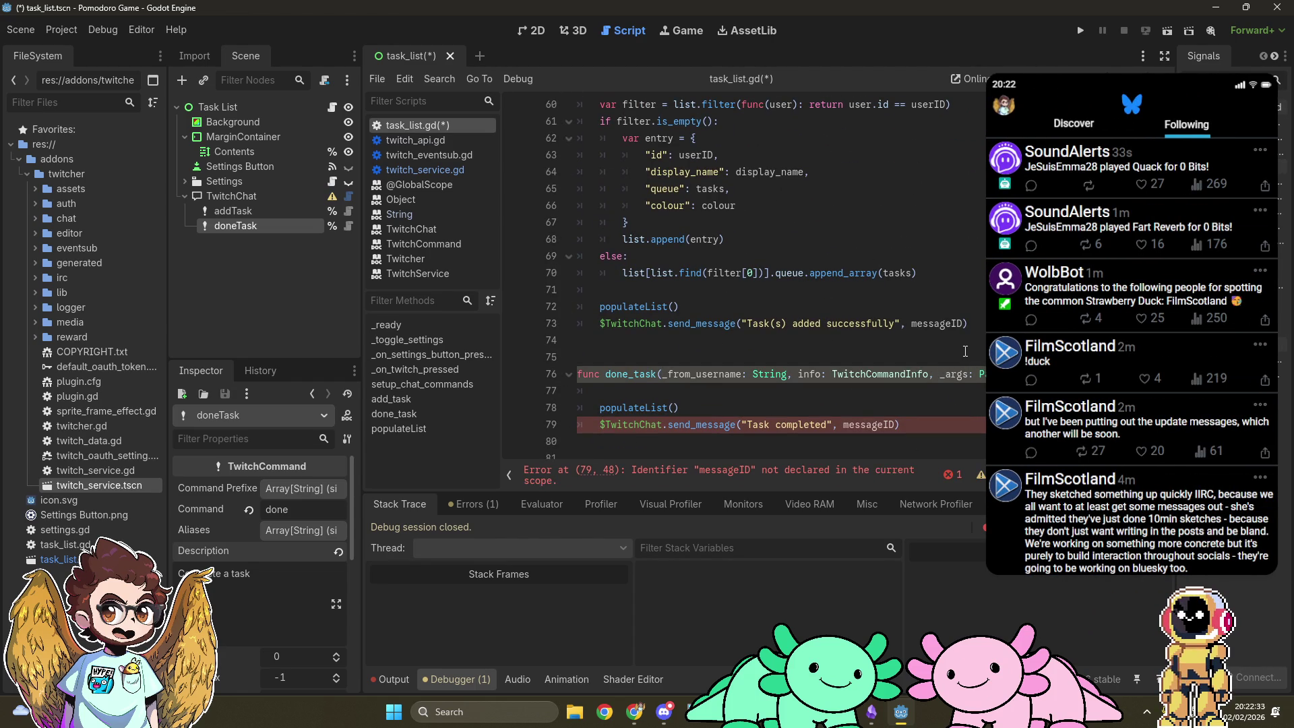
Step: Check the Task List Commands document and change doneTask's max argument count from -1 to 0
key(alt+Tab)
scroll(508, 454, down, 1)
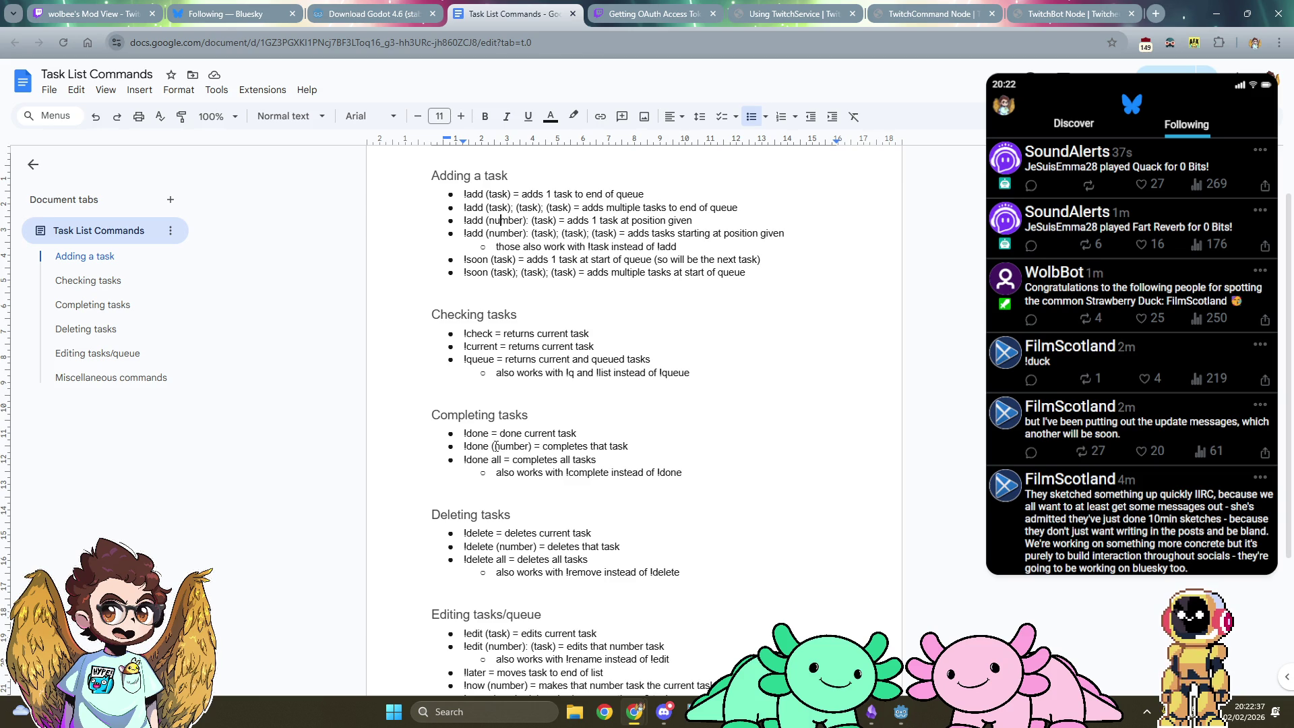
key(alt+Tab)
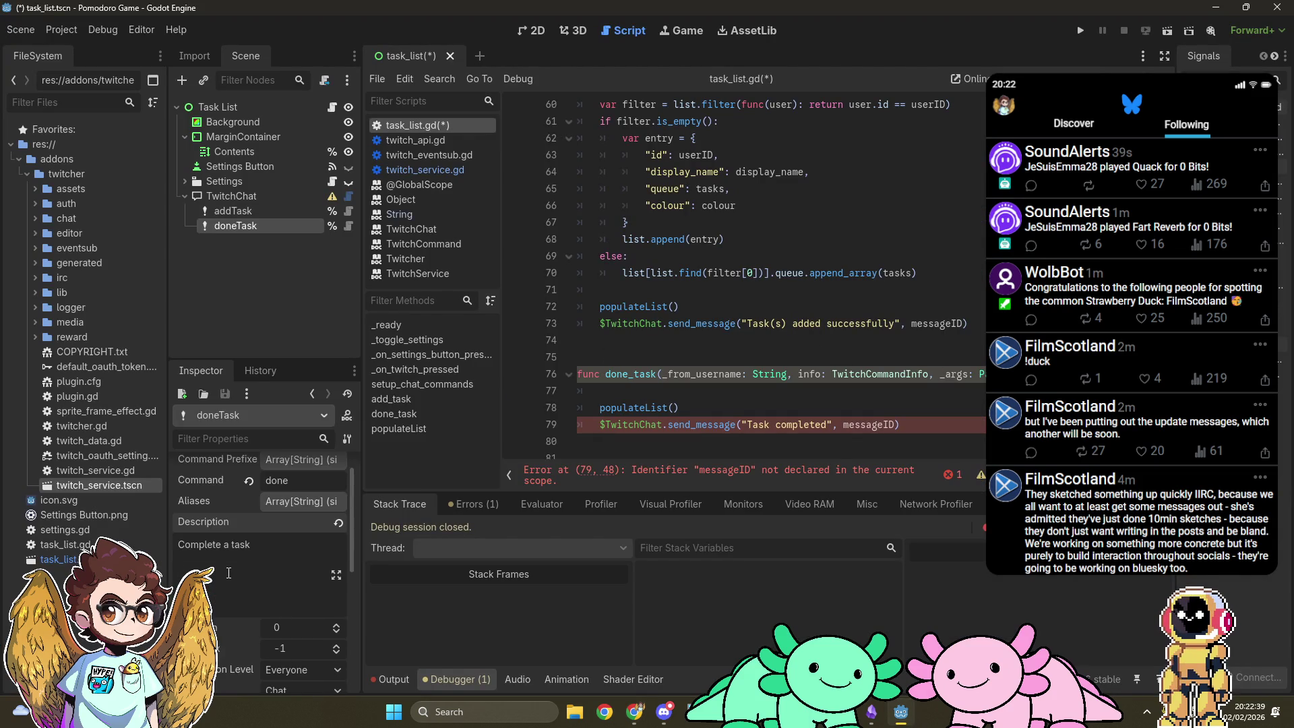
scroll(228, 572, down, 1)
click(335, 615)
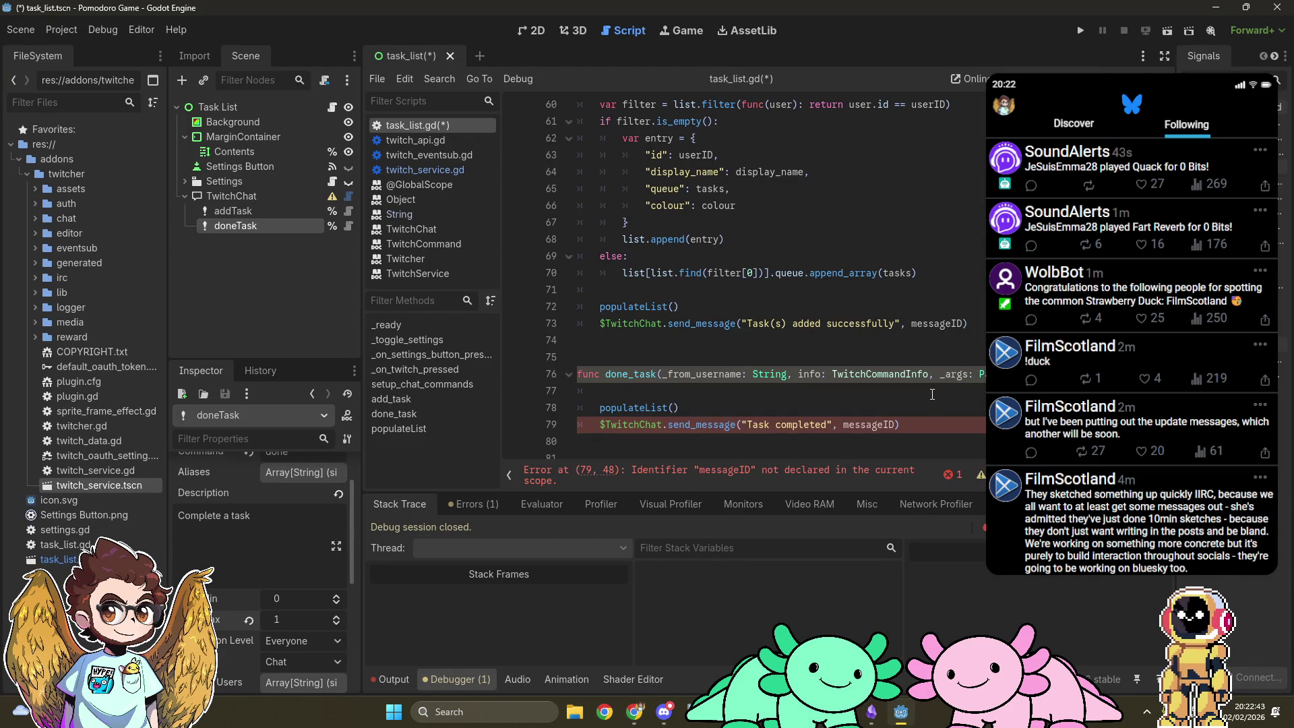
Step: Declare var messageID = info.original_message.message_id in done_task, followed by a blank line
click(781, 389)
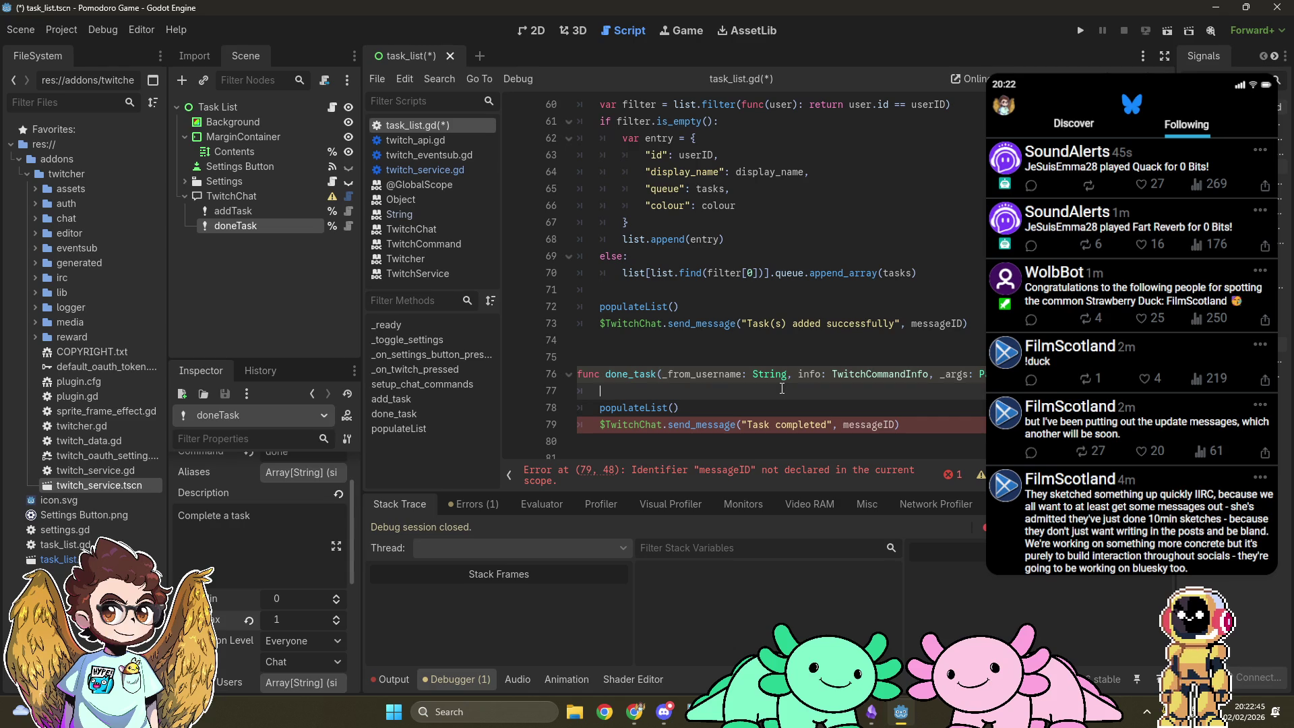
scroll(782, 389, up, 3)
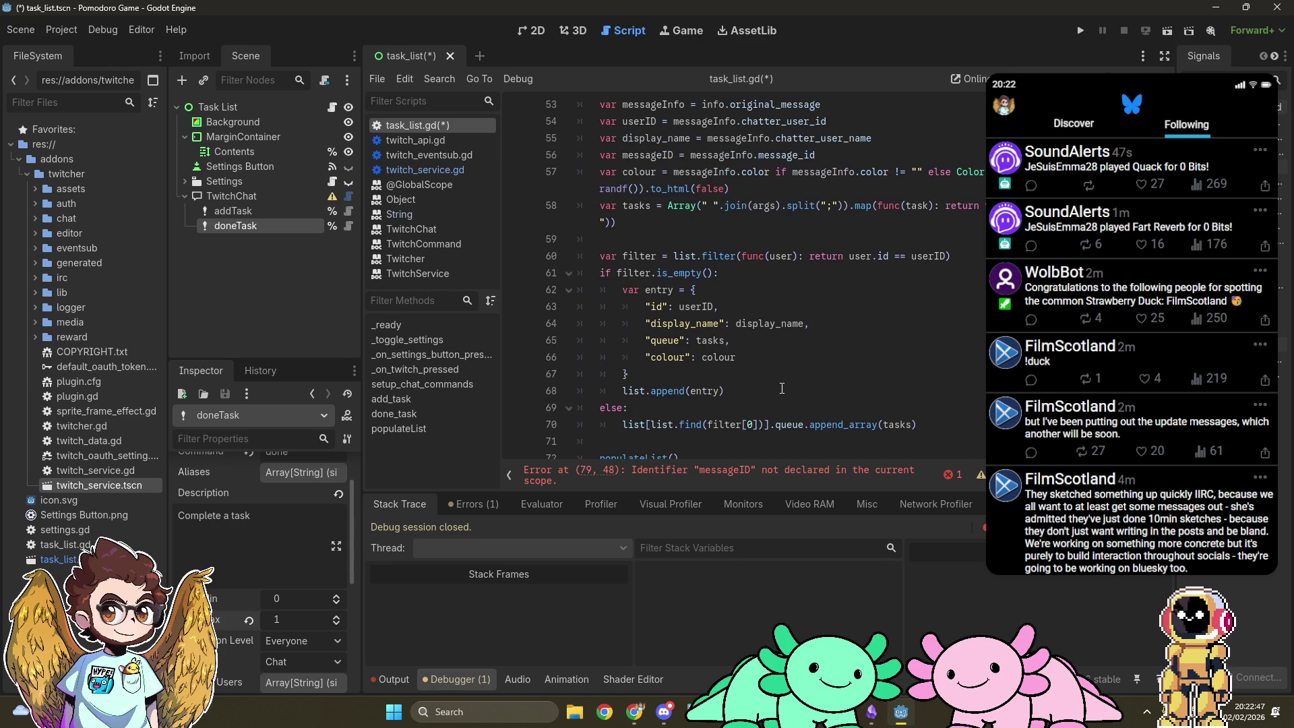
text(va)
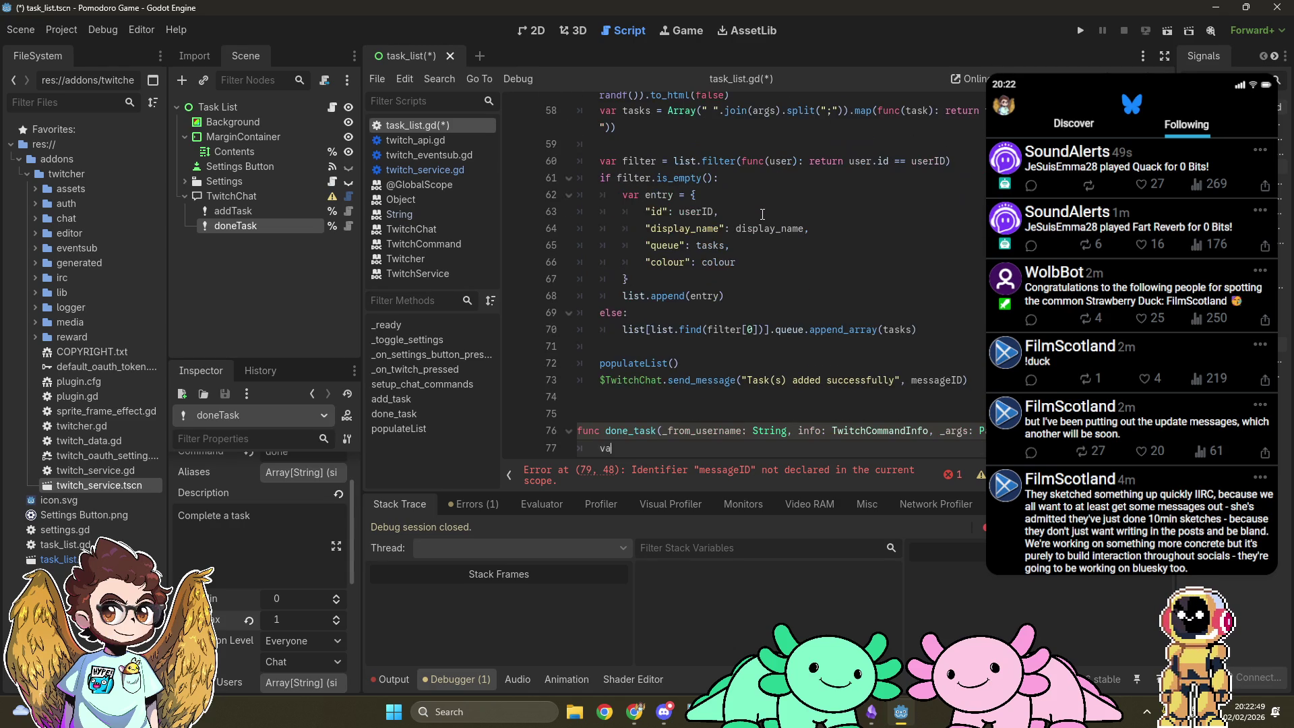
text(r messageID = info.o)
text(rig)
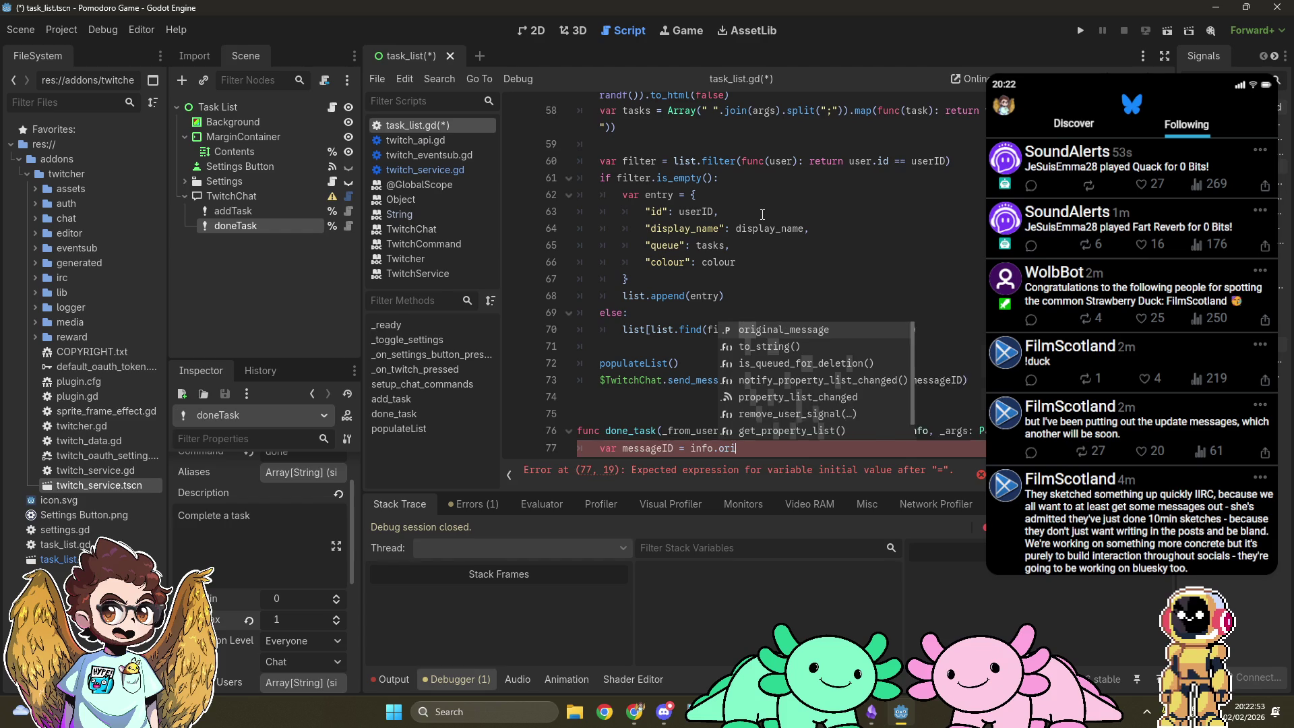
key(Return)
text(message))
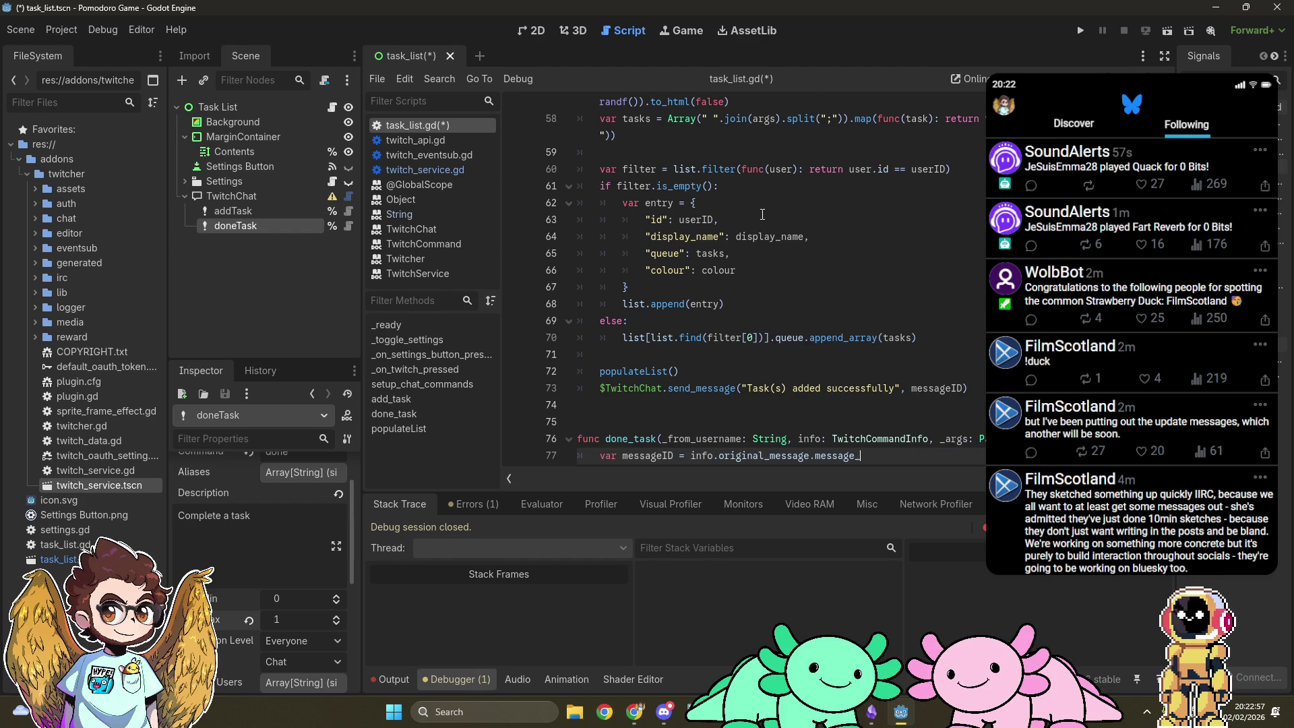
scroll(762, 214, up, 3)
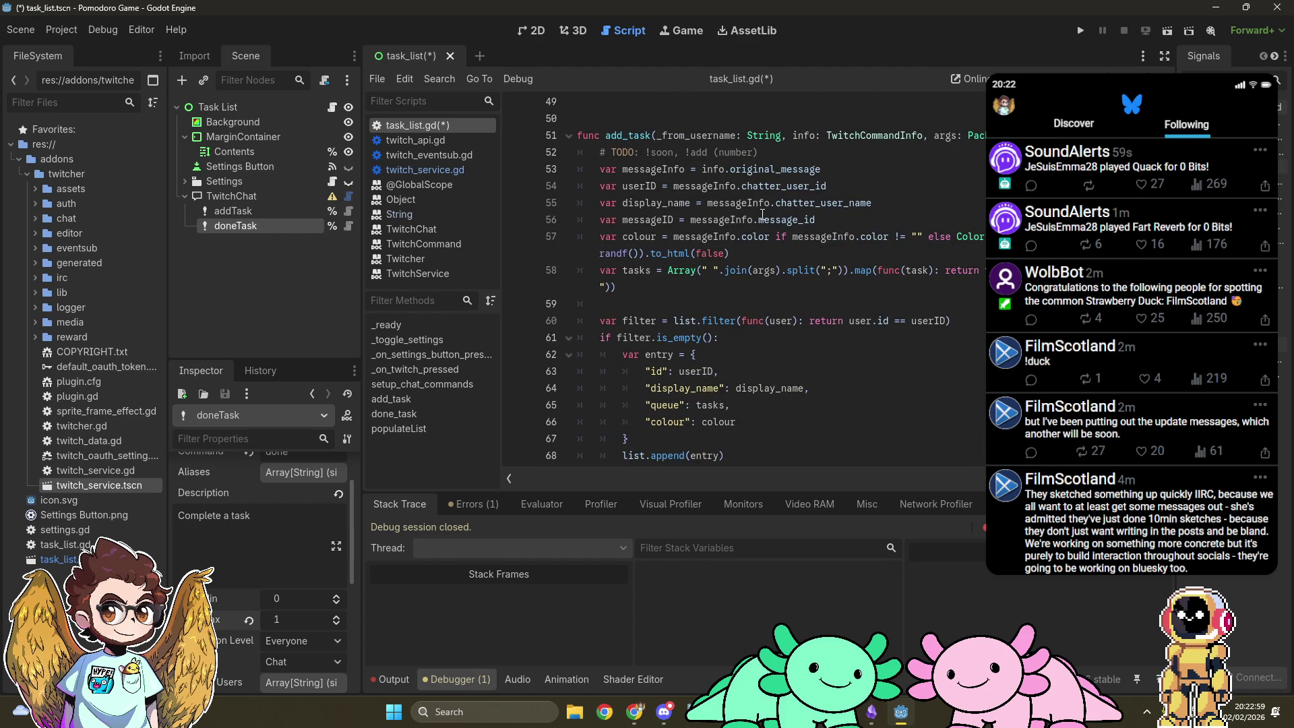
scroll(762, 214, down, 4)
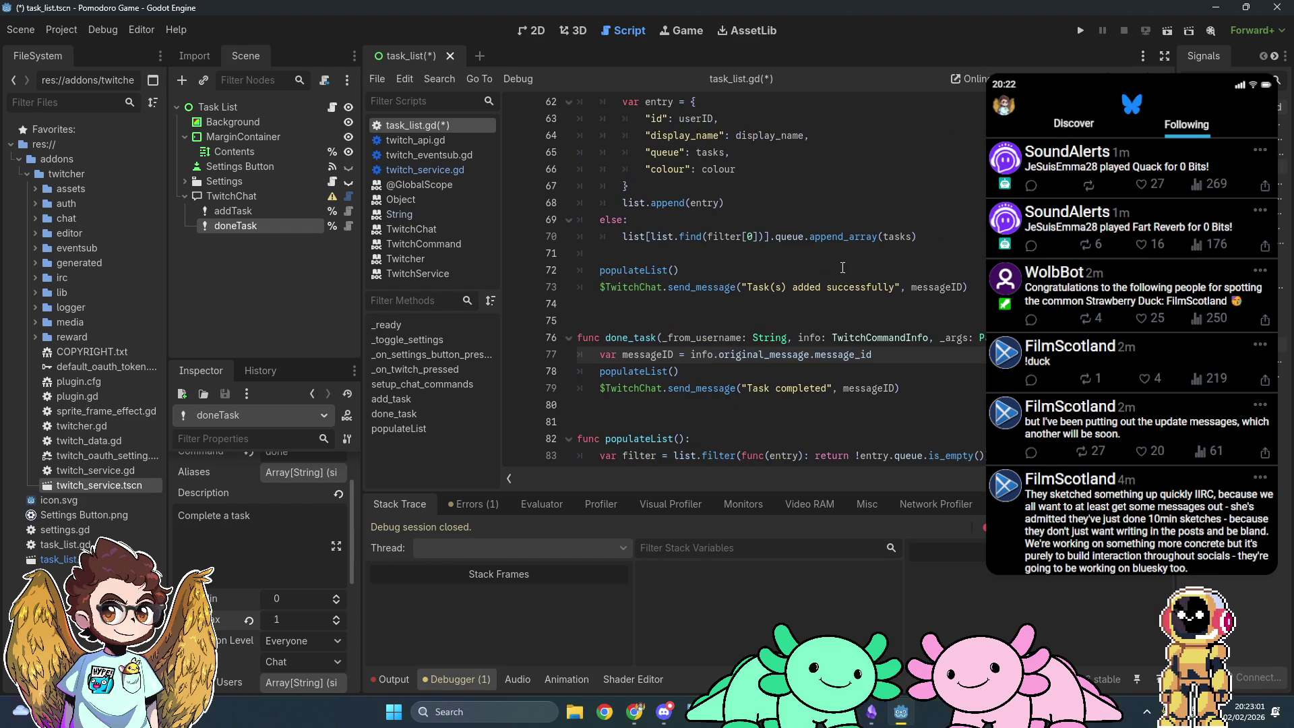
key(Return)
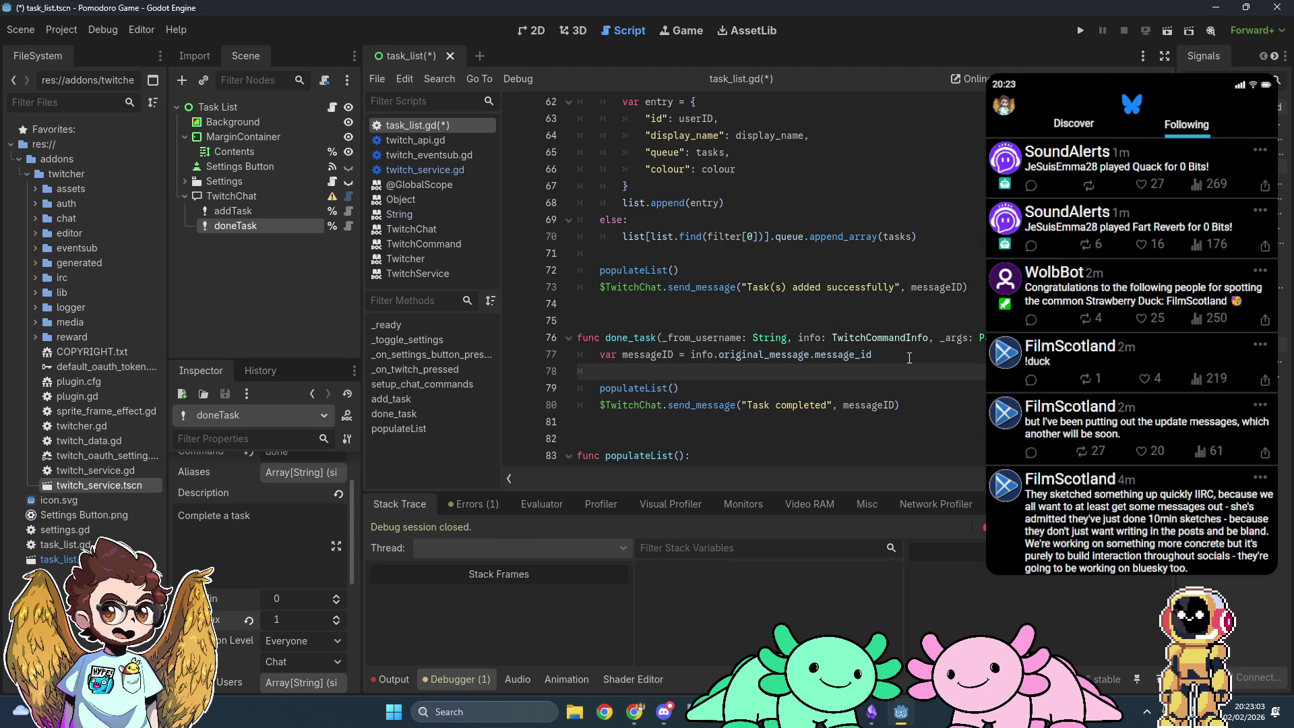
Step: Rename done_task's _args parameter to args and open lines for an argument check
scroll(868, 327, up, 6)
scroll(867, 327, up, 2)
scroll(867, 327, down, 12)
scroll(868, 326, down, 4)
scroll(868, 326, up, 6)
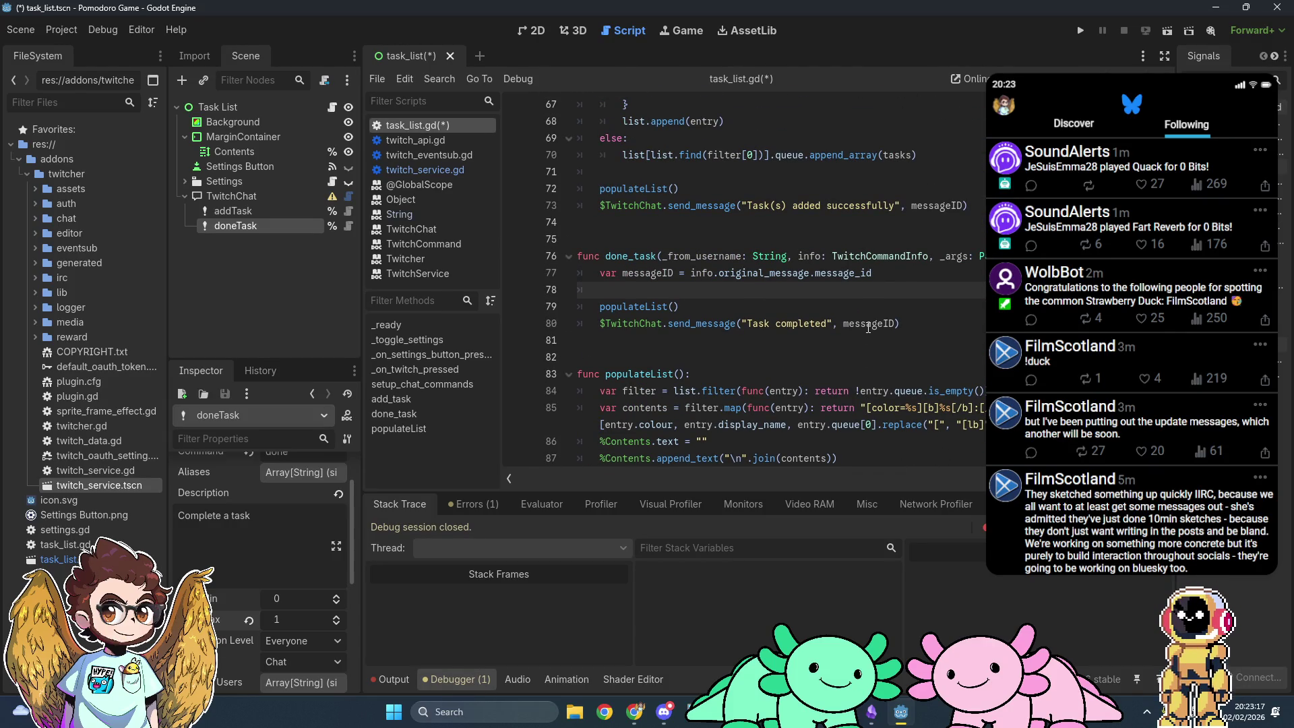
click(946, 257)
key(BackSpace)
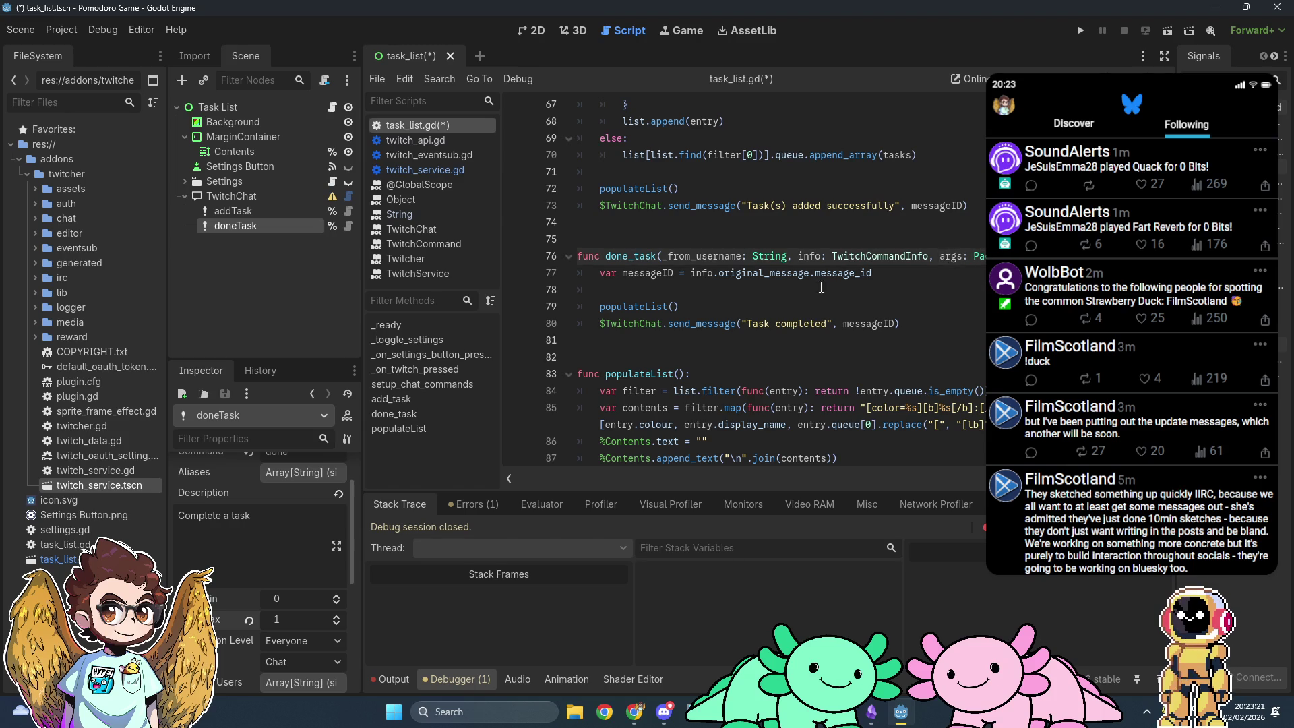
click(825, 285)
key(Return)
key(Return)
key(Up)
Step: Start an if args.is_empty(): block in done_task
text(if args.is)
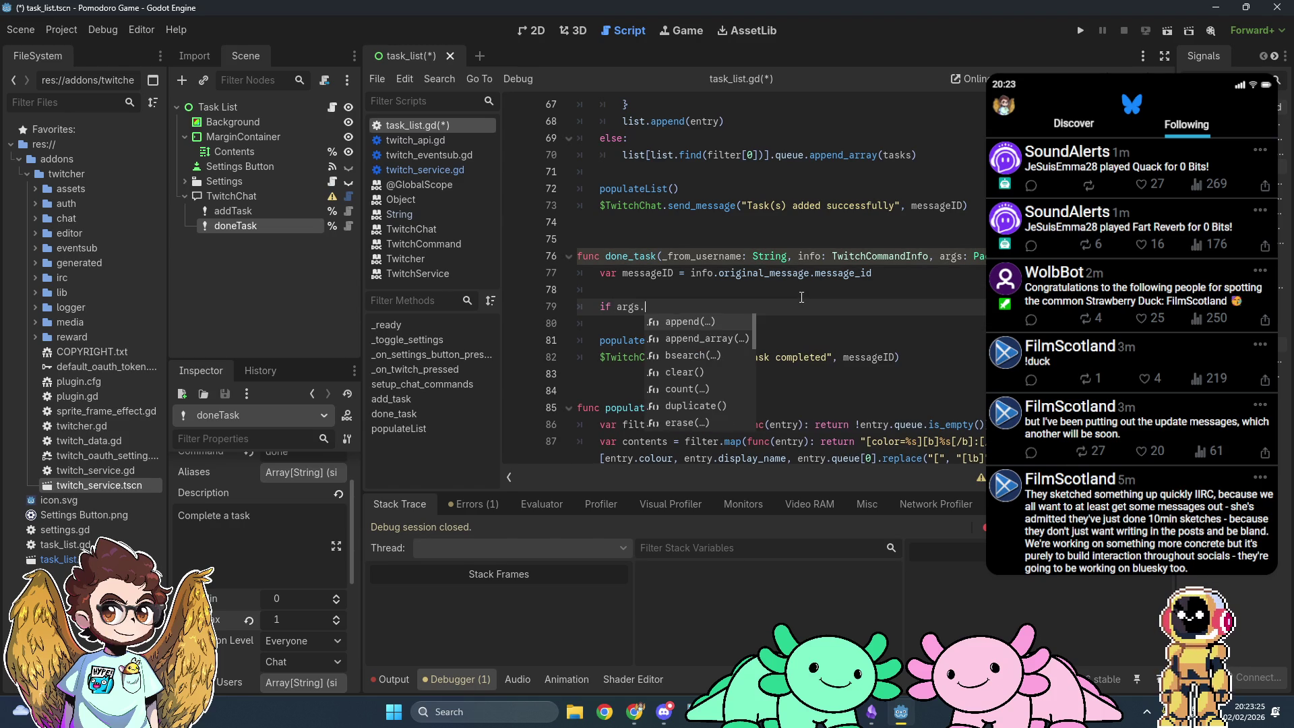
key(Return)
text(:)
key(Return)
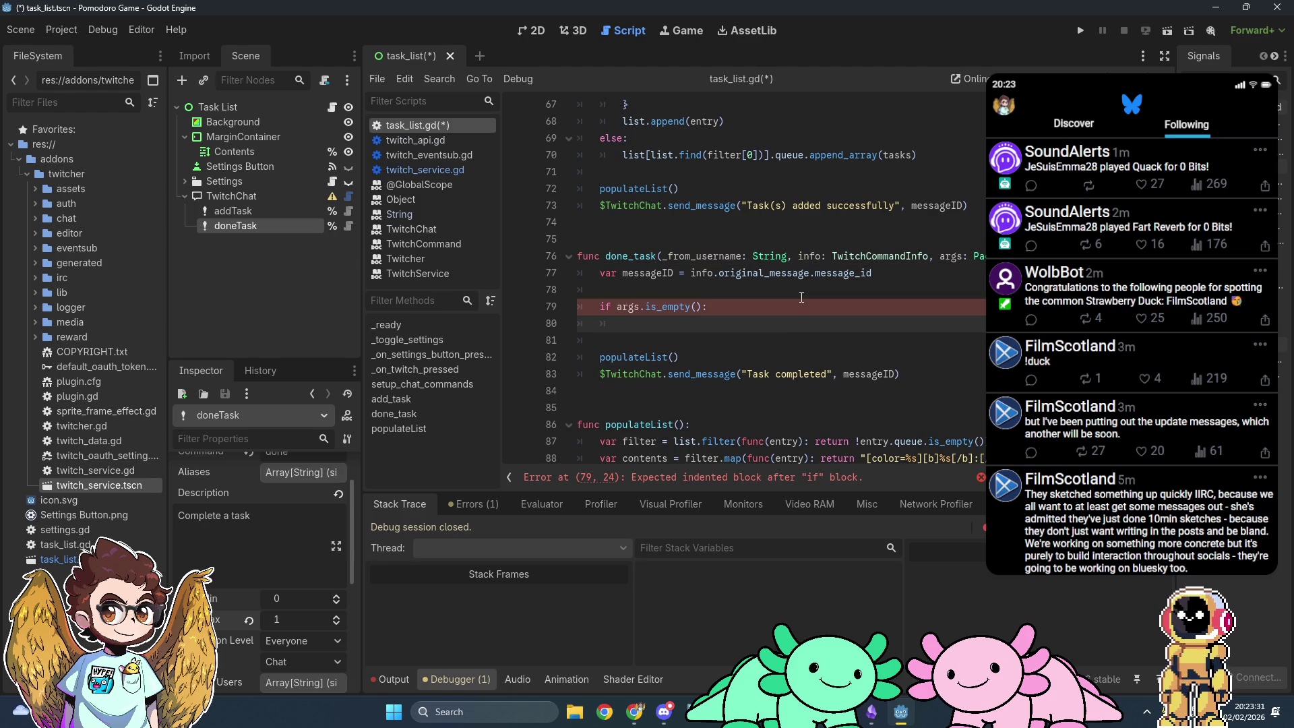
Step: Add var userID = info.original_message.chatter_user_id below the messageID line
click(923, 271)
key(Return)
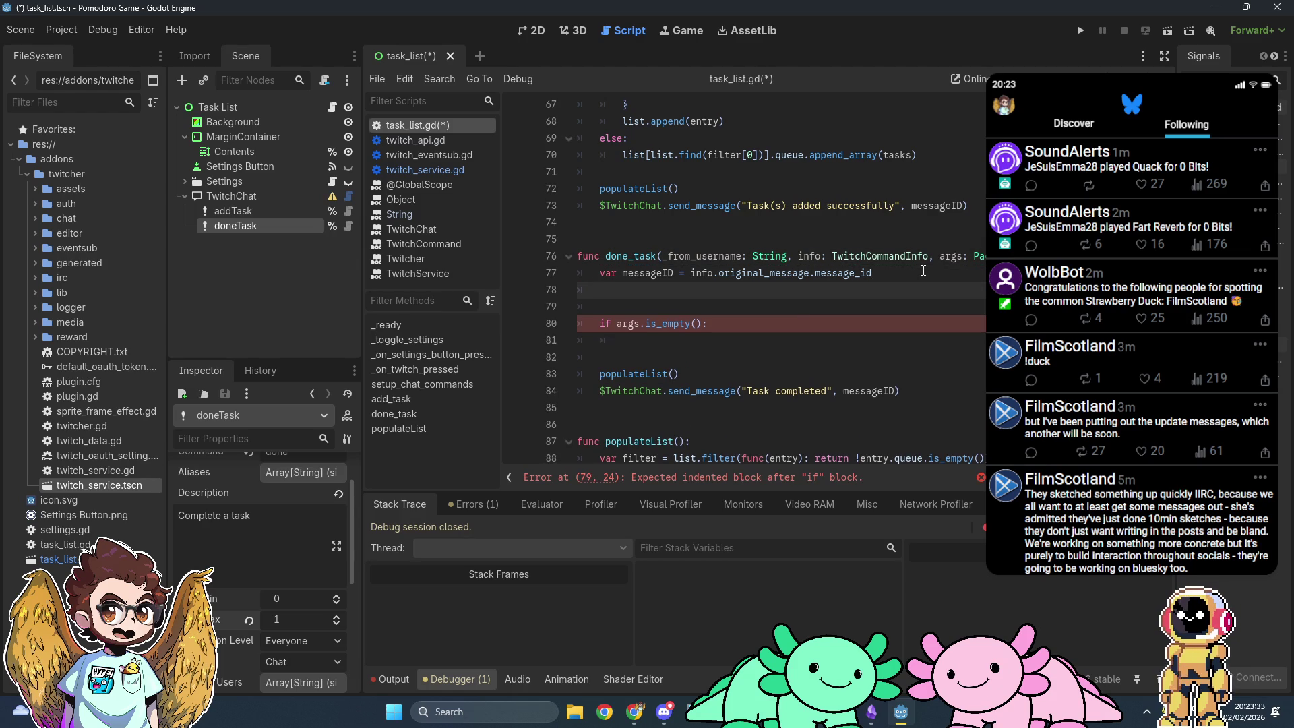
text(var userID =)
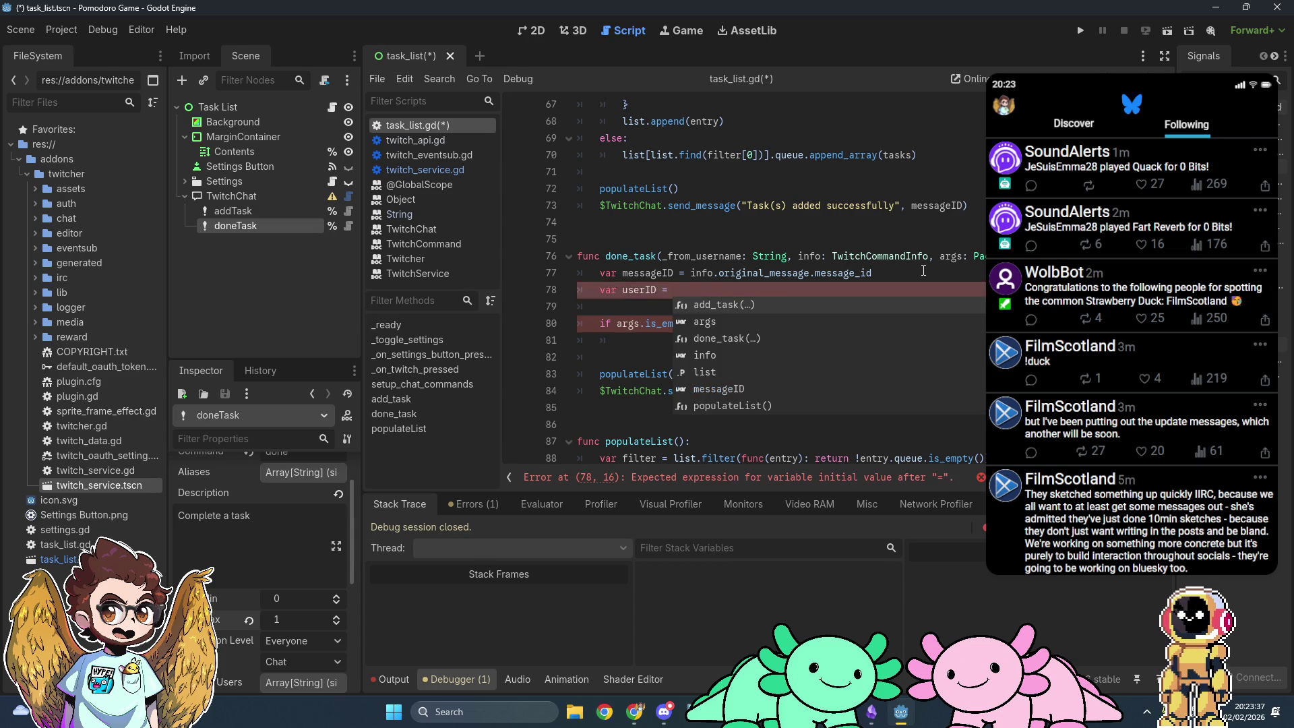
scroll(923, 271, up, 6)
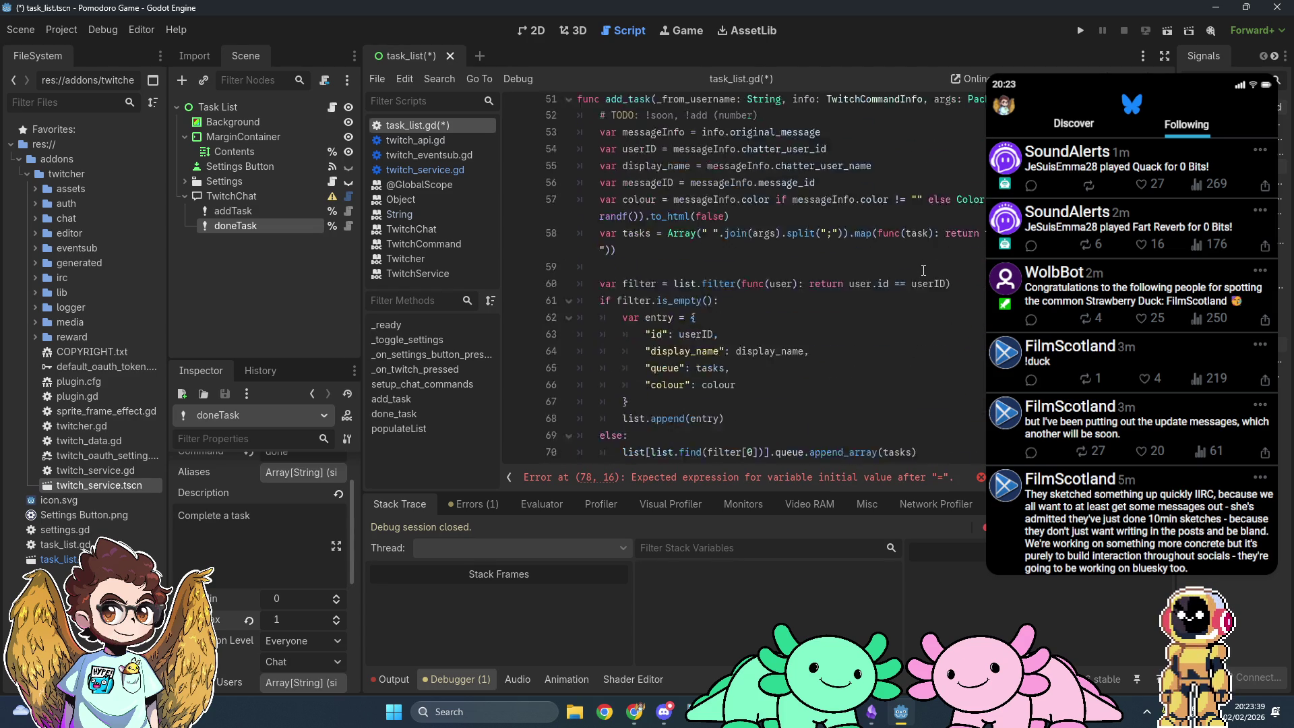
scroll(923, 271, down, 6)
text(info.orgi)
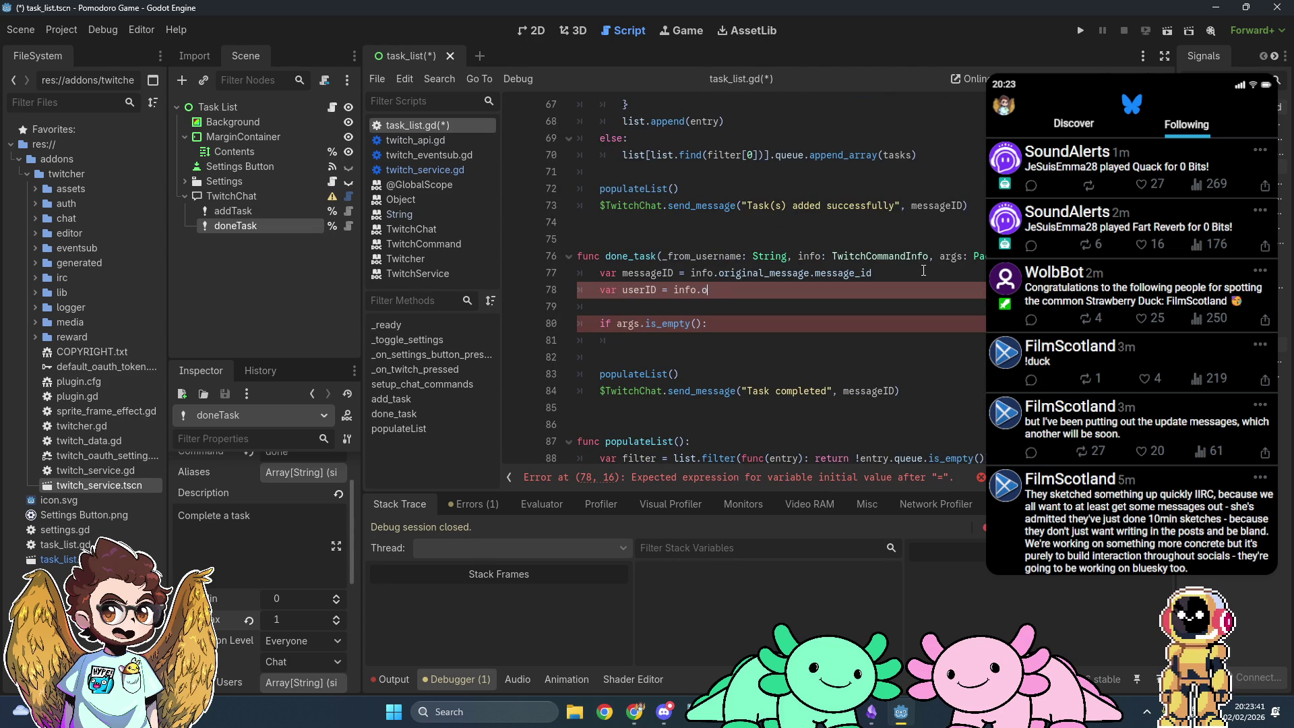
key(Return)
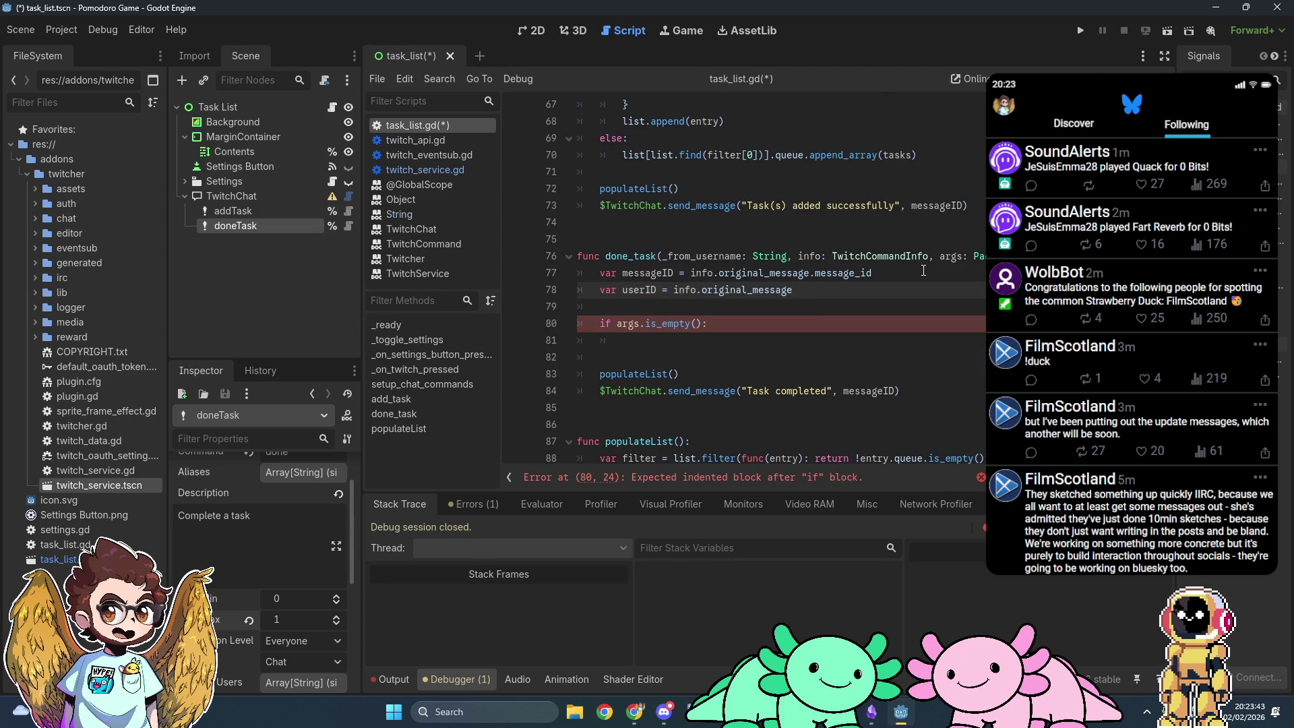
text(.)
scroll(923, 271, up, 5)
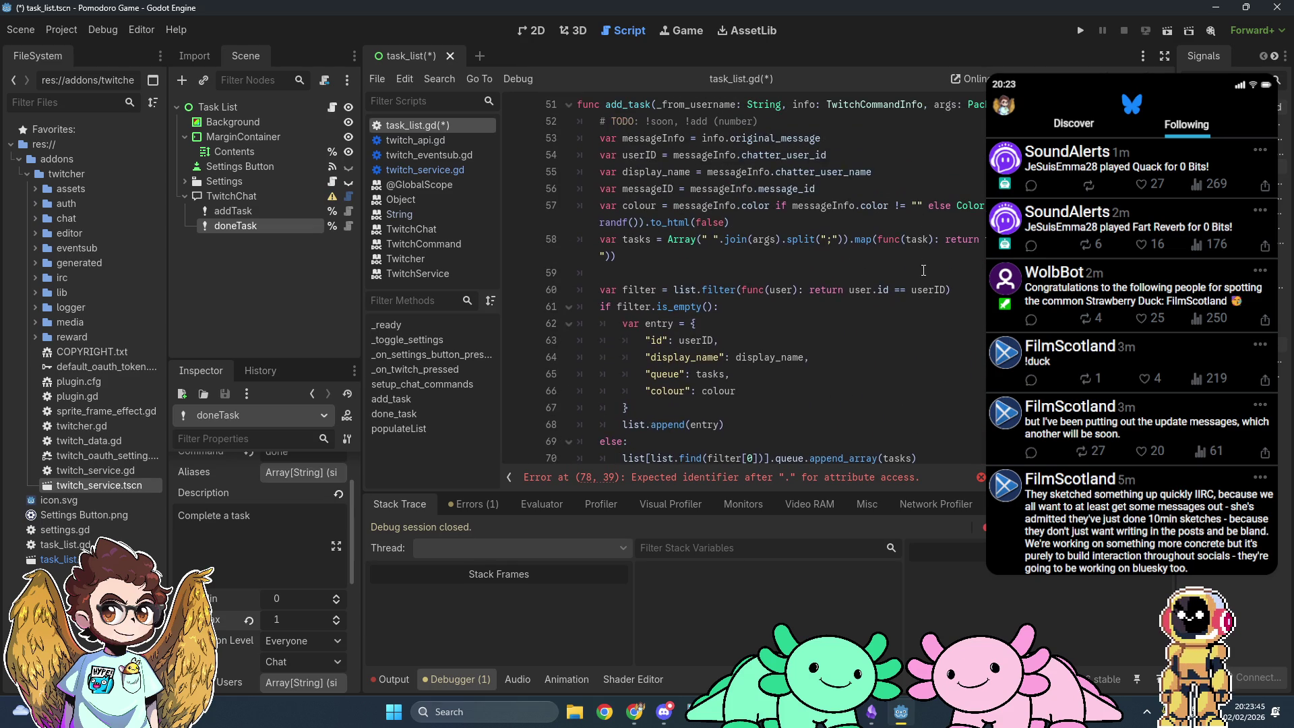
text(chat)
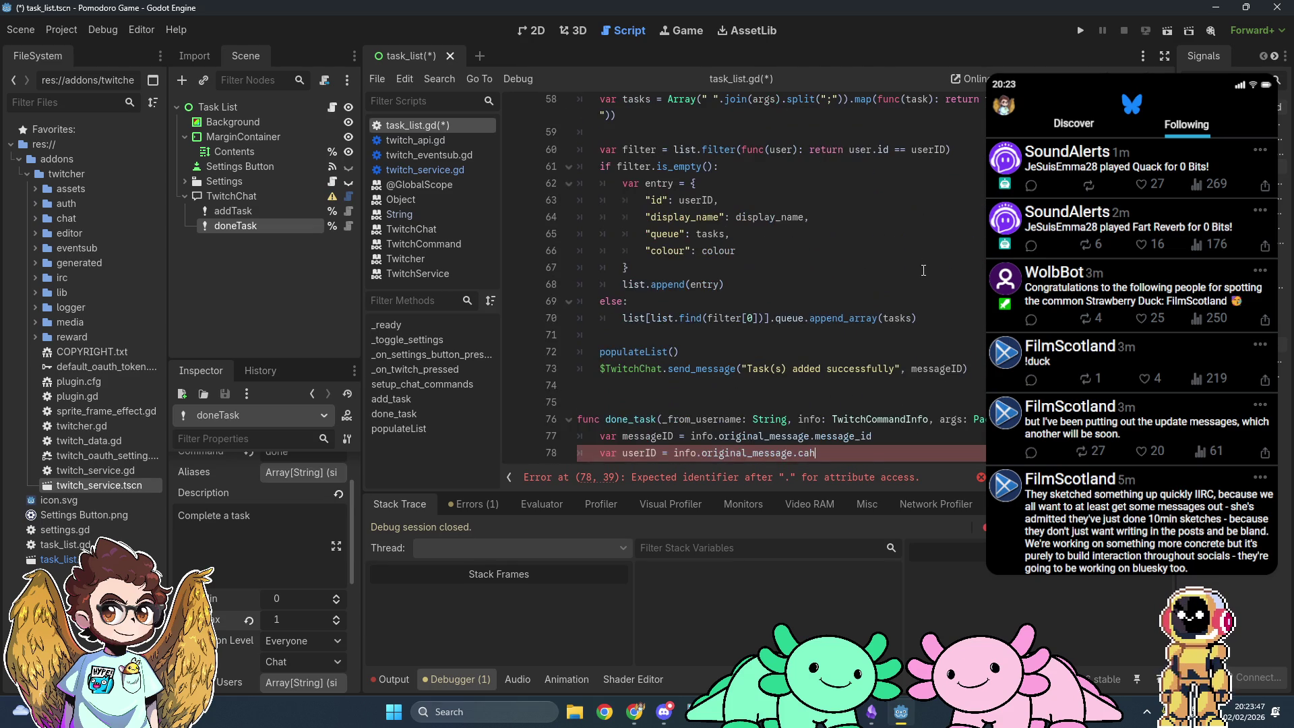
text(ter_user_id)
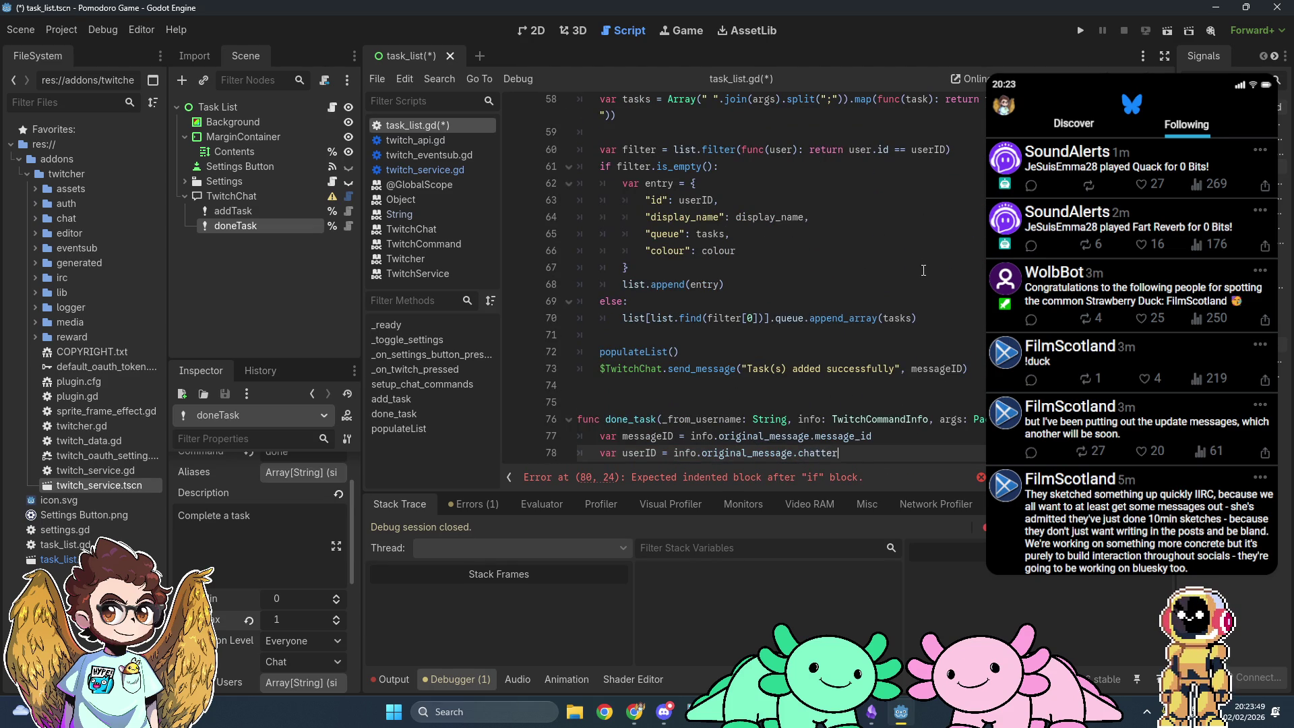
Step: Review done_task and place the caret on the empty line above the args check
scroll(923, 270, down, 3)
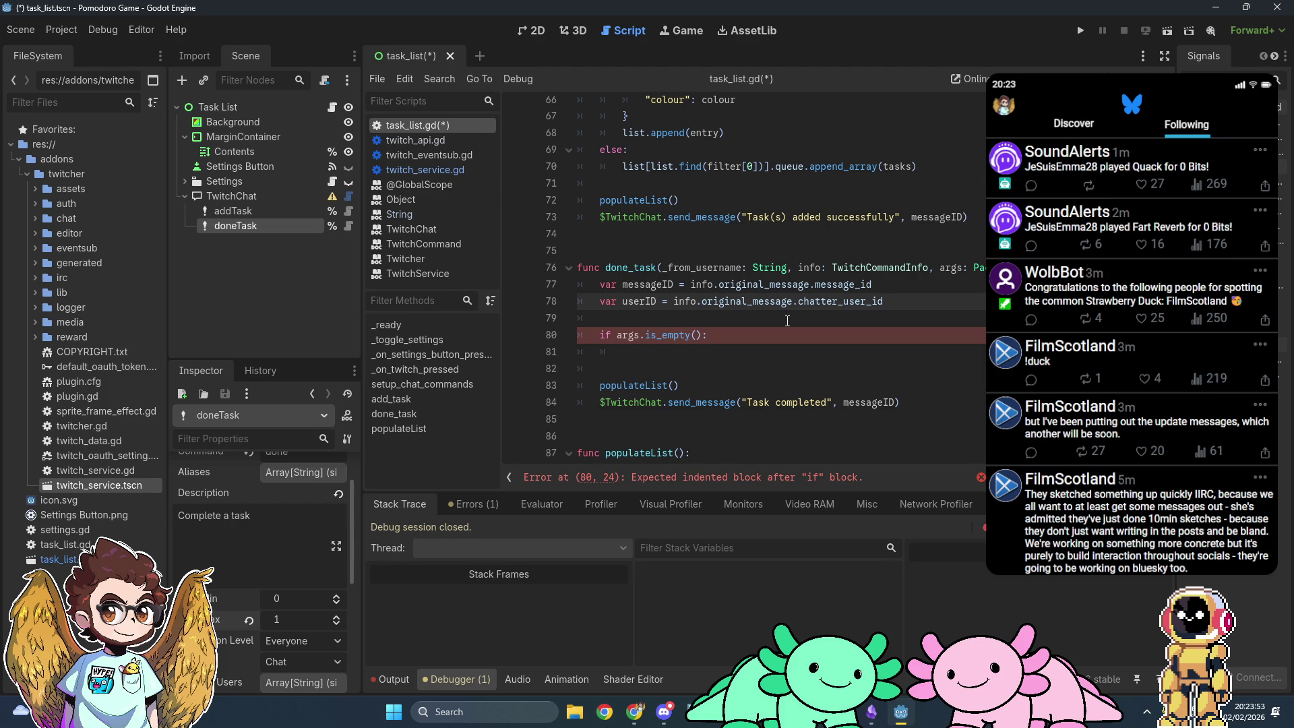
scroll(776, 344, up, 5)
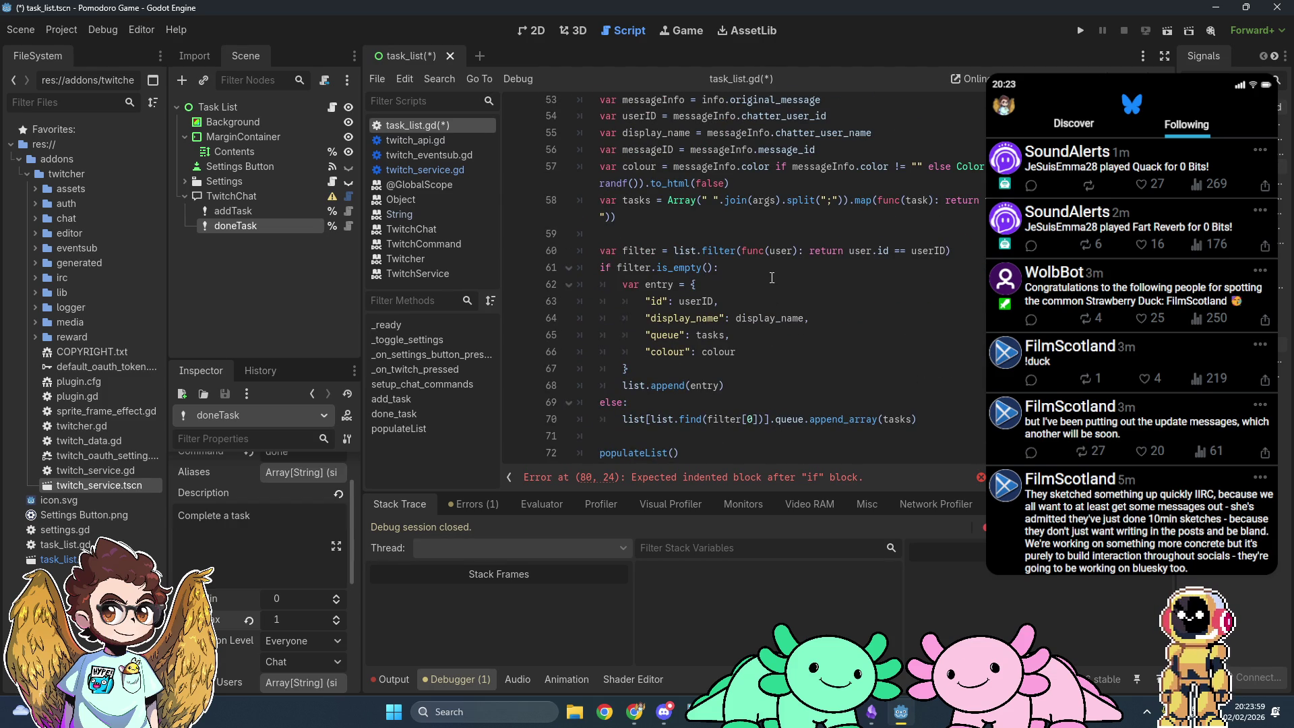
scroll(772, 277, down, 1)
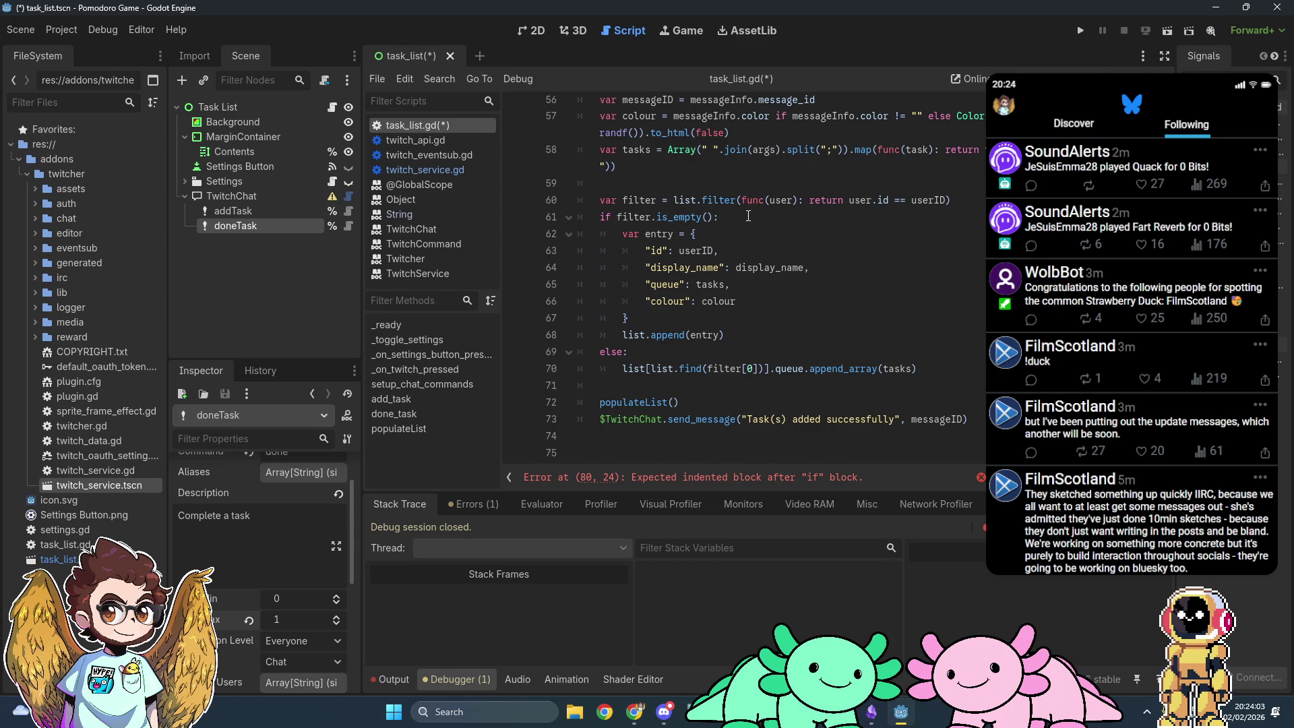
scroll(748, 216, down, 1)
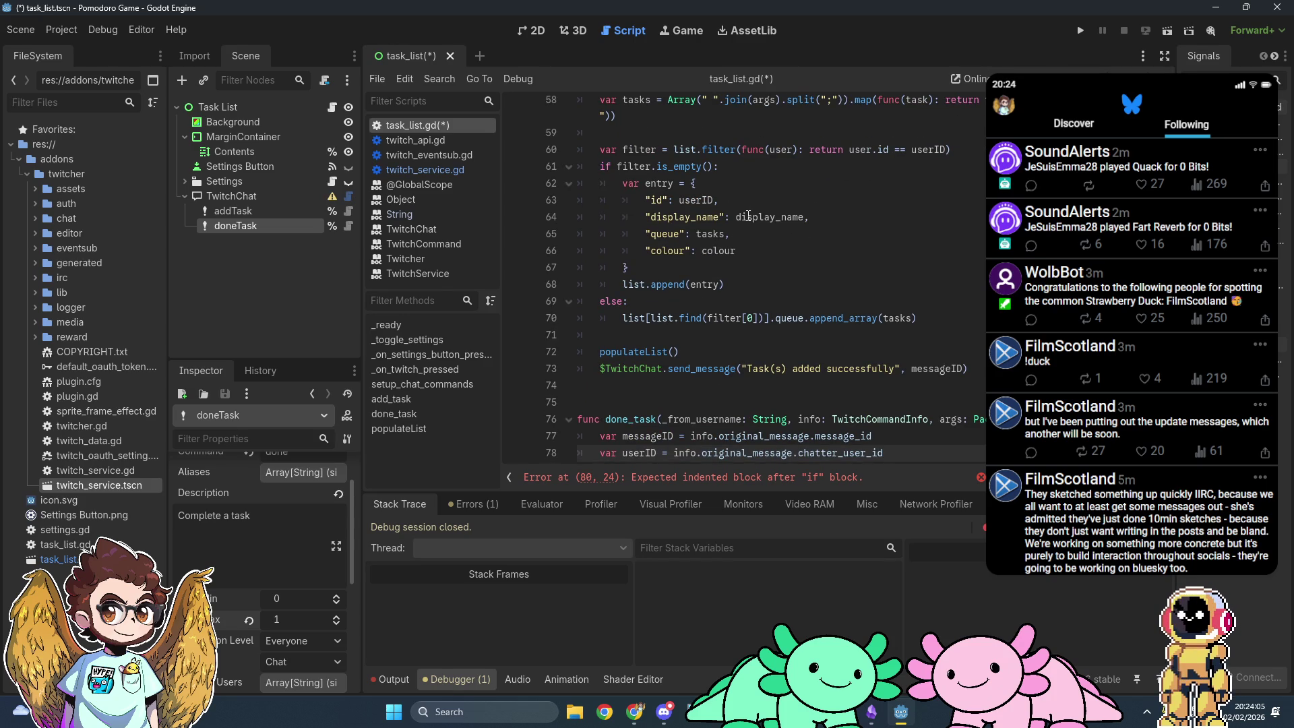
scroll(747, 215, down, 4)
scroll(746, 212, up, 3)
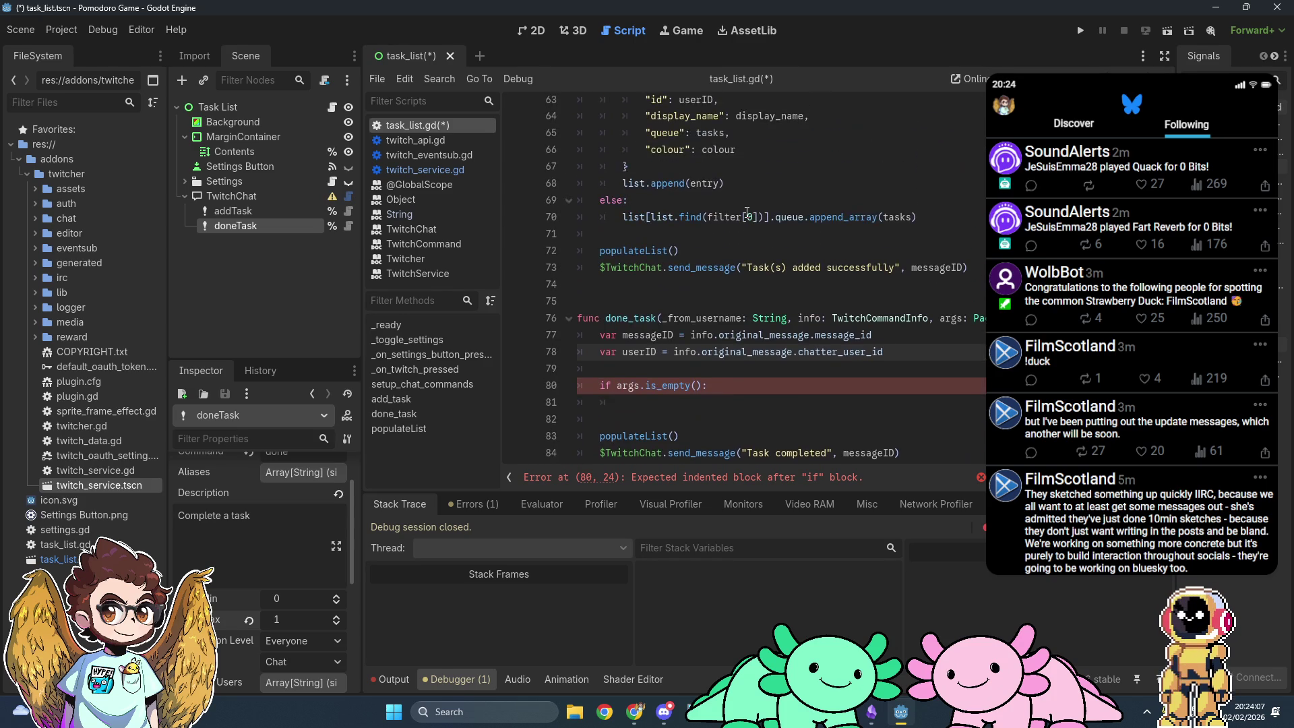
scroll(747, 212, down, 1)
scroll(746, 212, down, 1)
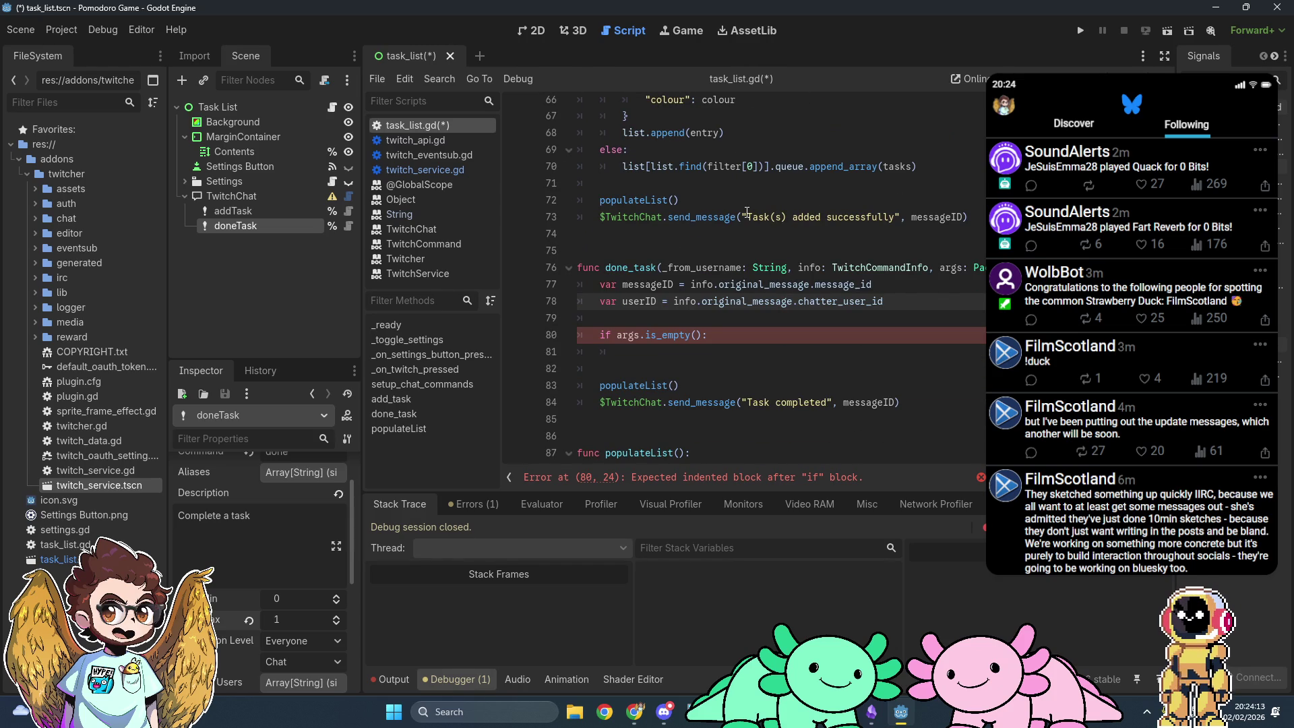
click(749, 333)
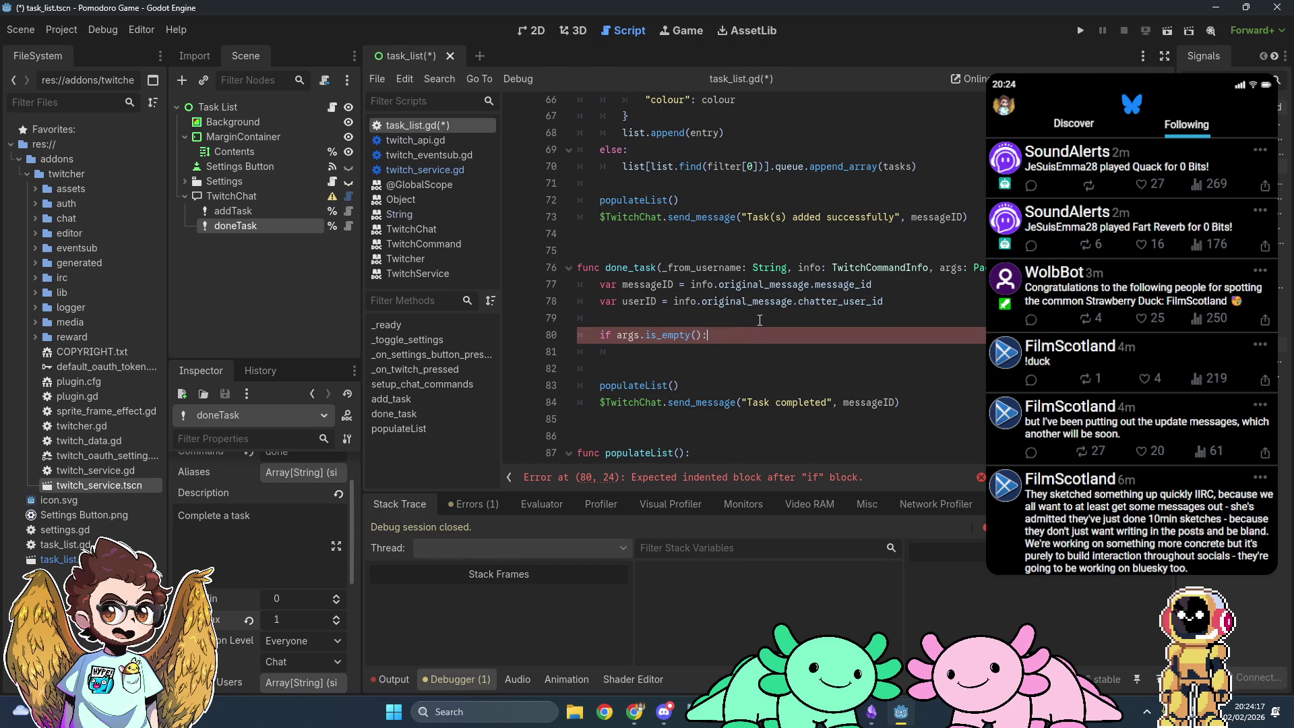
click(760, 320)
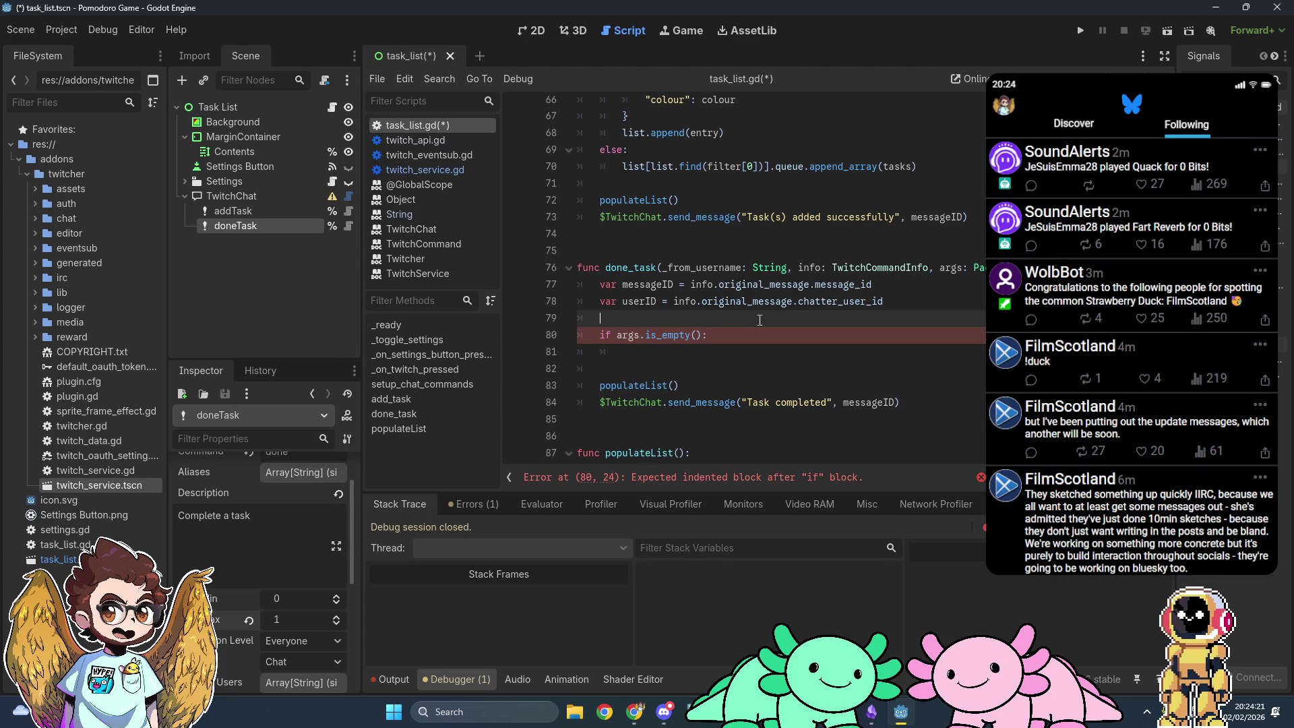
scroll(759, 320, up, 3)
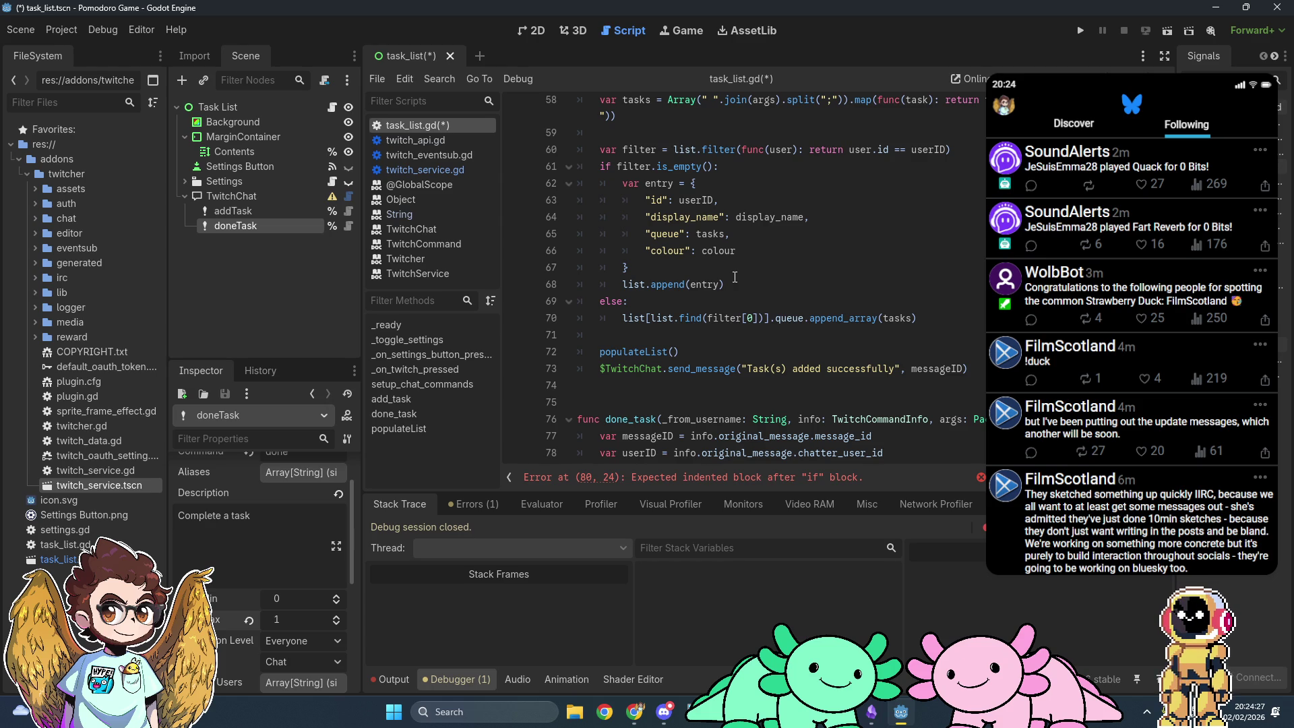
scroll(734, 277, up, 1)
Step: Copy the userID list filter line from add_task into done_task
mouse_move(951, 200)
mouse_down()
mouse_move(529, 197)
mouse_move(599, 204)
mouse_up()
key(ctrl+c)
scroll(810, 225, down, 6)
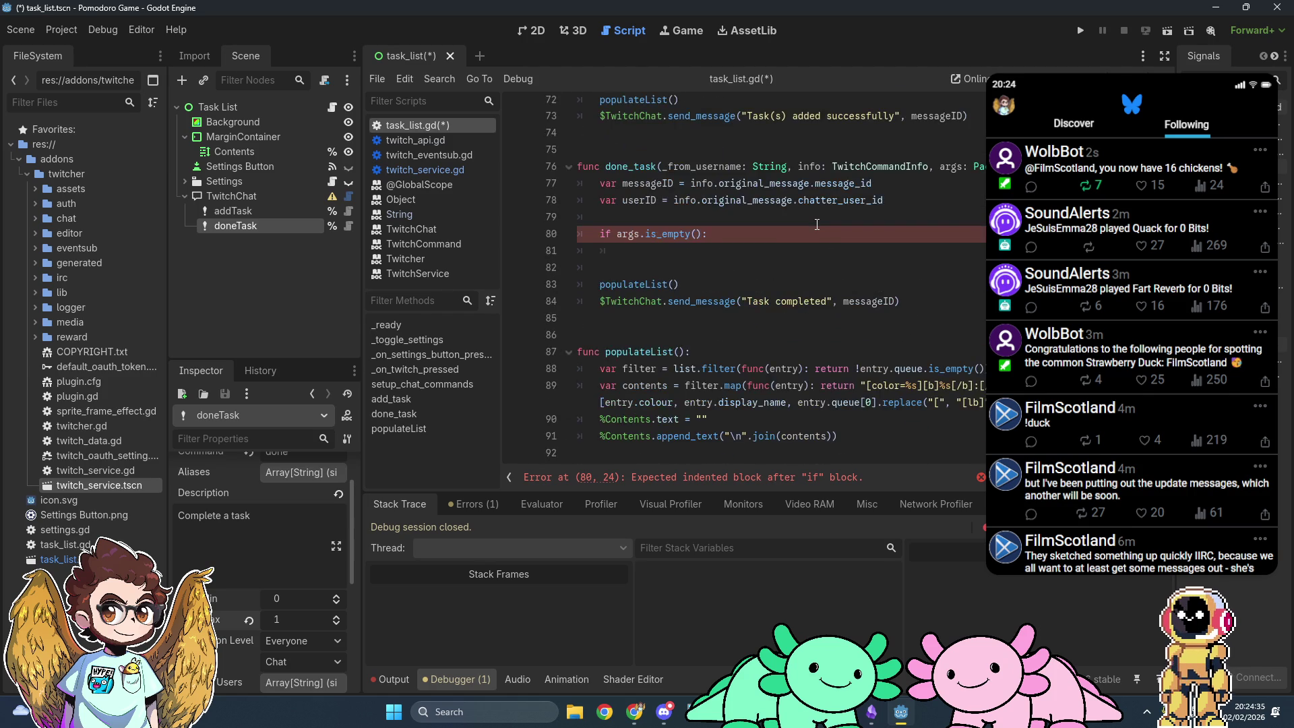
click(691, 168)
key(Return)
key(ctrl+v)
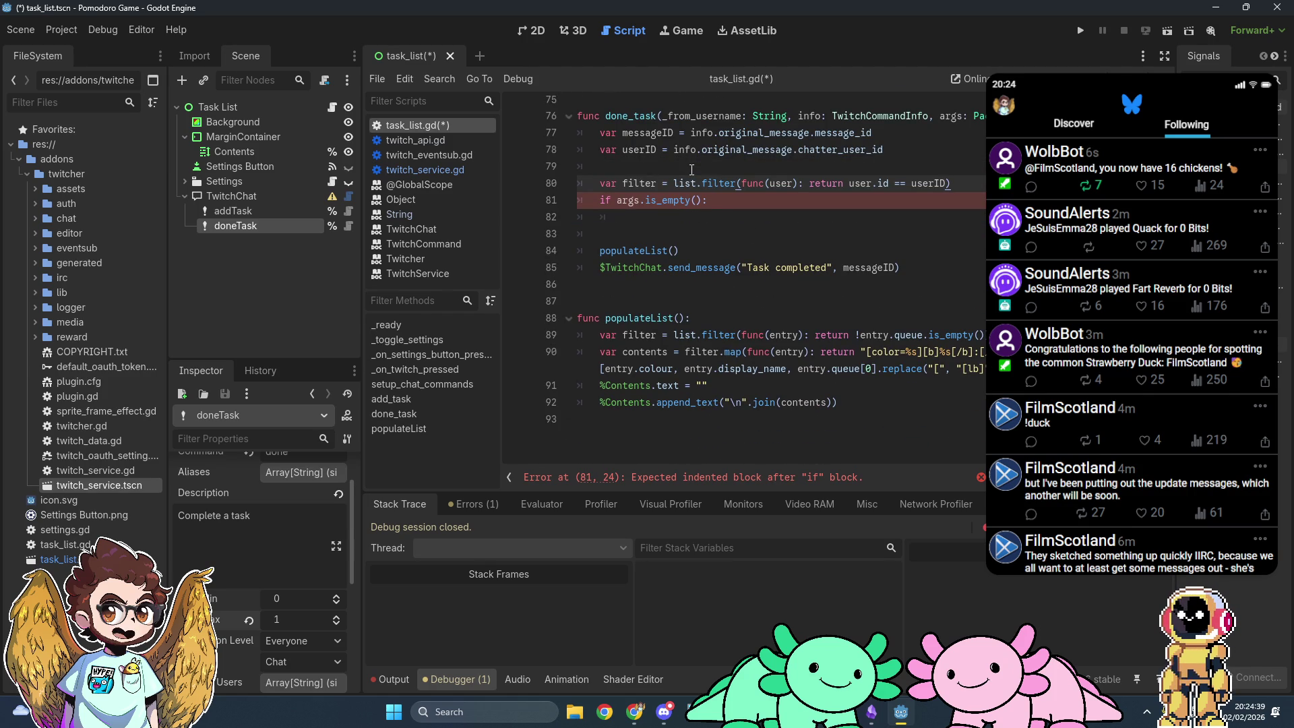
click(735, 217)
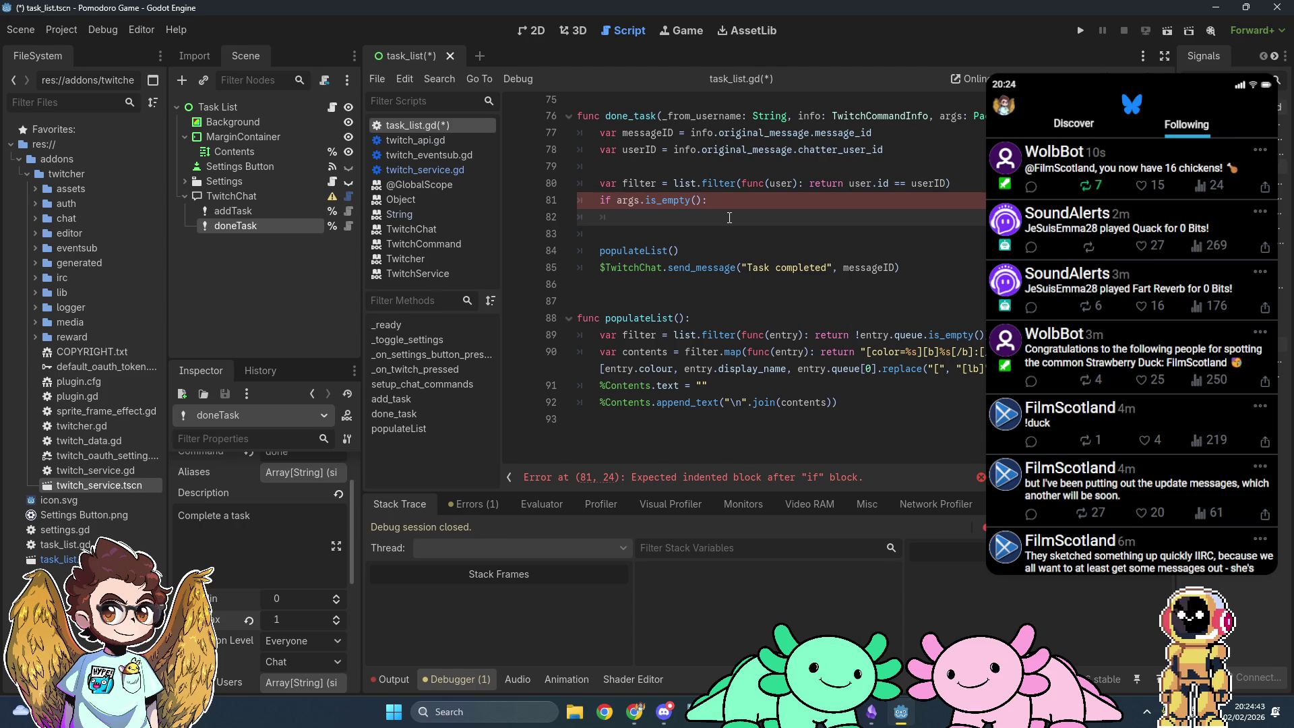
click(972, 186)
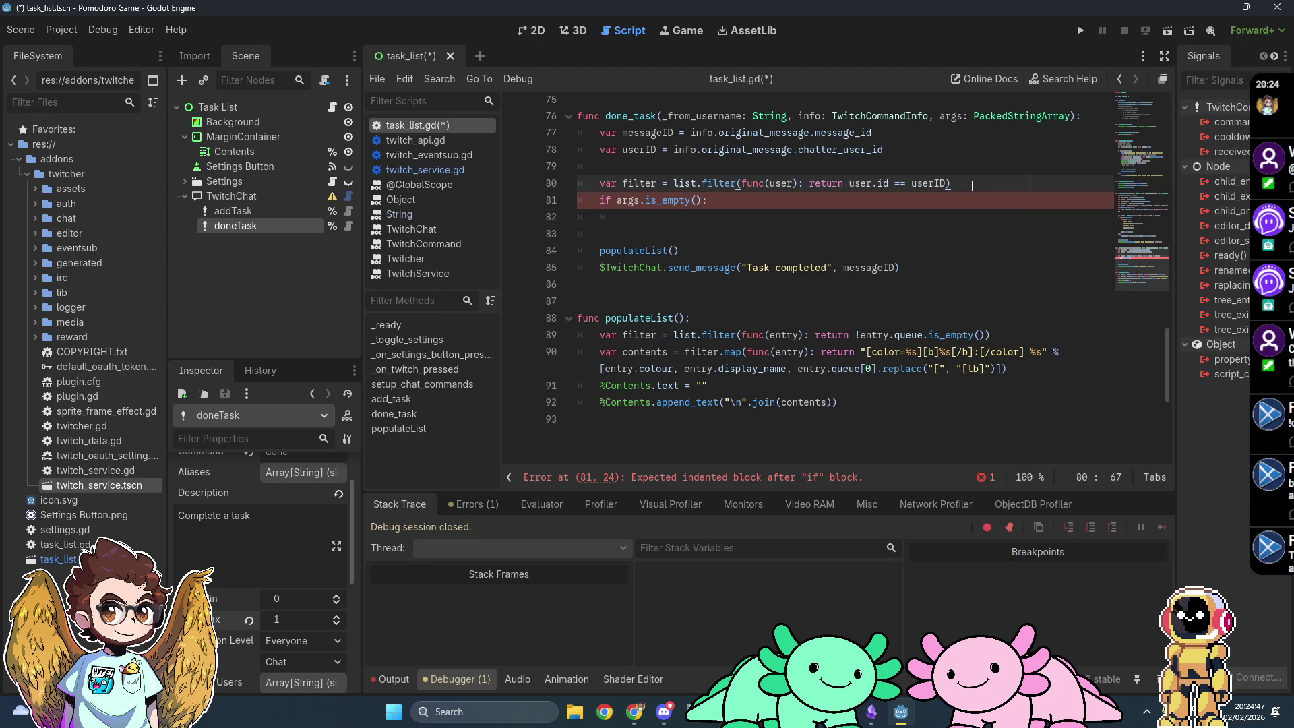
Step: Add an 'if filter.is_empty():' check that sends "No tasks found." with messageID via $TwitchChat and returns
key(Return)
text(if filt)
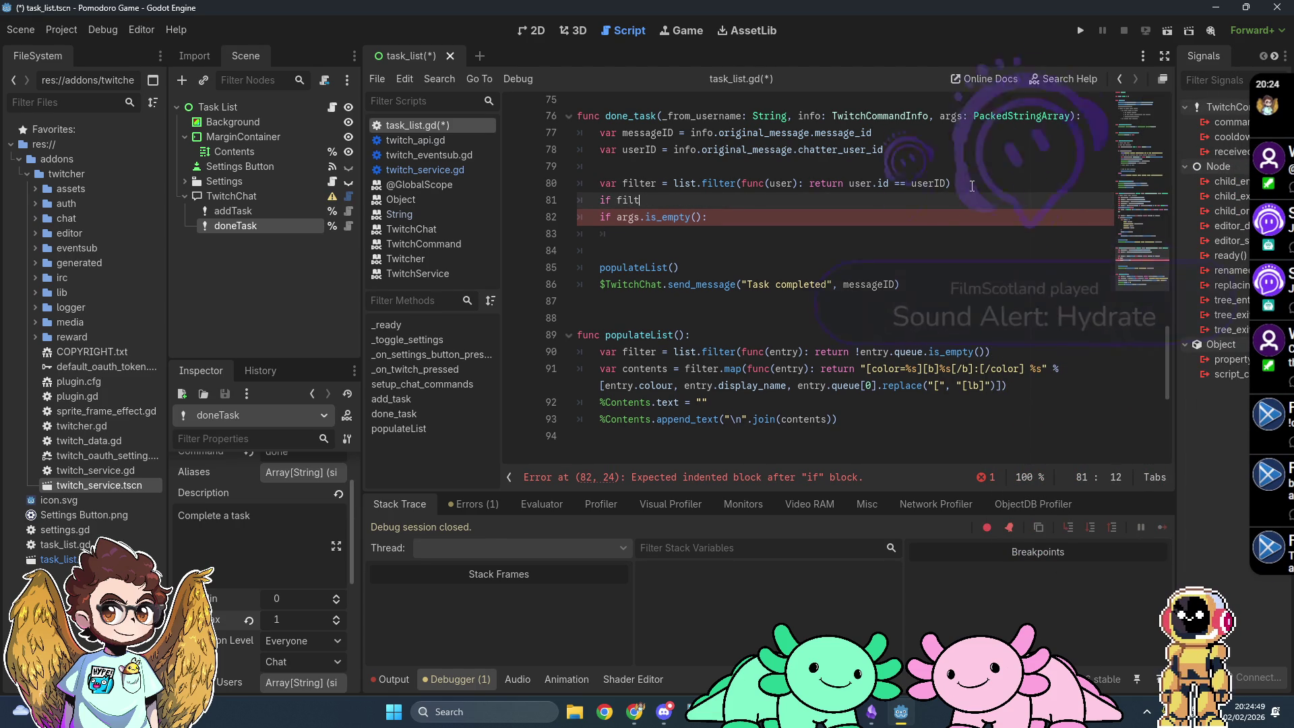
text(er.is)
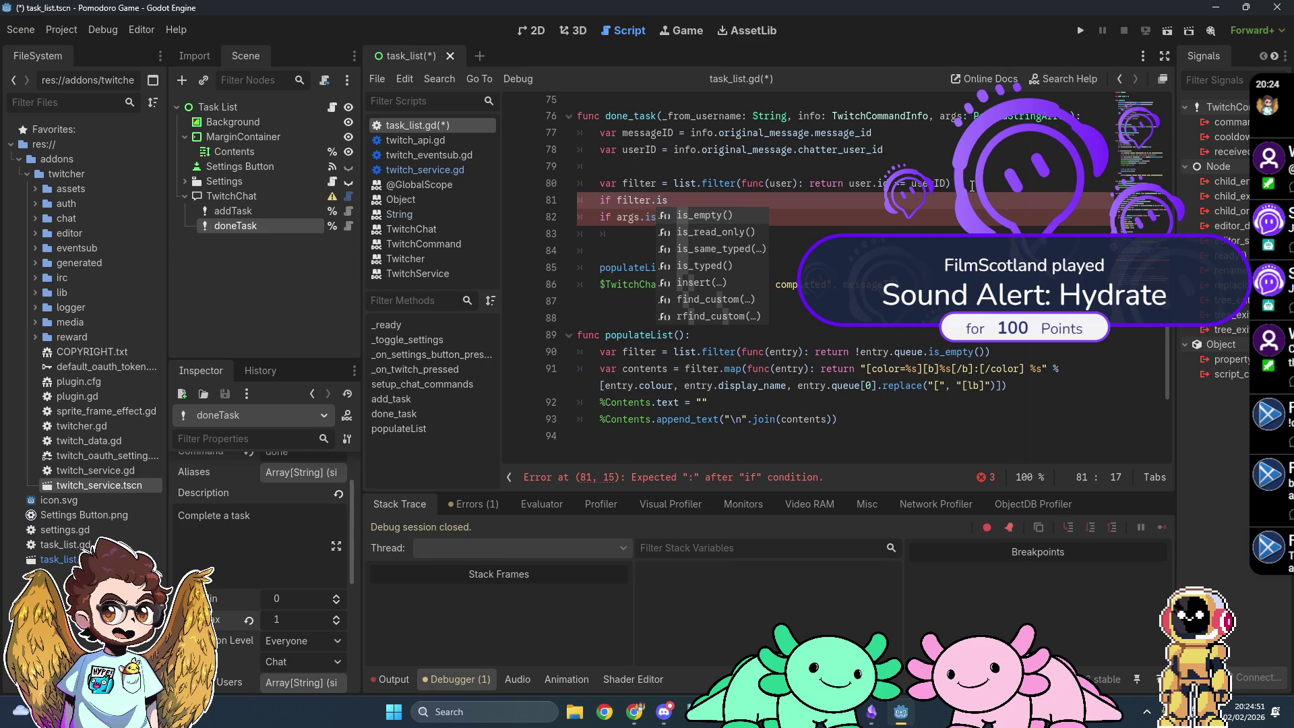
text(_empty():)
key(Return)
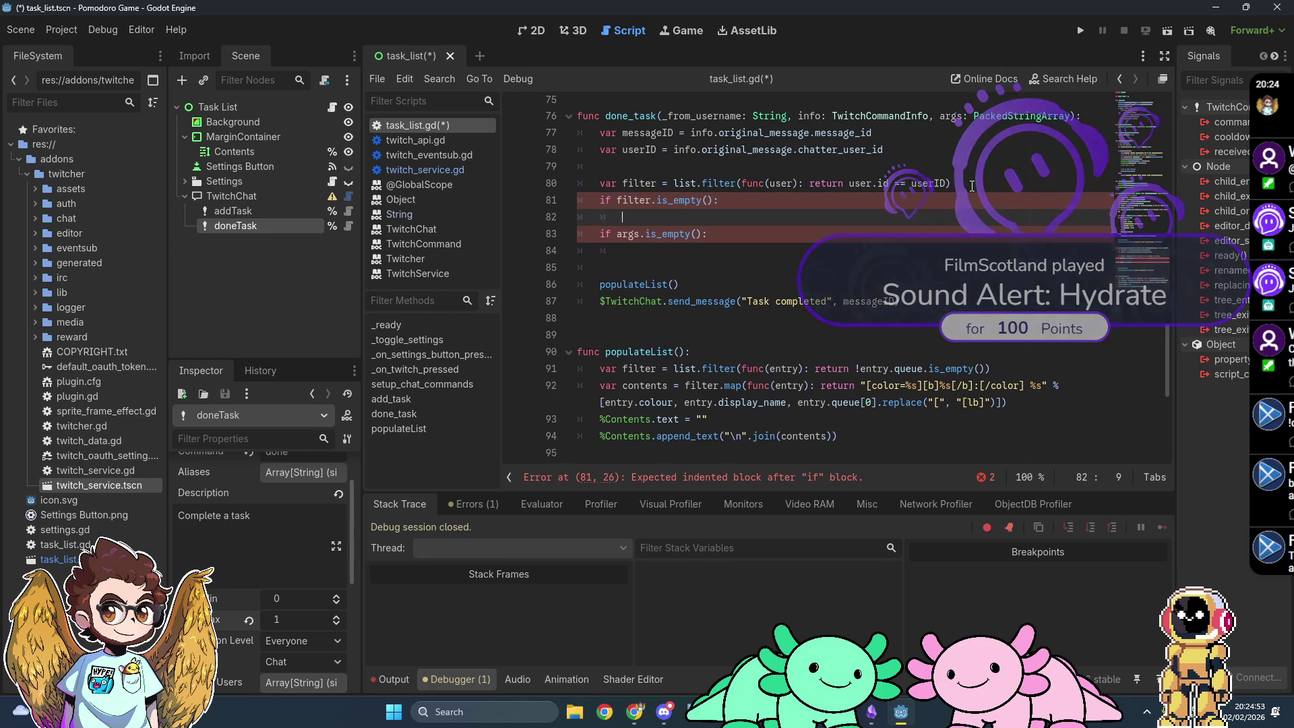
text($)
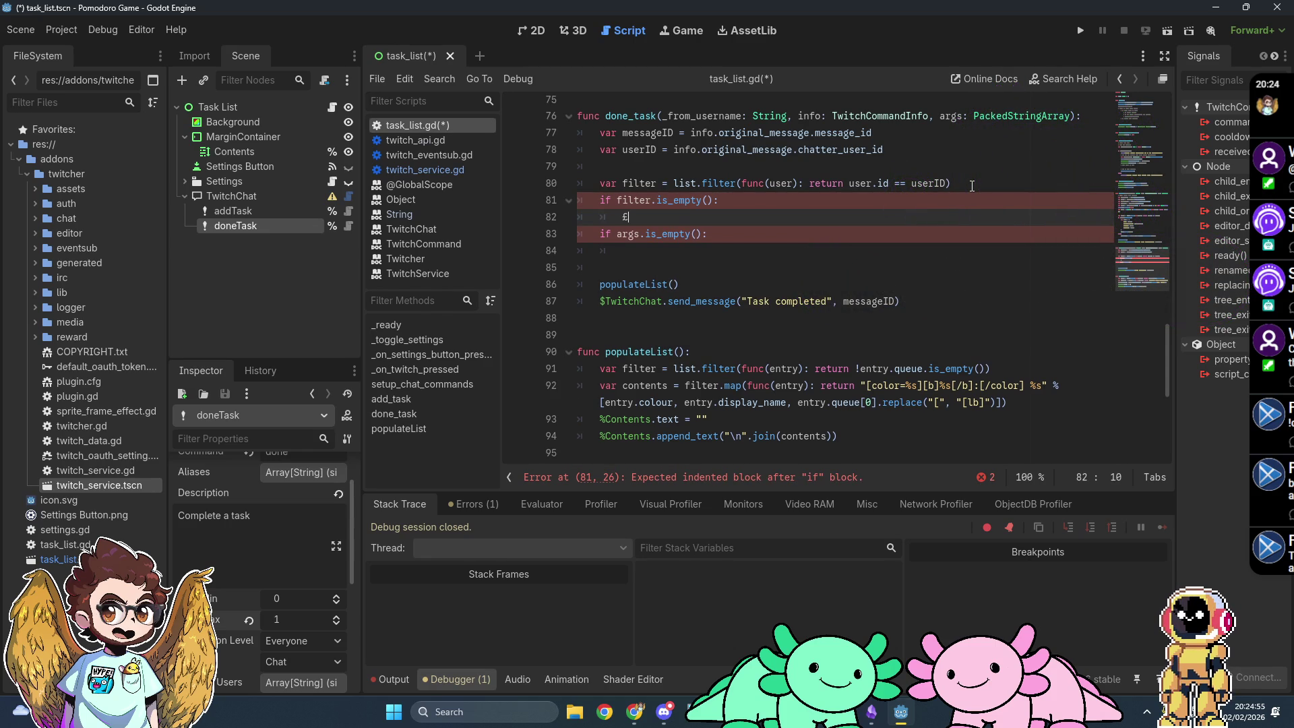
text(Tw)
key(Return)
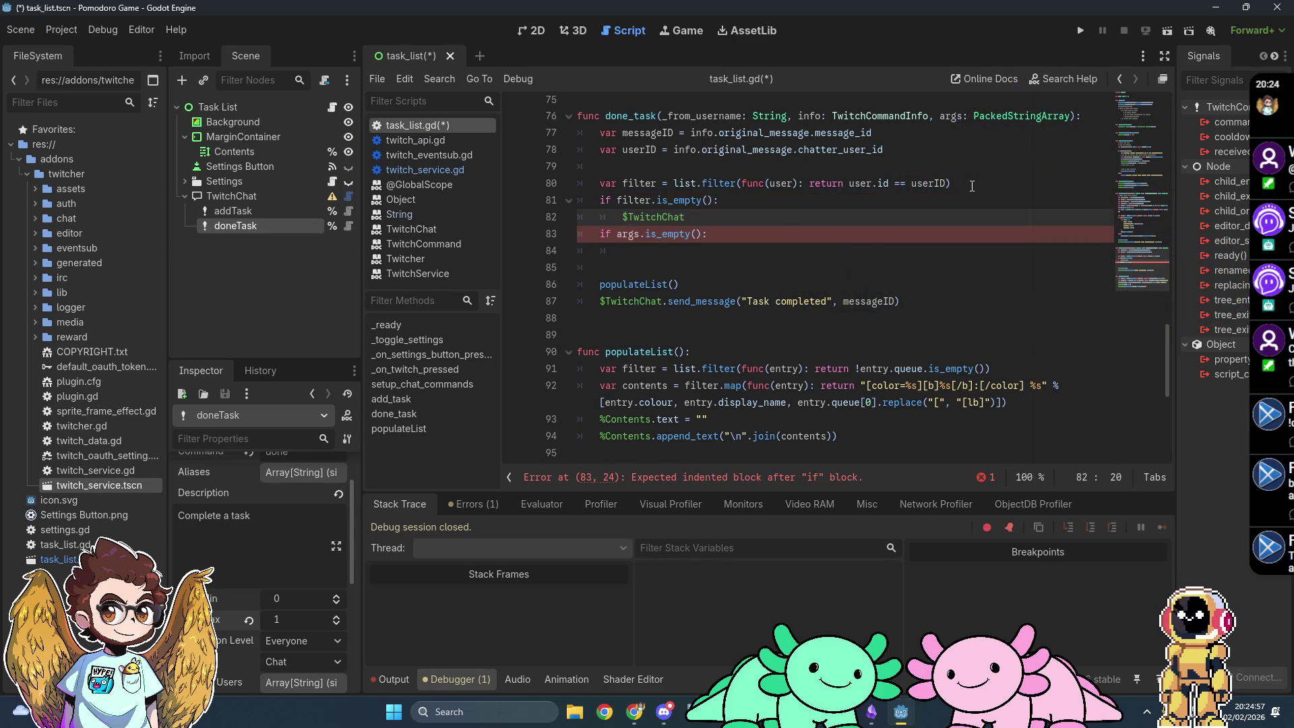
text(.send)
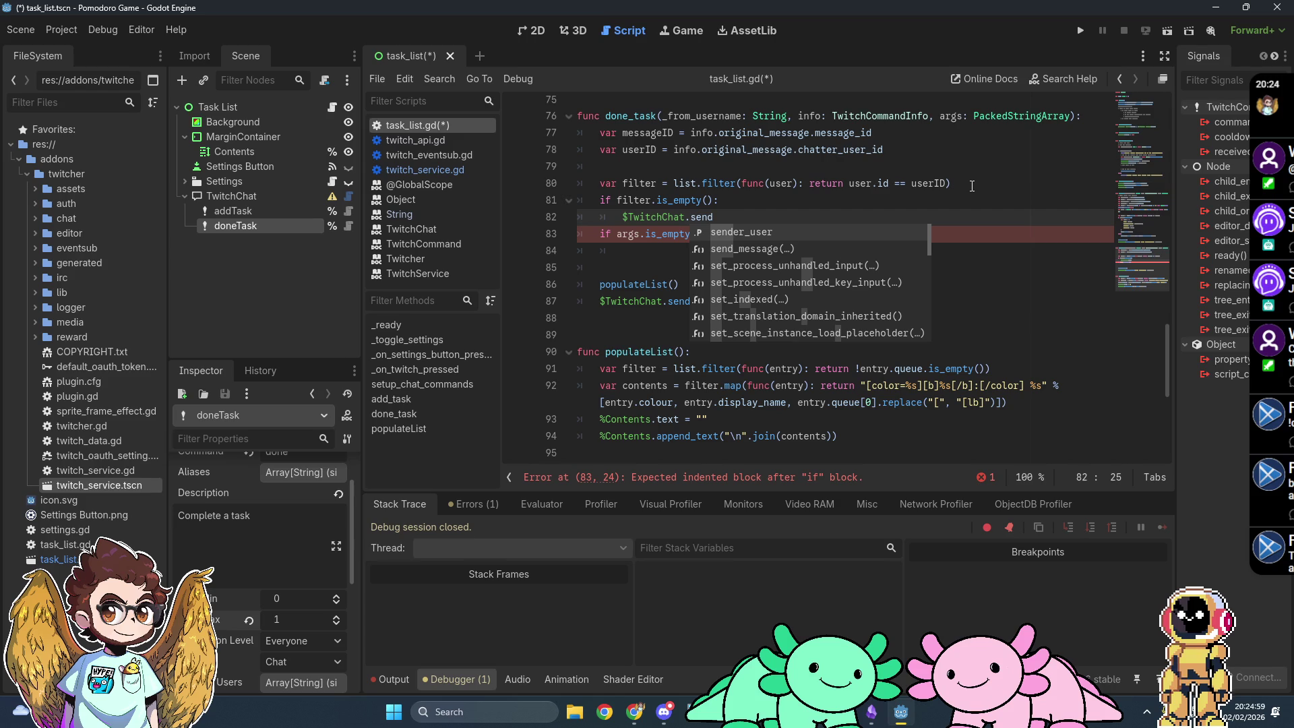
key(Down)
key(Return)
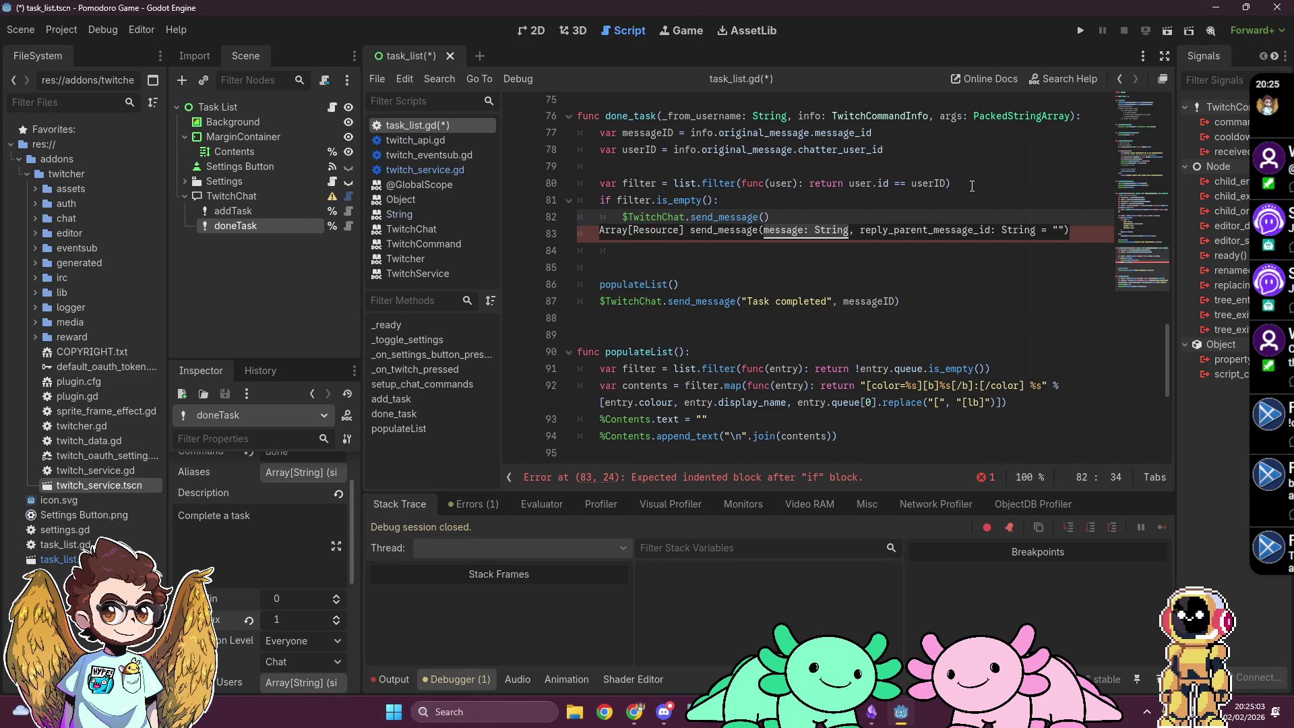
key(End)
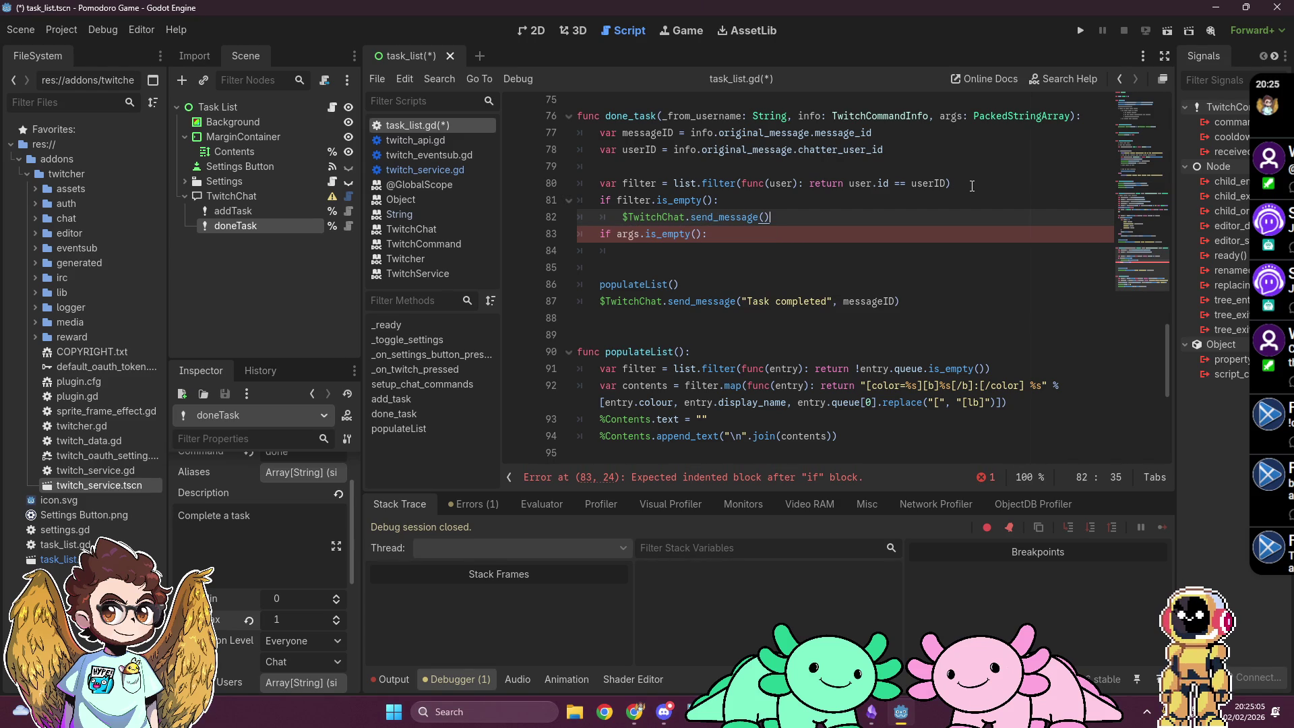
key(Left)
text(")
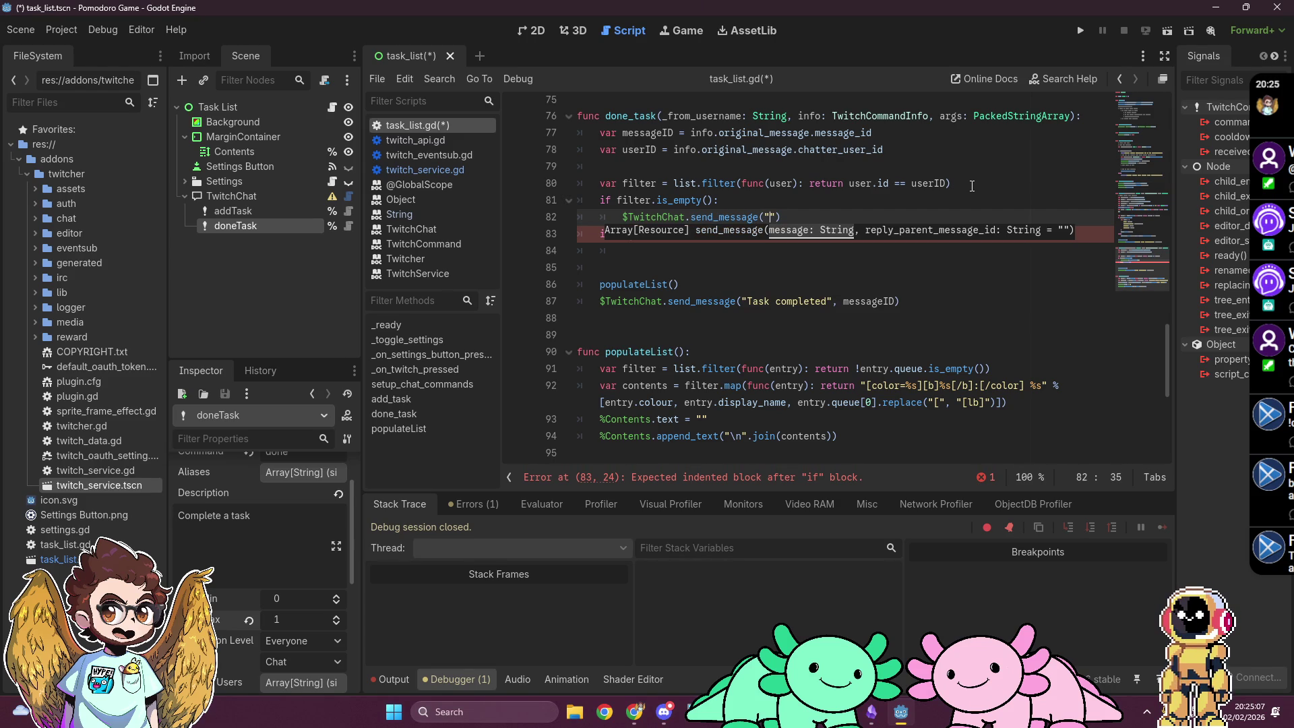
text(No tasks found.", messageID))
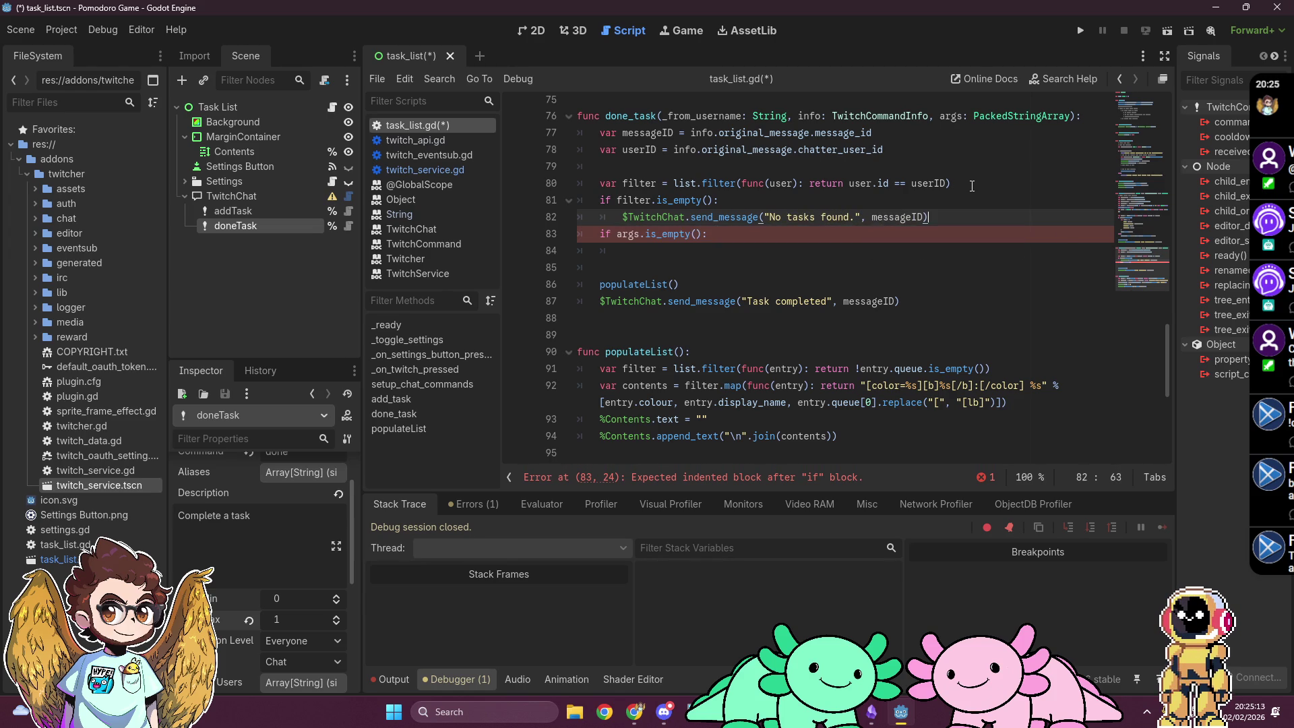
key(Return)
text(return)
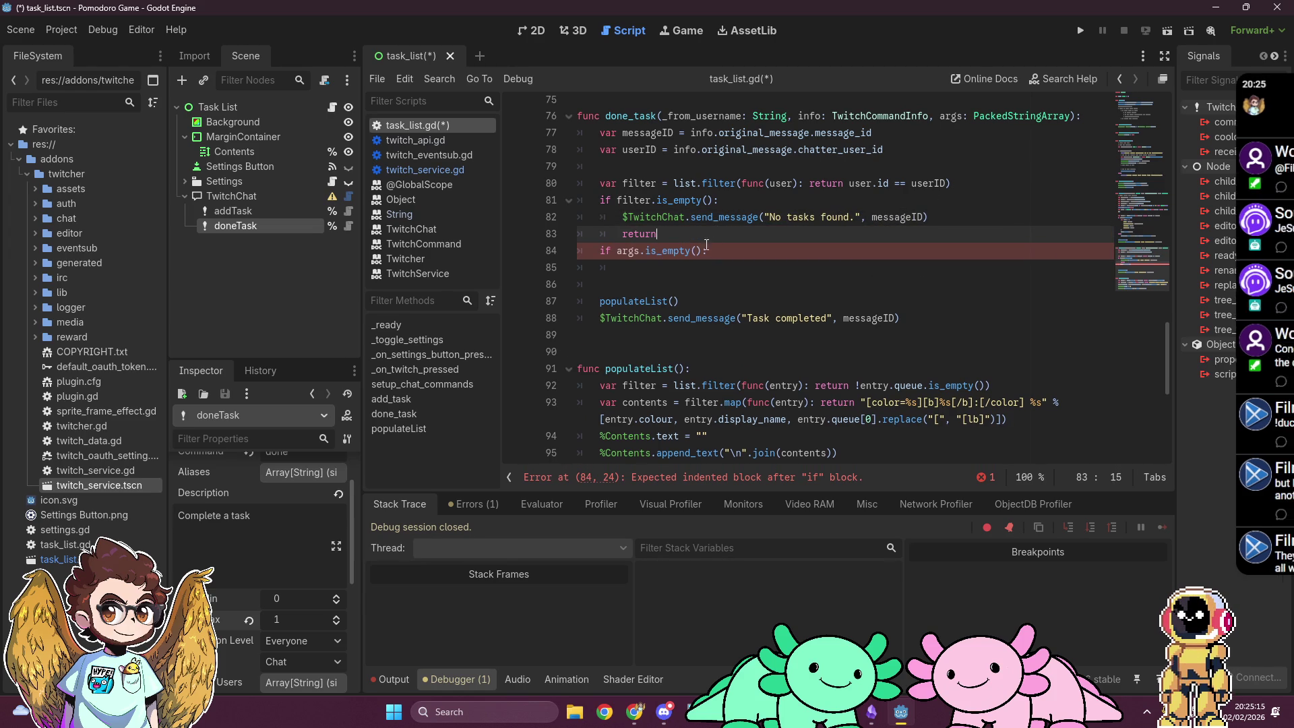
Step: Insert a populateList call before the return, then delete that line again
click(960, 216)
key(Return)
text(pop)
key(Return)
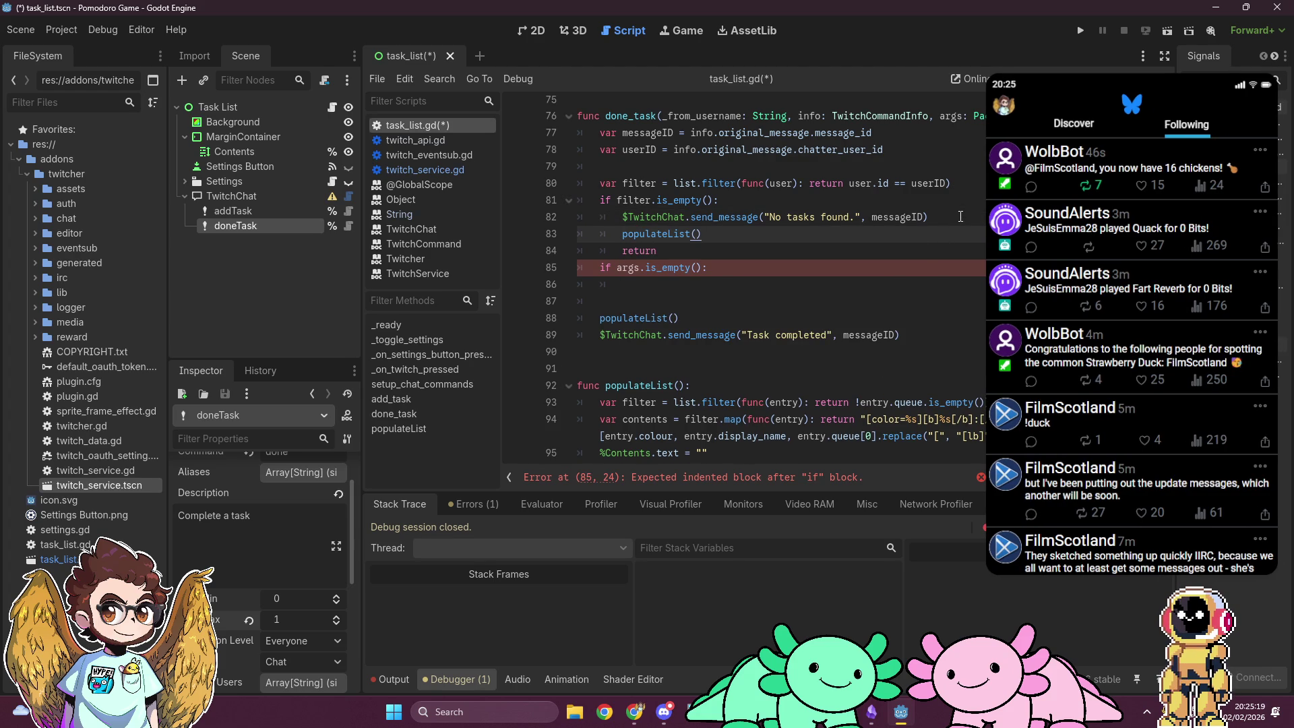
key(ctrl+shift+k)
key(Down)
key(Down)
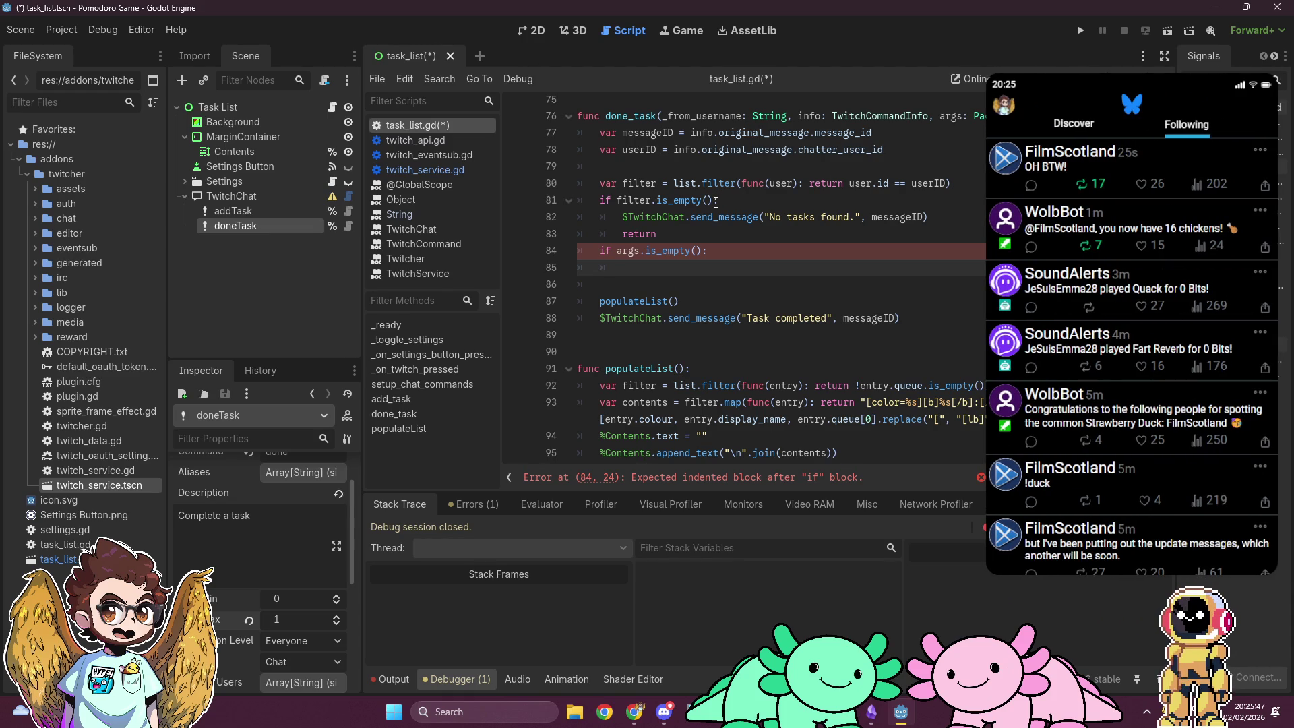
Step: Append 'or filter[0].queue.is_empty()' to the empty-filter condition in done_task
click(715, 200)
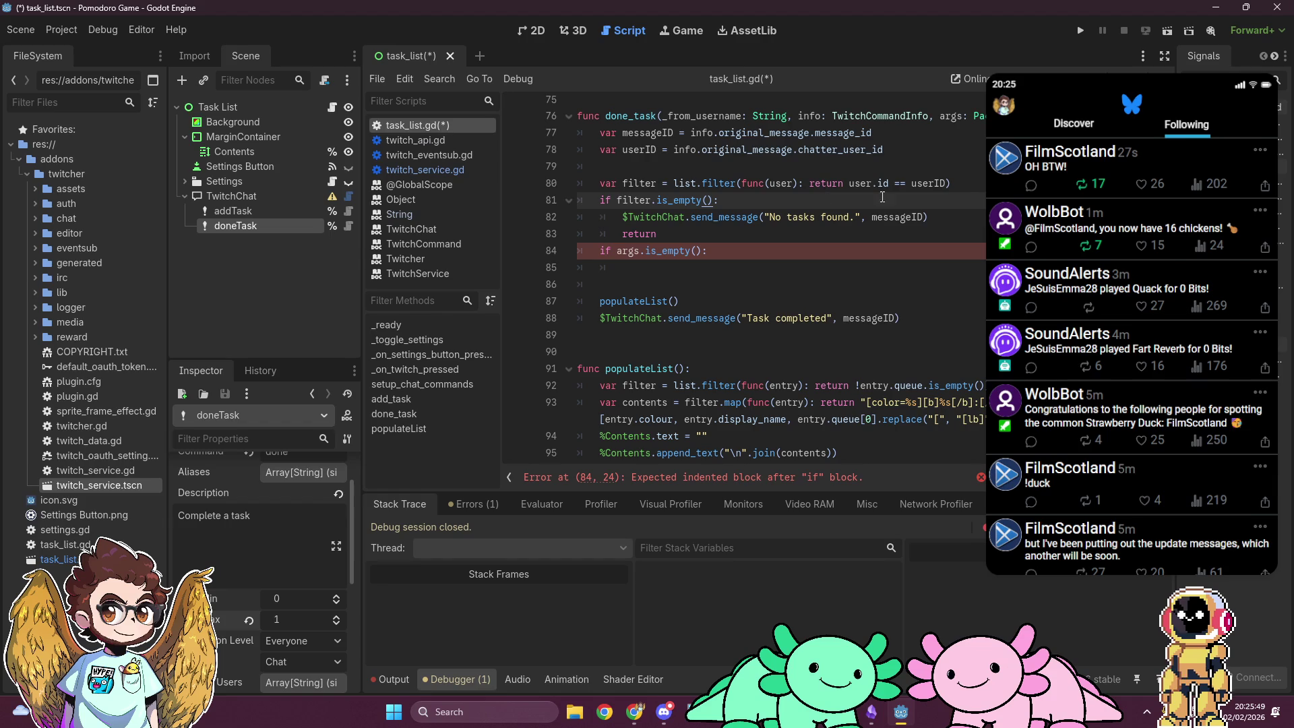
text(or fil)
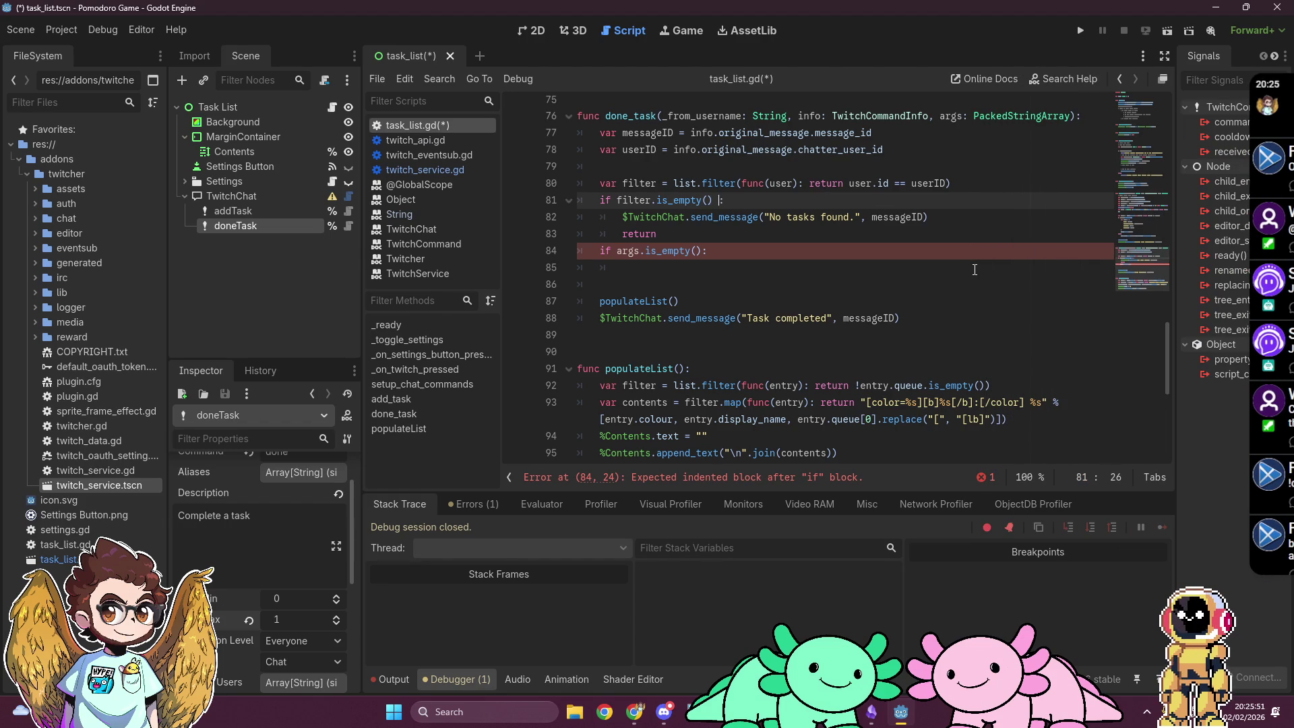
text(ter[)
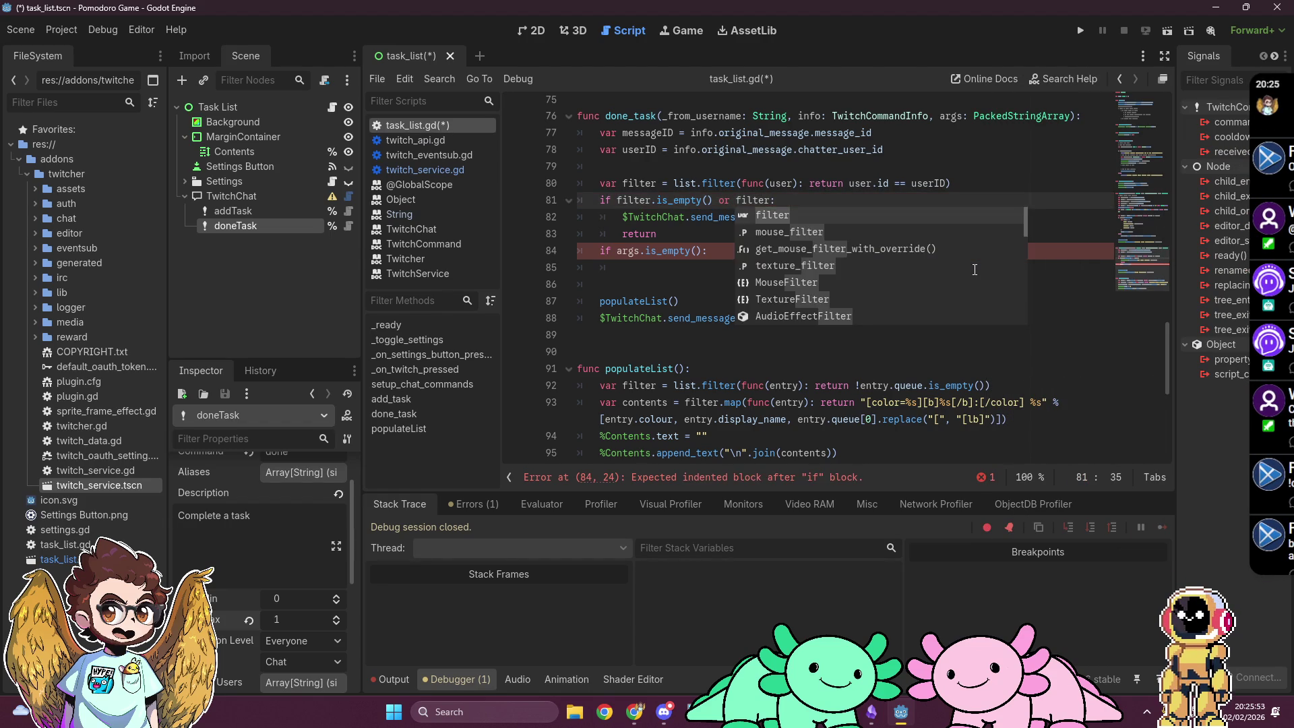
text(0].q)
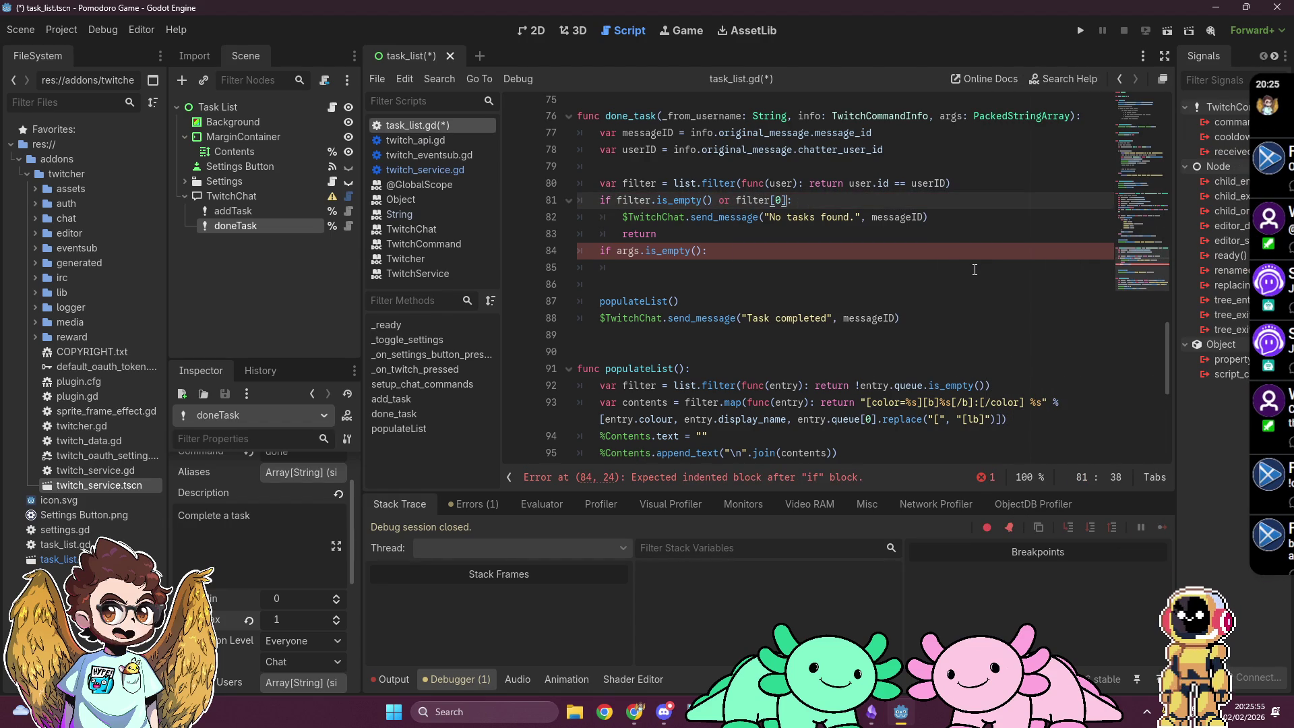
text(ueue.is_)
text(empty():)
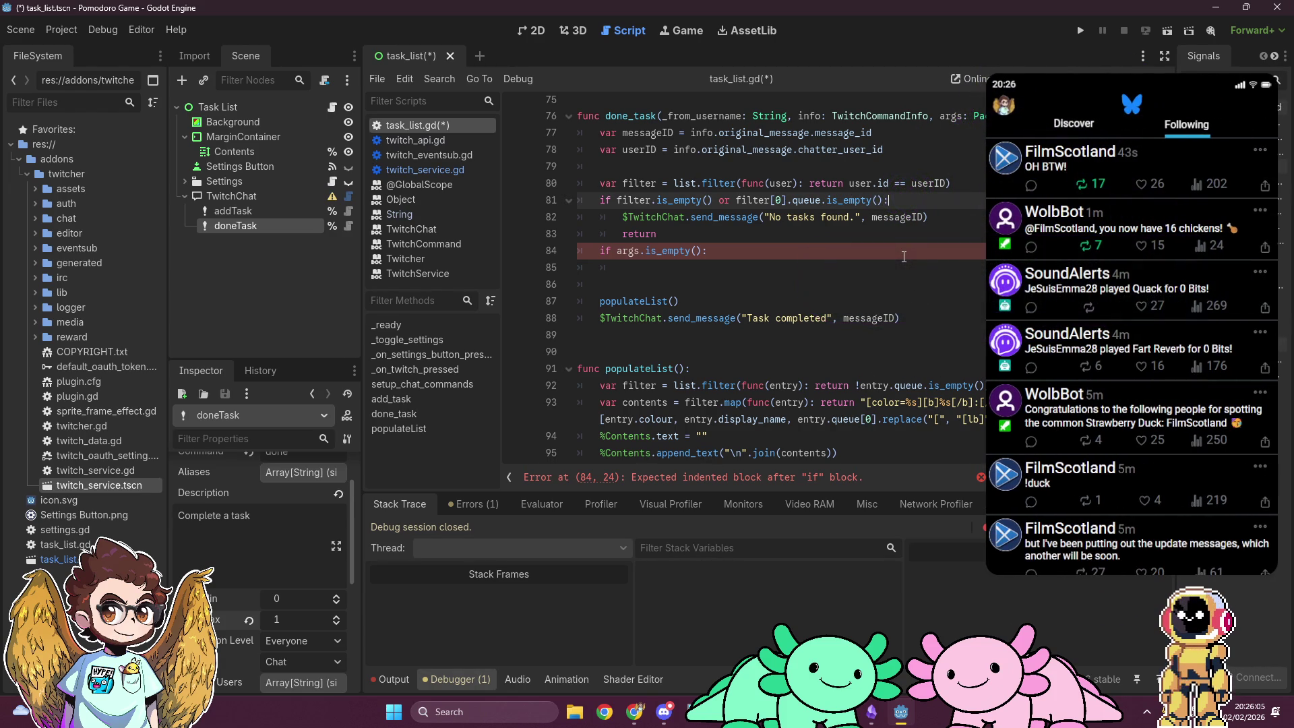
click(767, 264)
scroll(752, 262, up, 2)
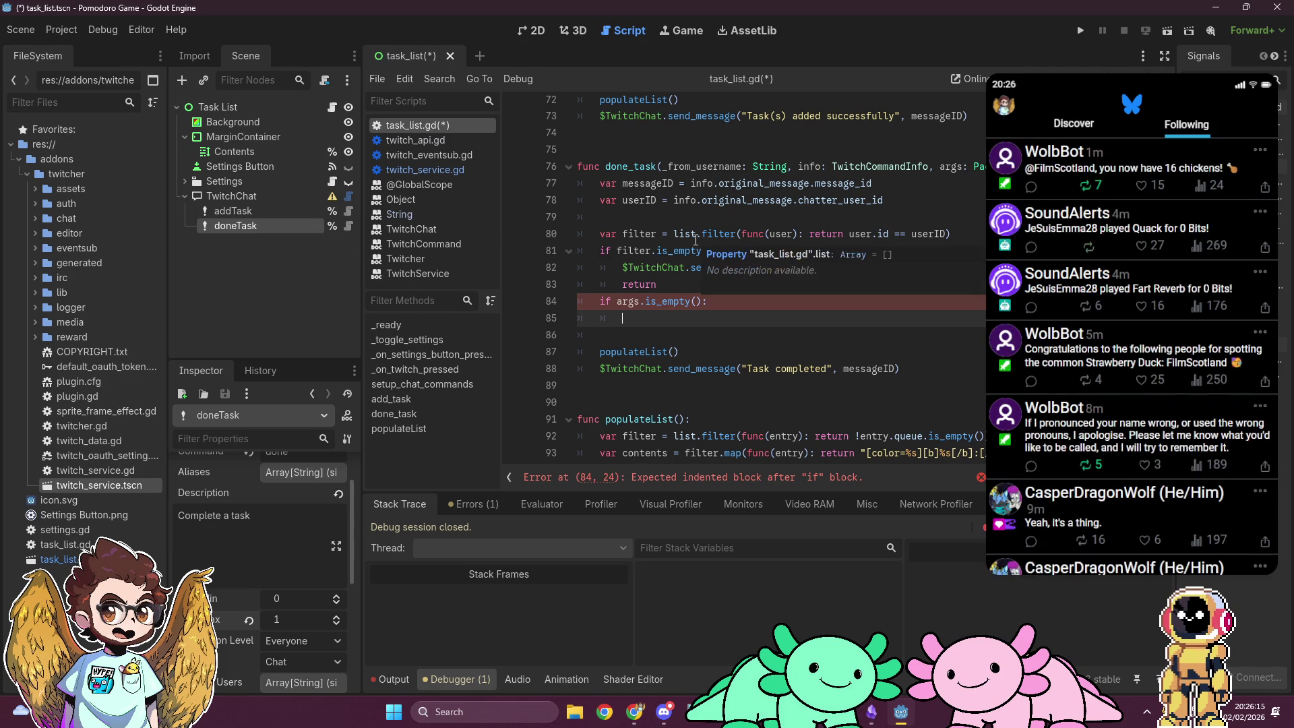
scroll(695, 240, up, 4)
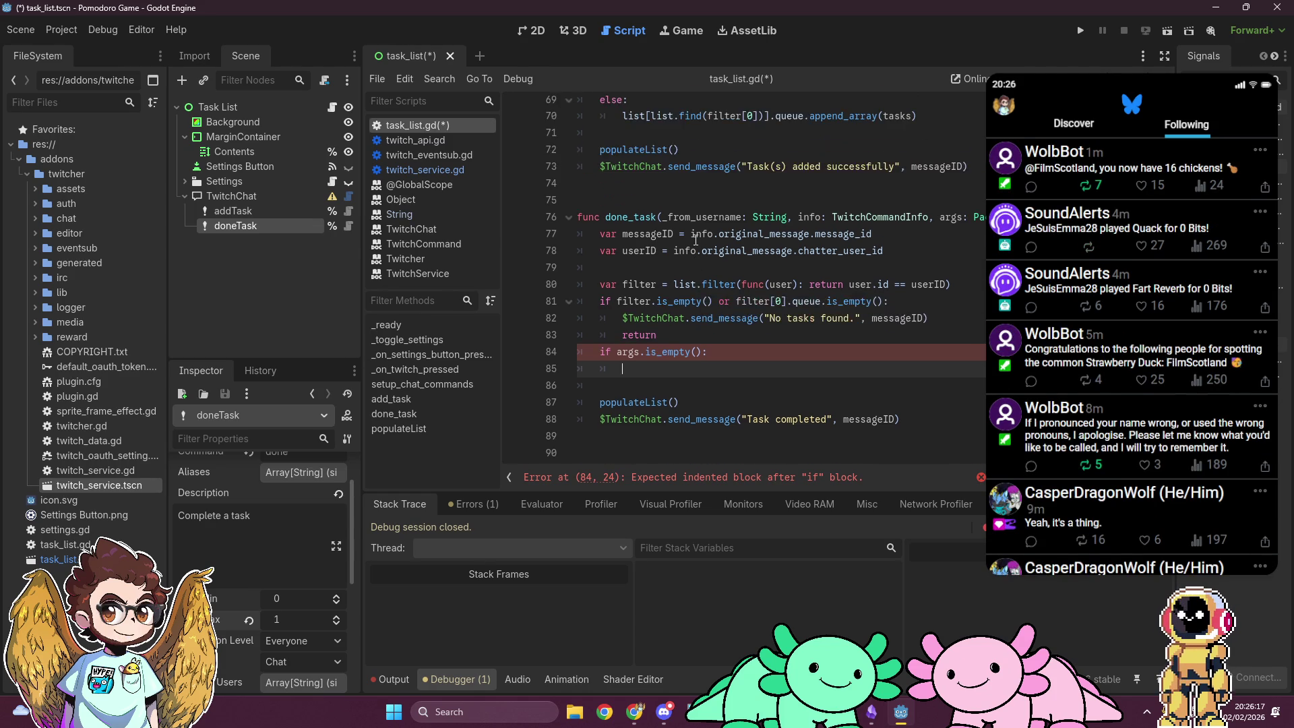
Step: Add "current_task": tasks[0] to add_task's entry dictionary and change queue to tasks[1:]
scroll(695, 240, up, 1)
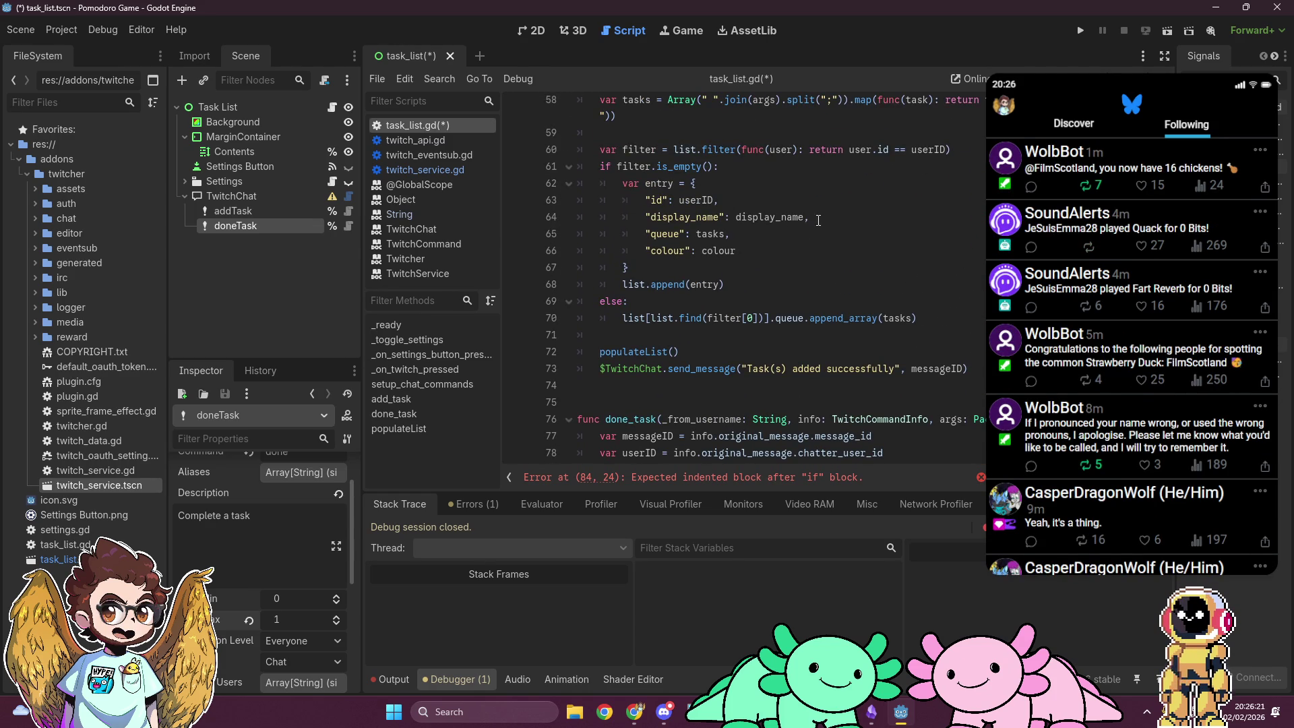
click(817, 221)
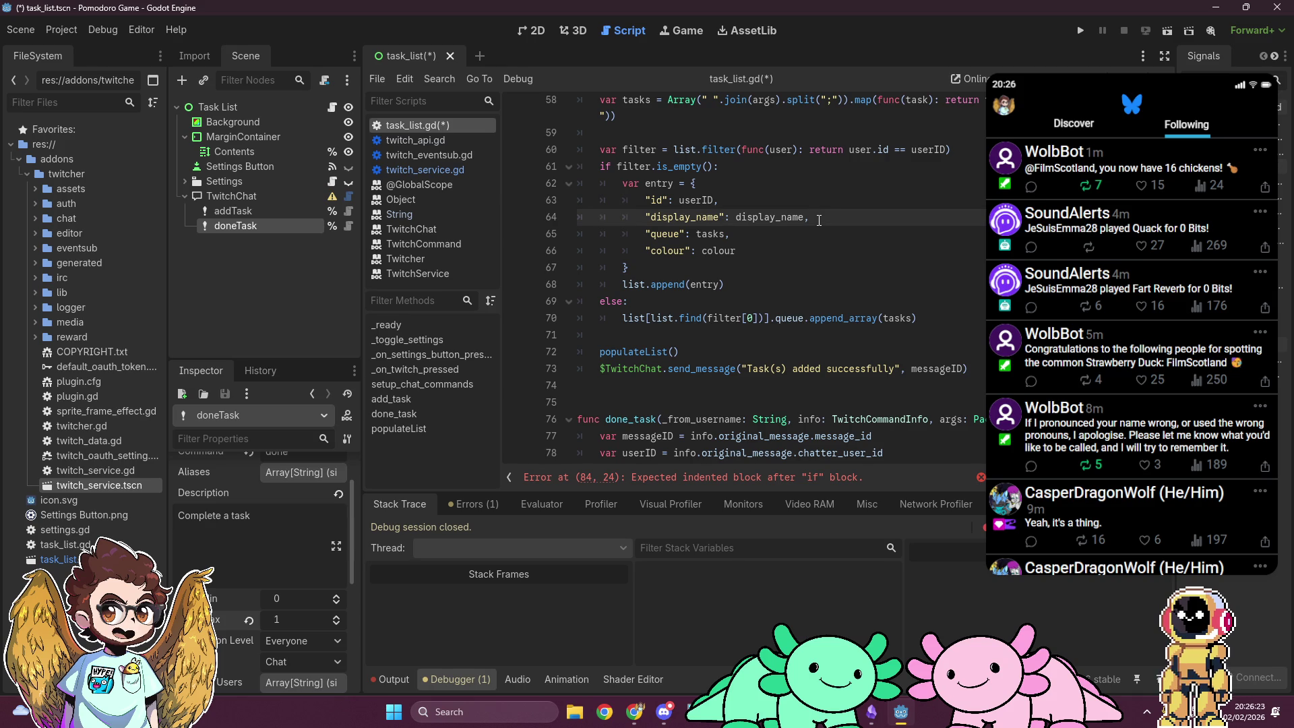
key(Return)
text("current)
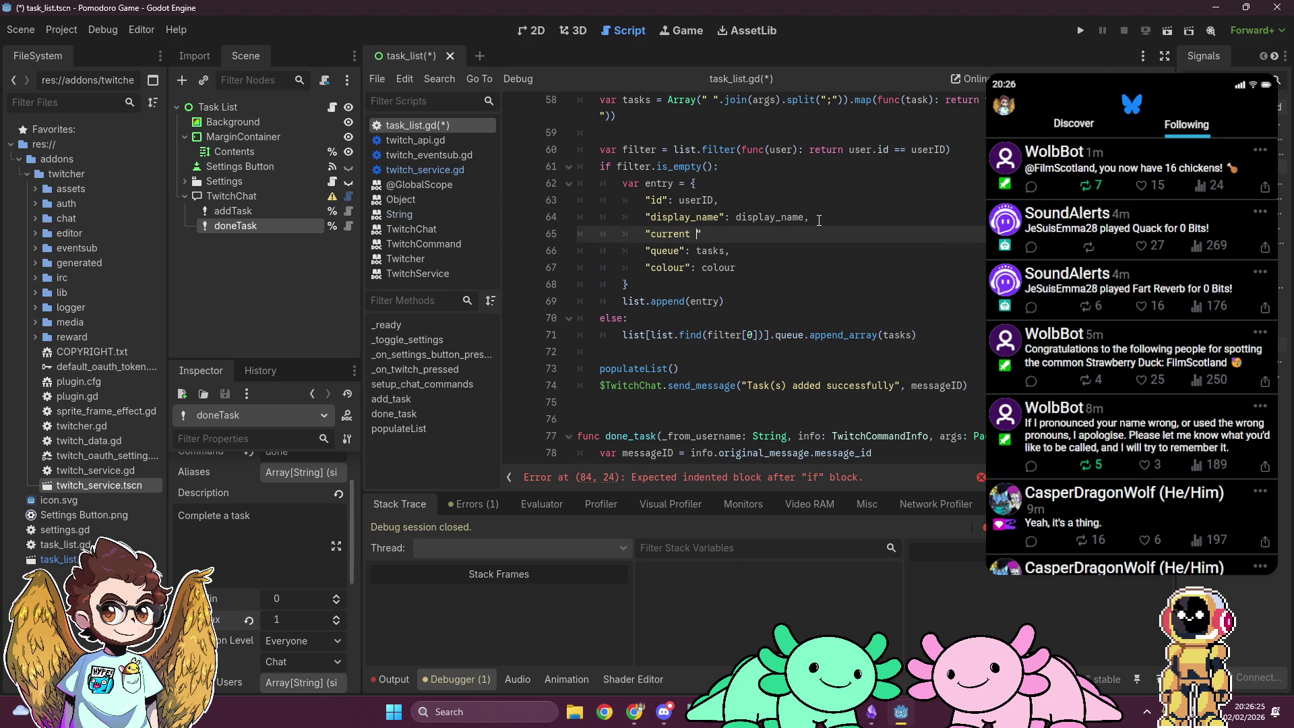
key(BackSpace)
text(_task":)
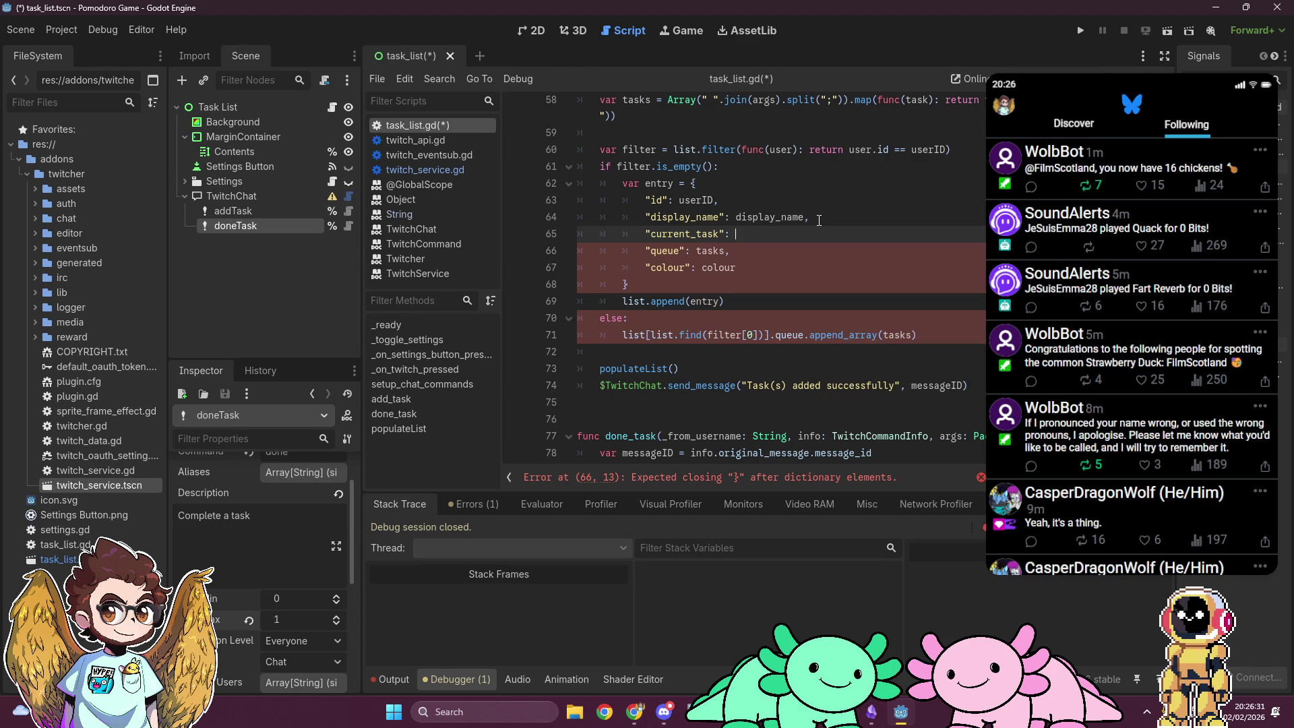
text( tasks)
text([0],)
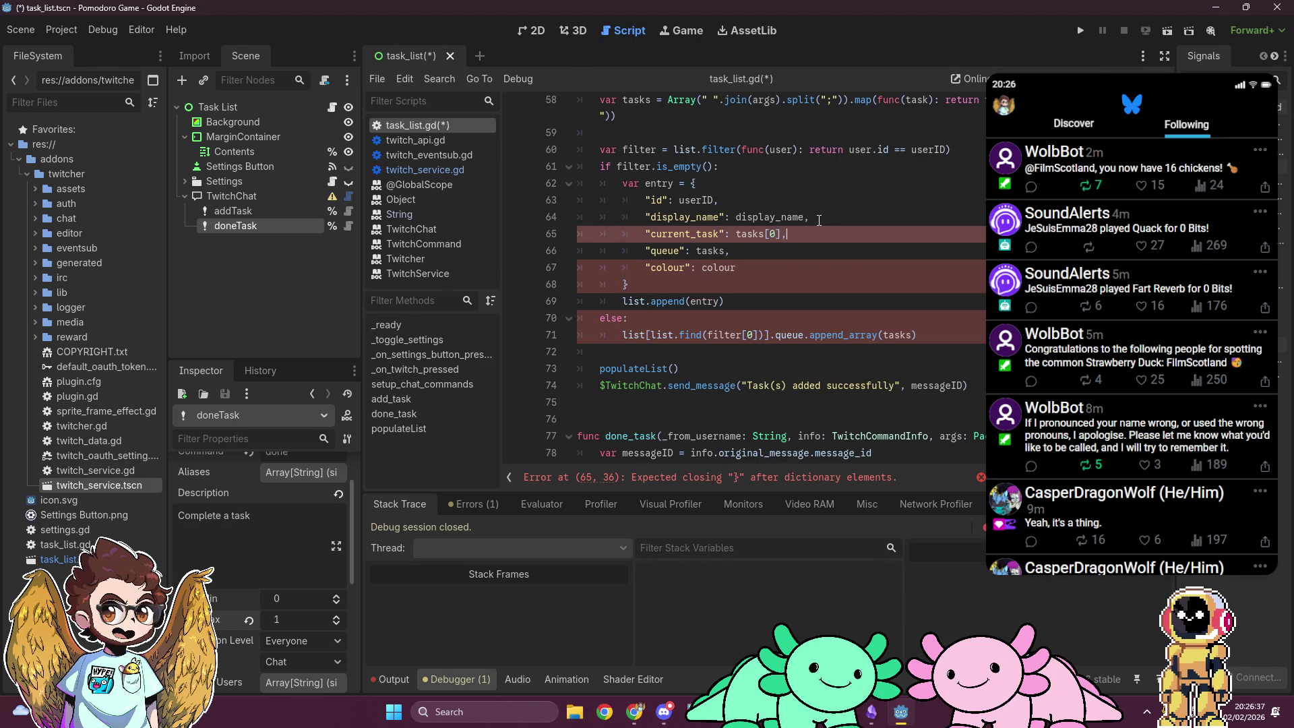
key(Right)
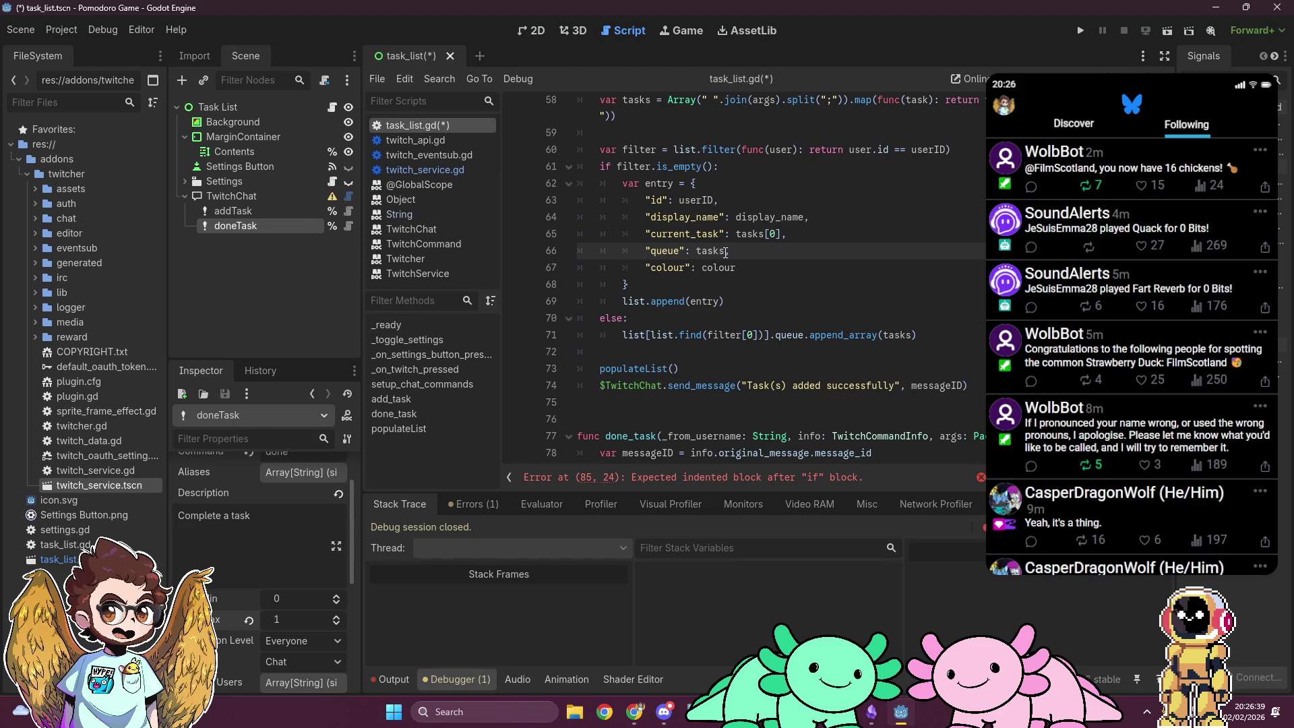
text([1:])
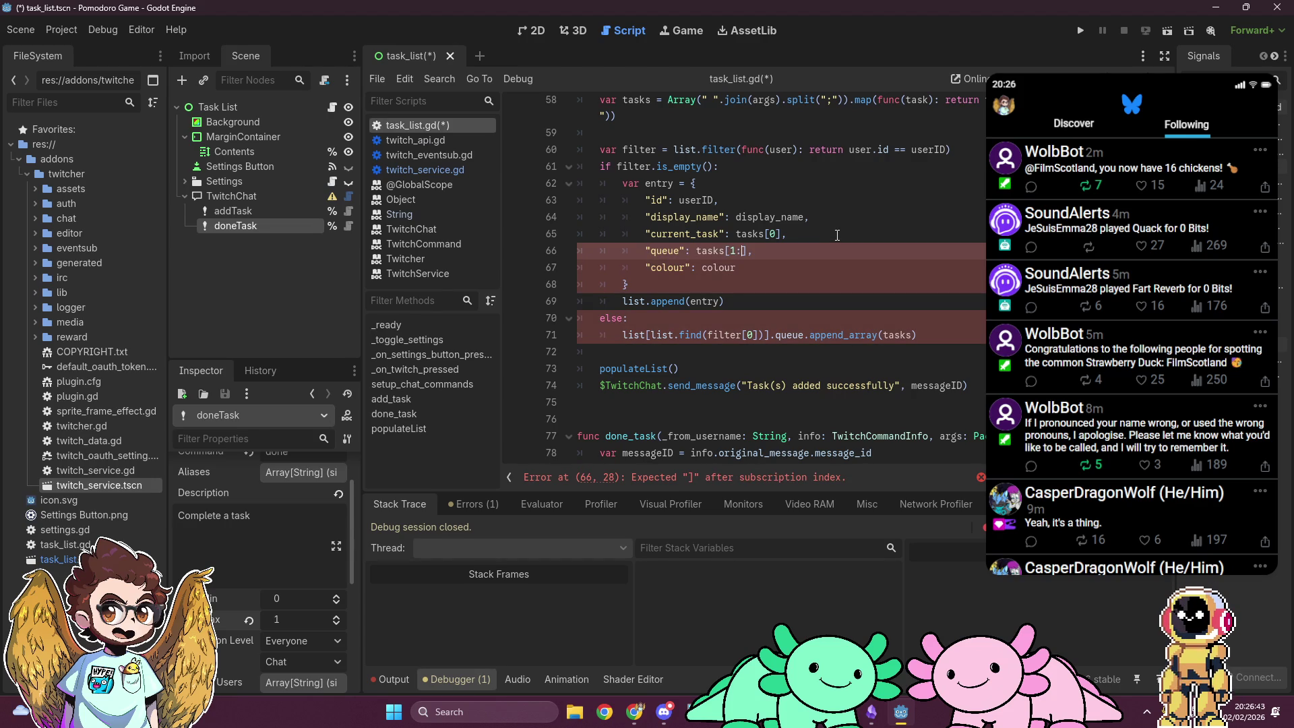
click(838, 230)
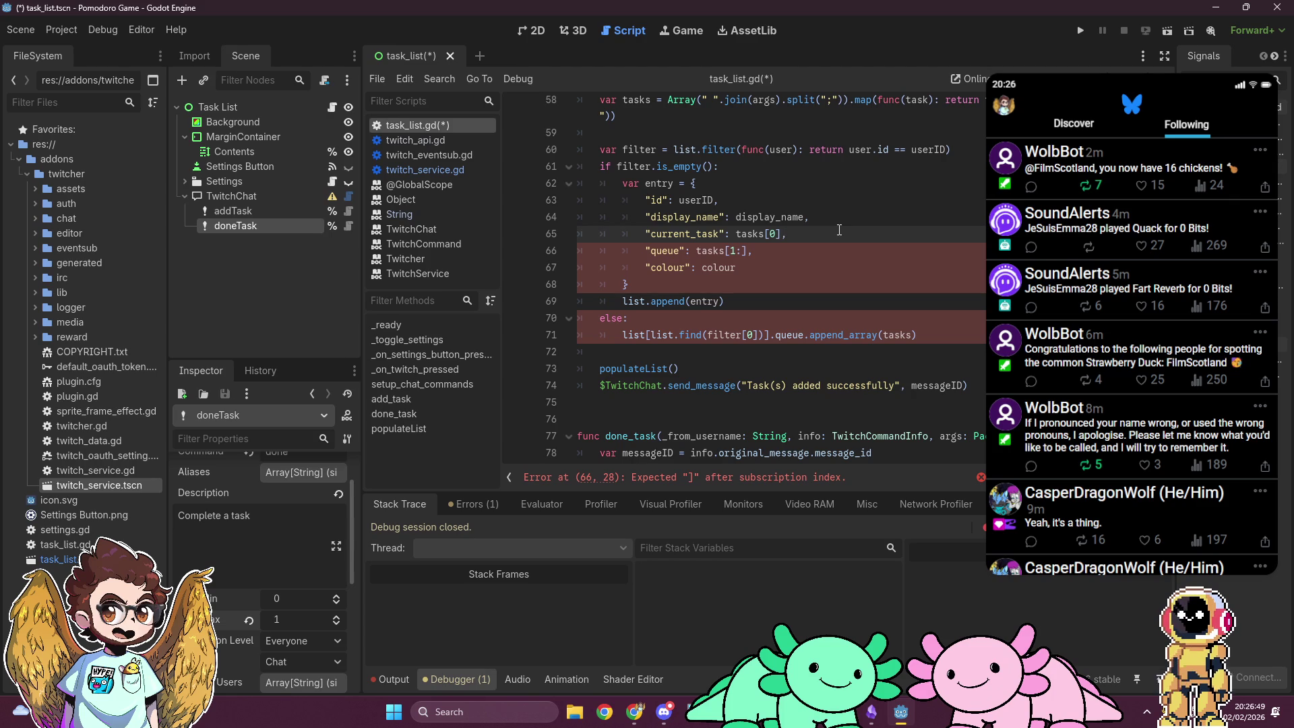
Step: In the browser, open the Array class methods list and the pop_front description in a new tab
mouse_move(633, 713)
click(706, 632)
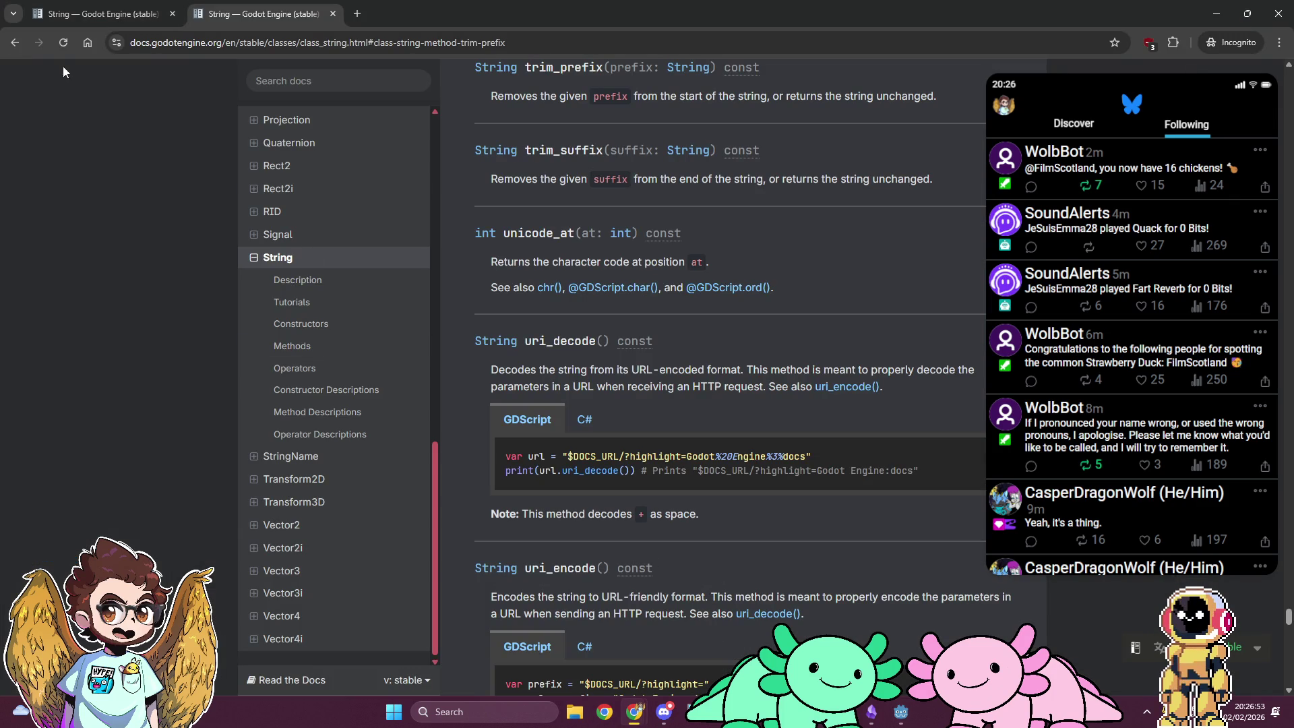
scroll(355, 233, up, 6)
scroll(350, 222, up, 1)
click(316, 176)
click(341, 240)
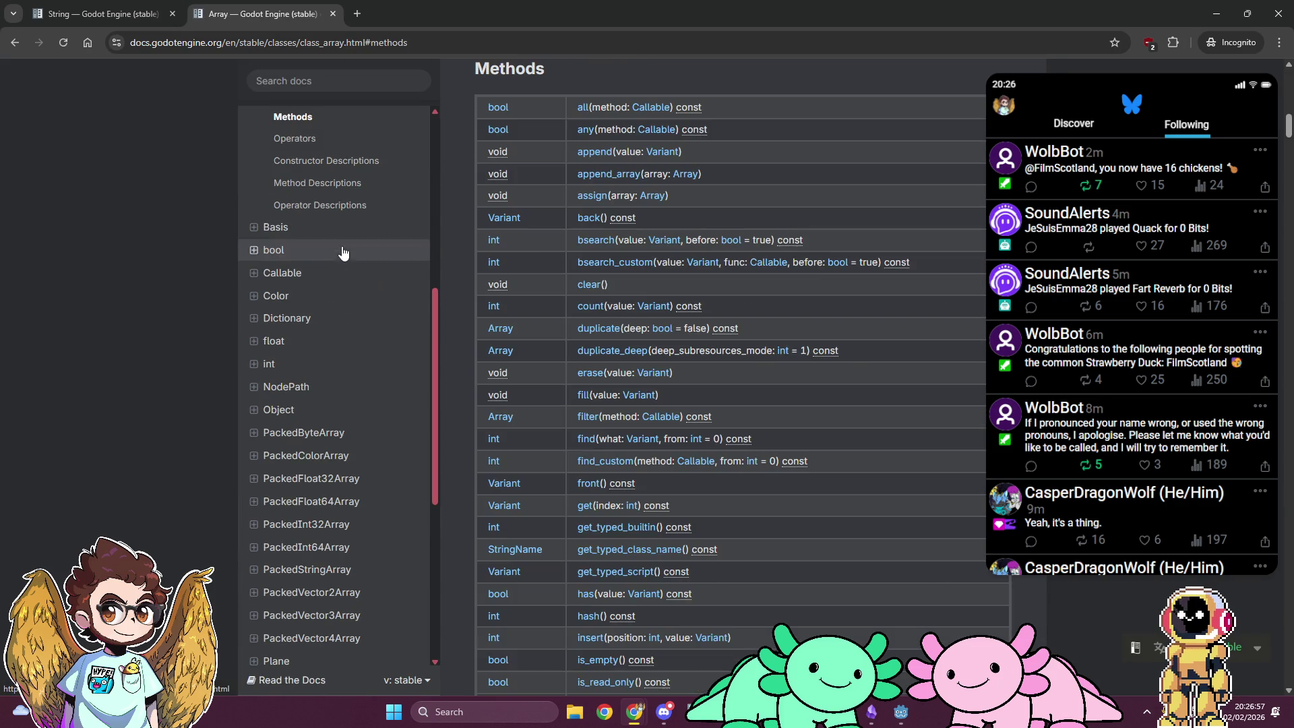
scroll(822, 301, down, 7)
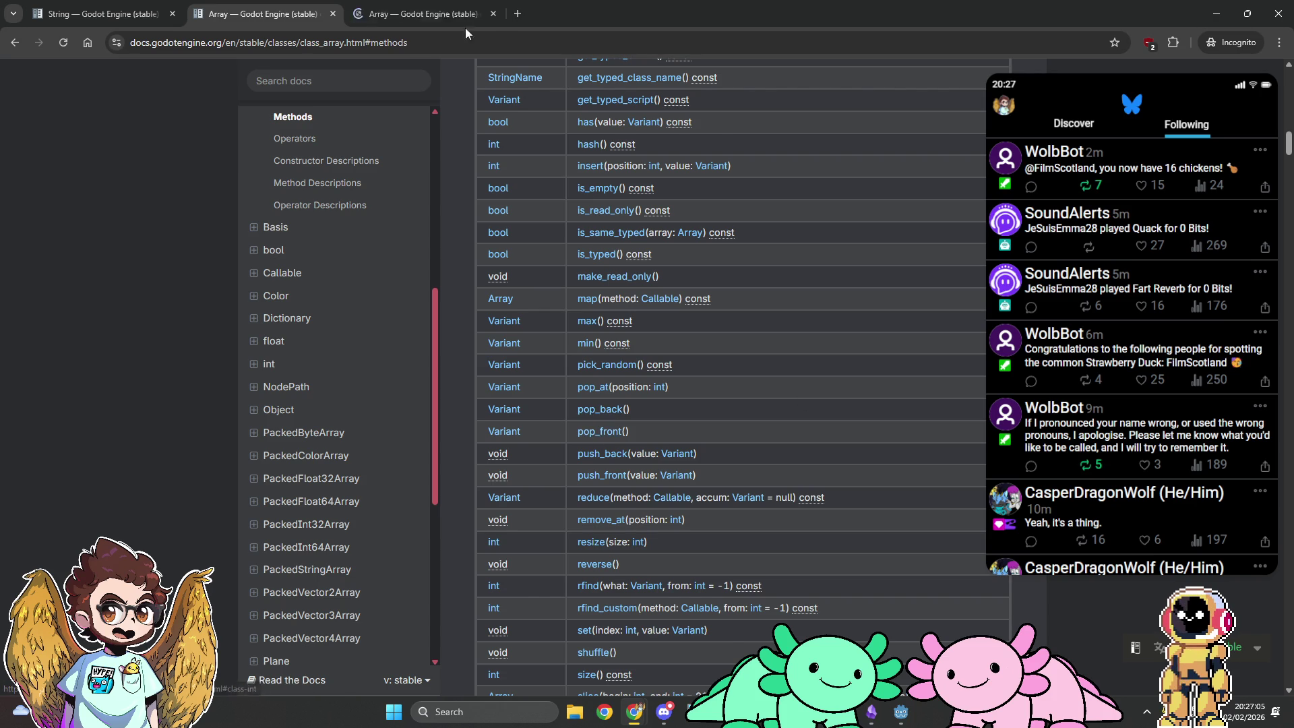
click(423, 14)
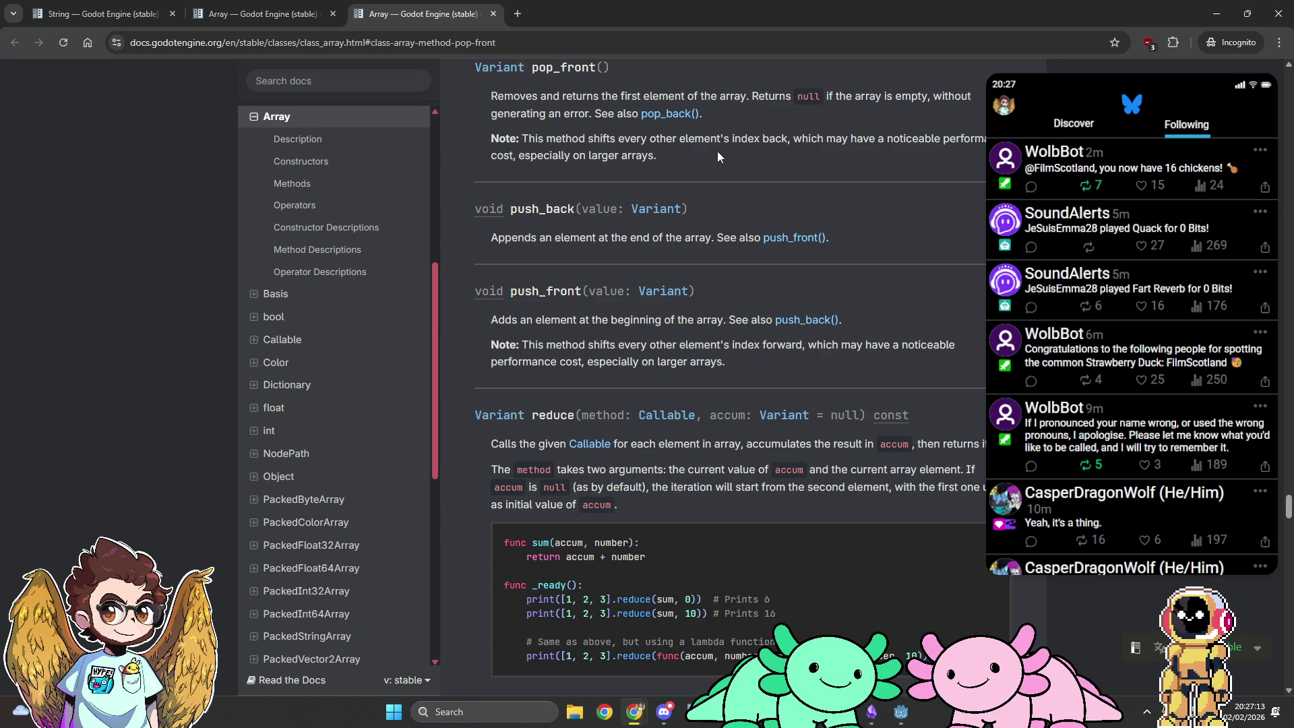
Step: Close the extra Array page and read the slice method's description and negative-index example
scroll(717, 152, up, 2)
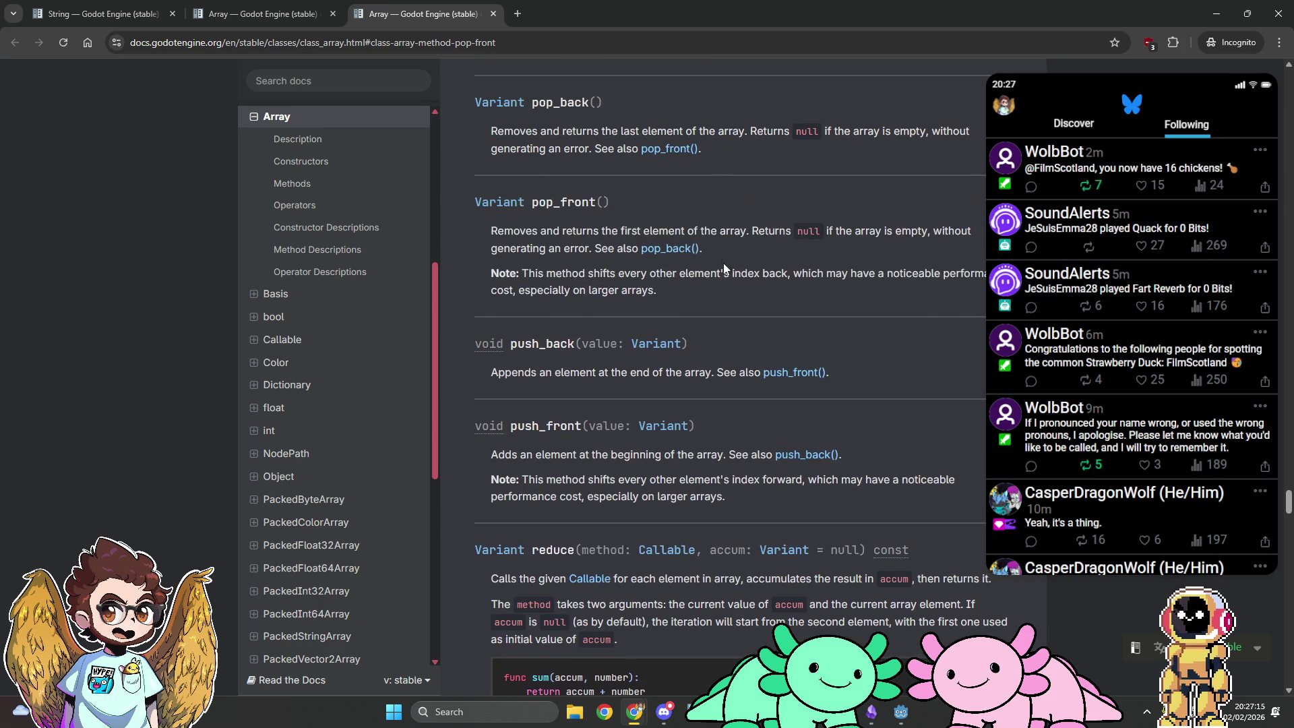
scroll(643, 281, up, 4)
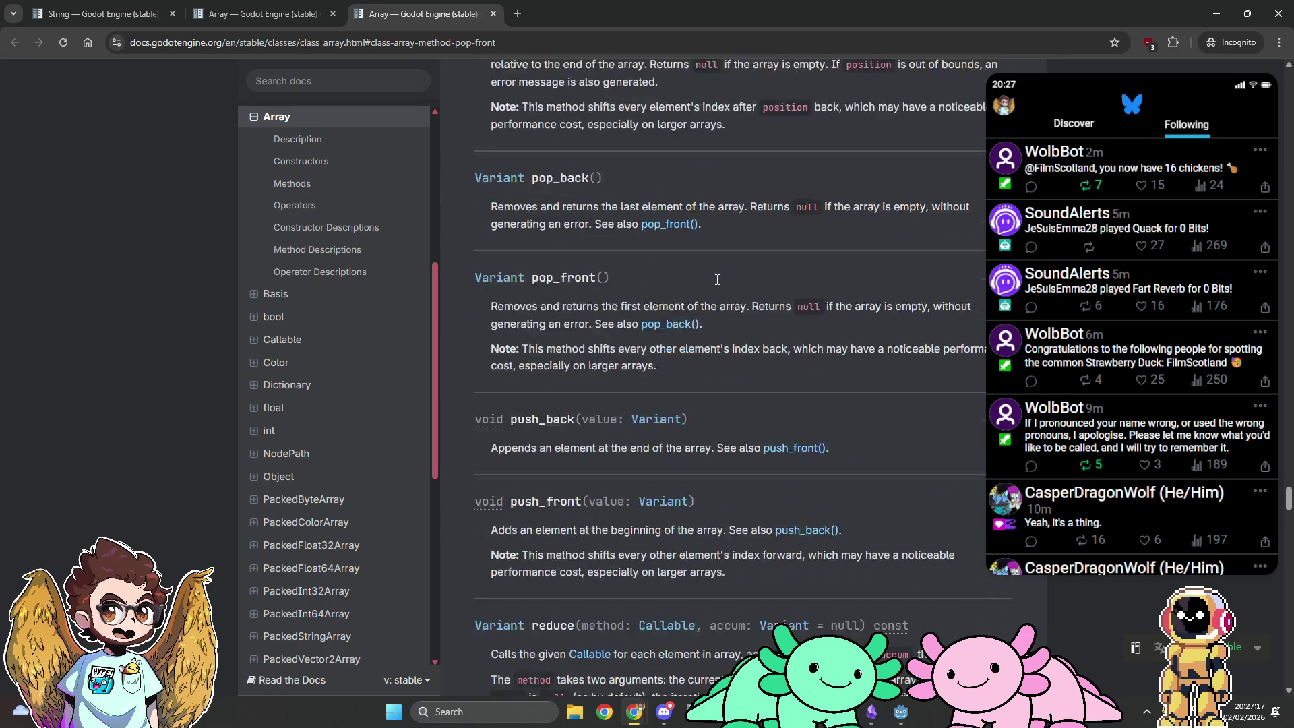
scroll(711, 256, up, 7)
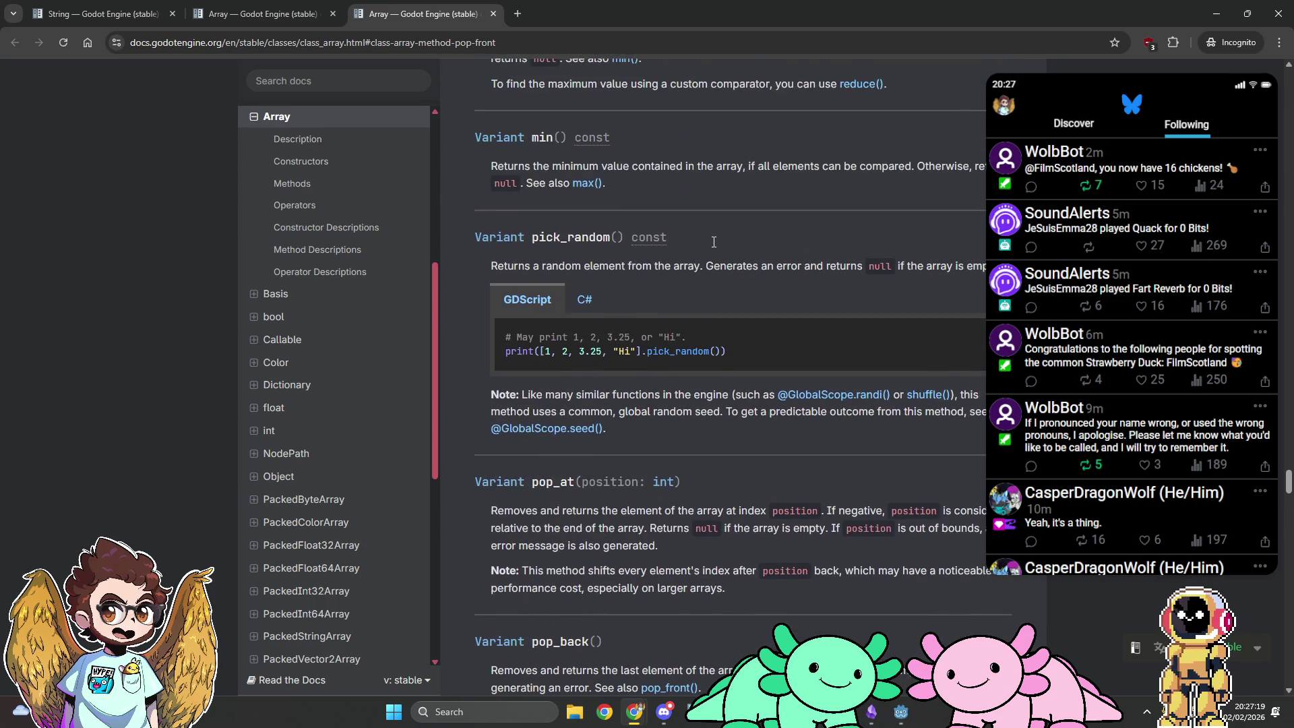
scroll(713, 247, up, 4)
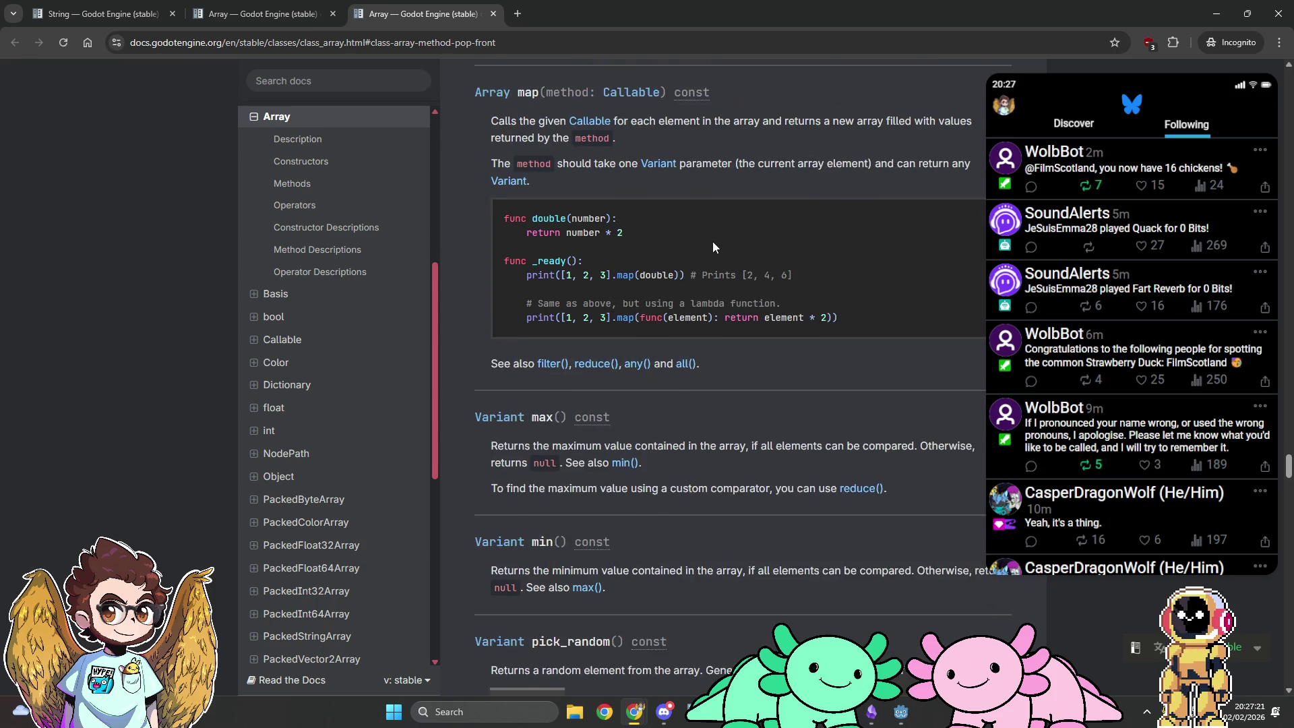
scroll(713, 246, down, 13)
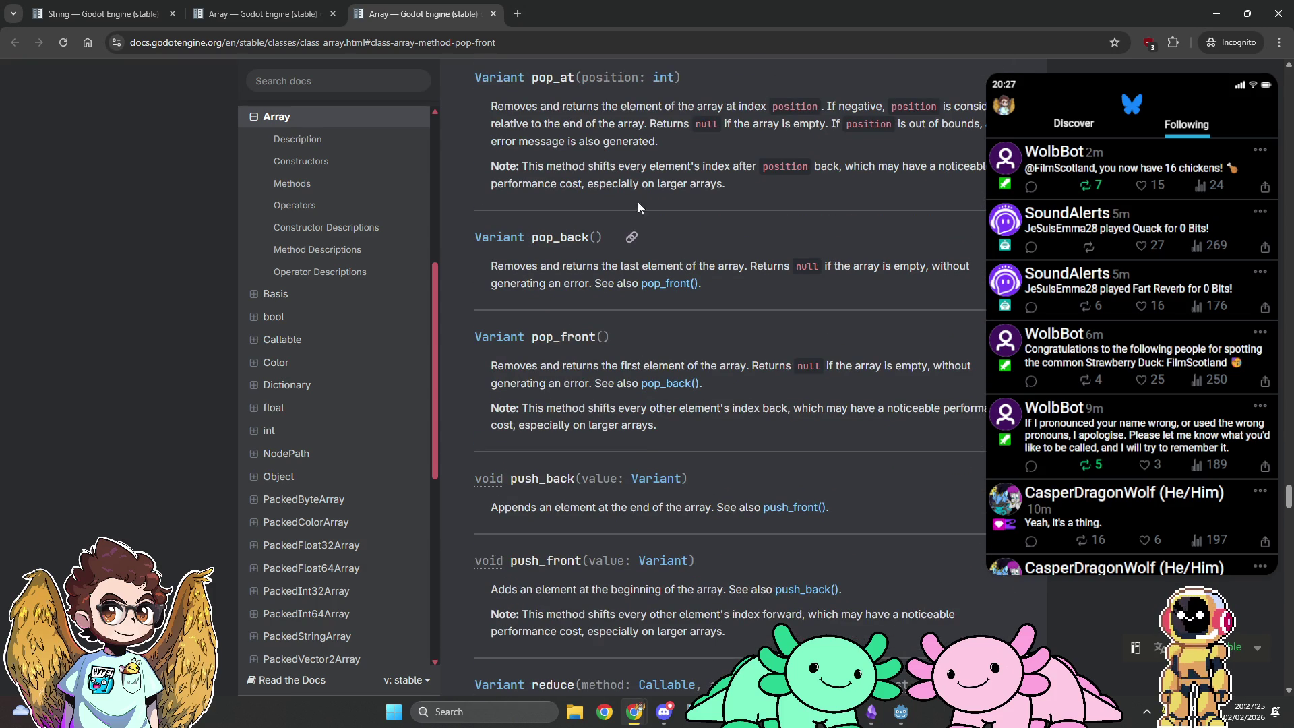
middle_click(450, 2)
scroll(806, 364, down, 2)
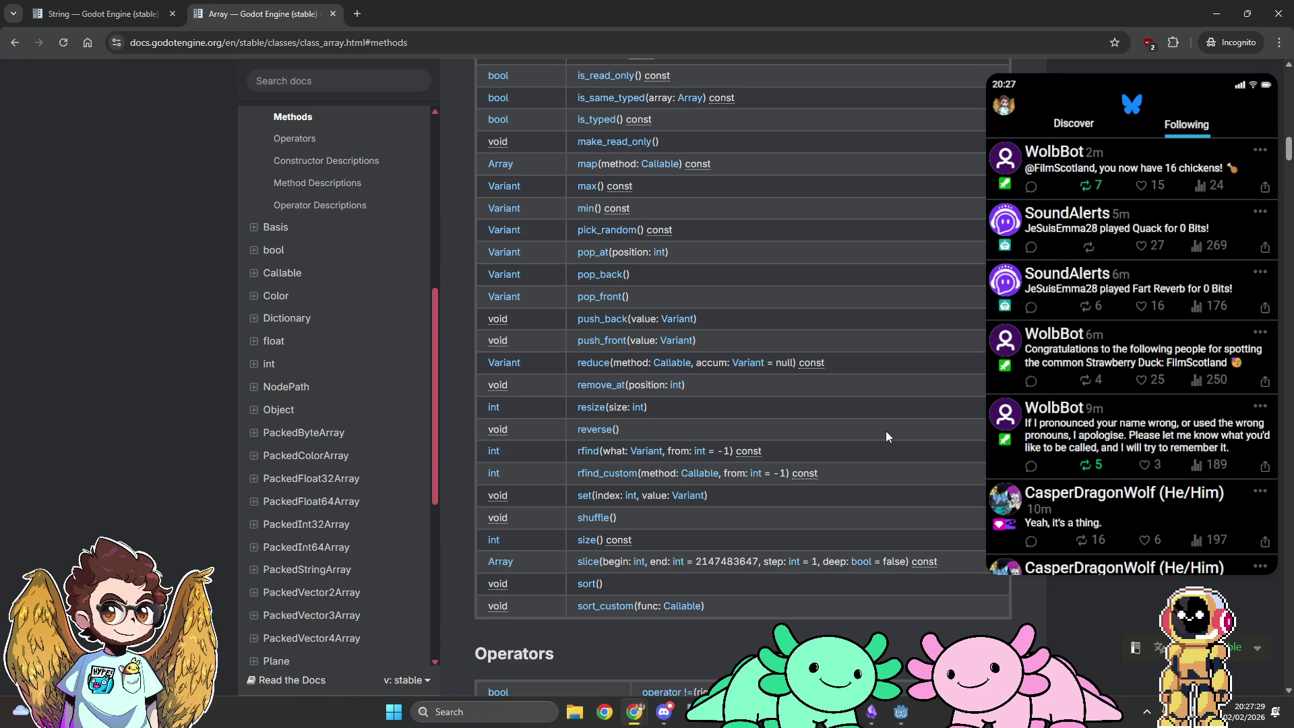
click(587, 562)
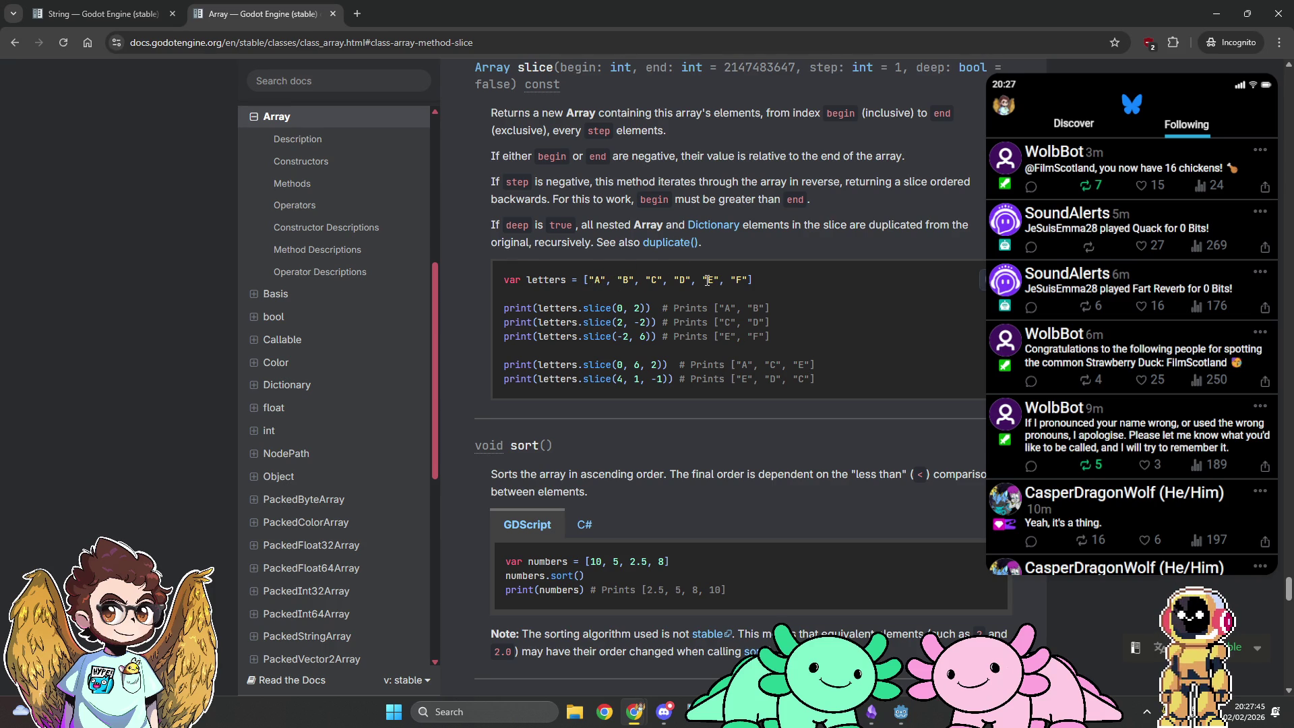
drag(617, 337, 659, 342)
click(646, 335)
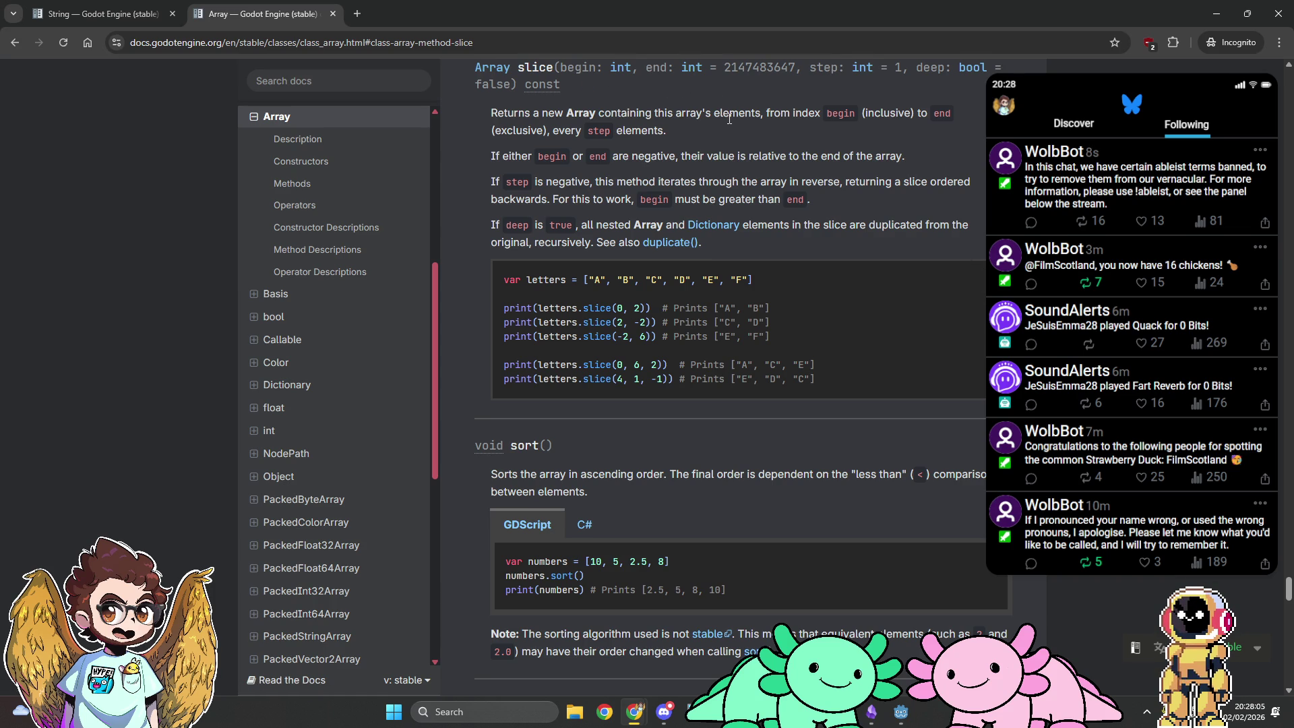
key(alt+Tab)
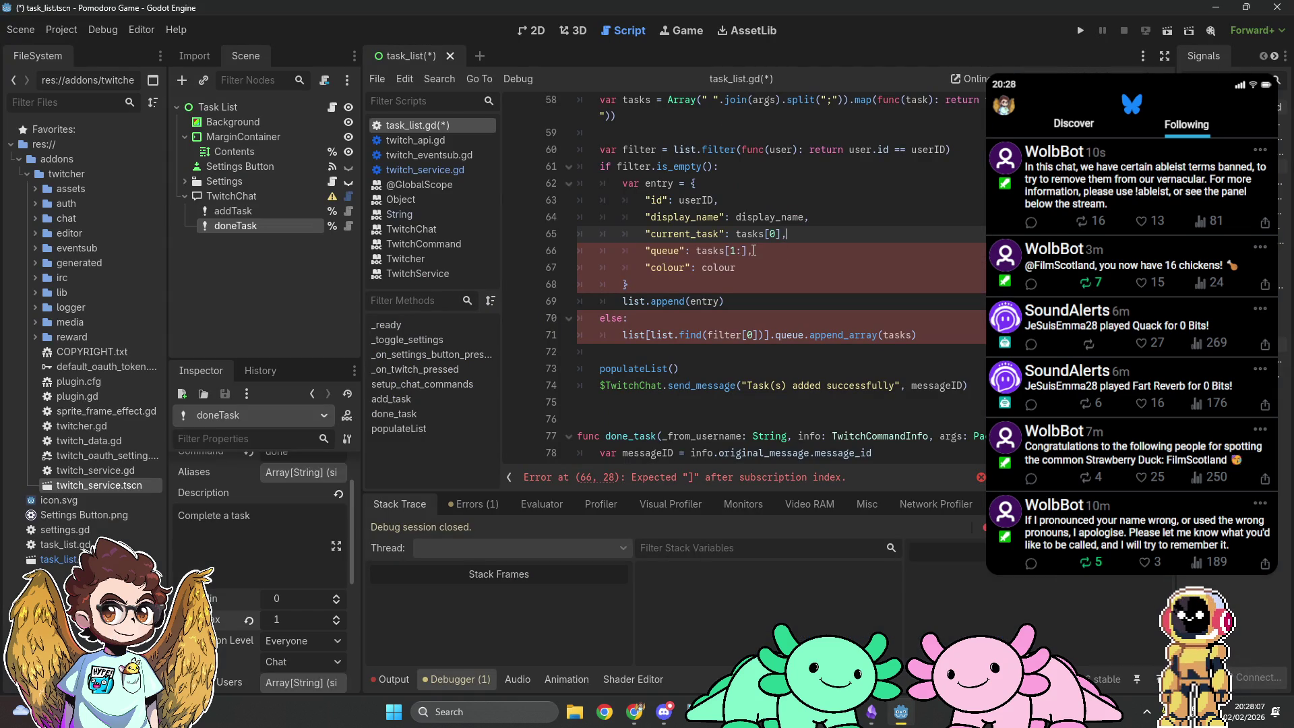
Step: Replace [1:] with .slice(1) on line 66 and add the trailing comma
drag(746, 250, 725, 250)
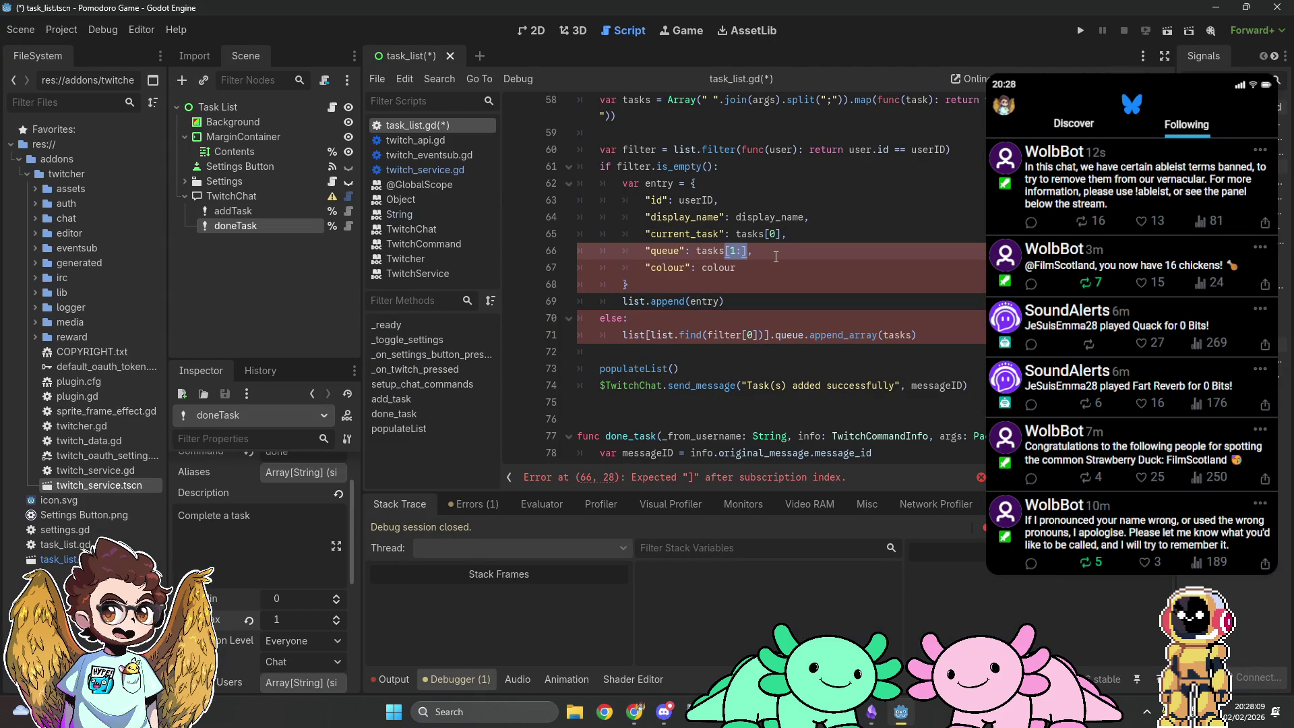
text(.slice(1))
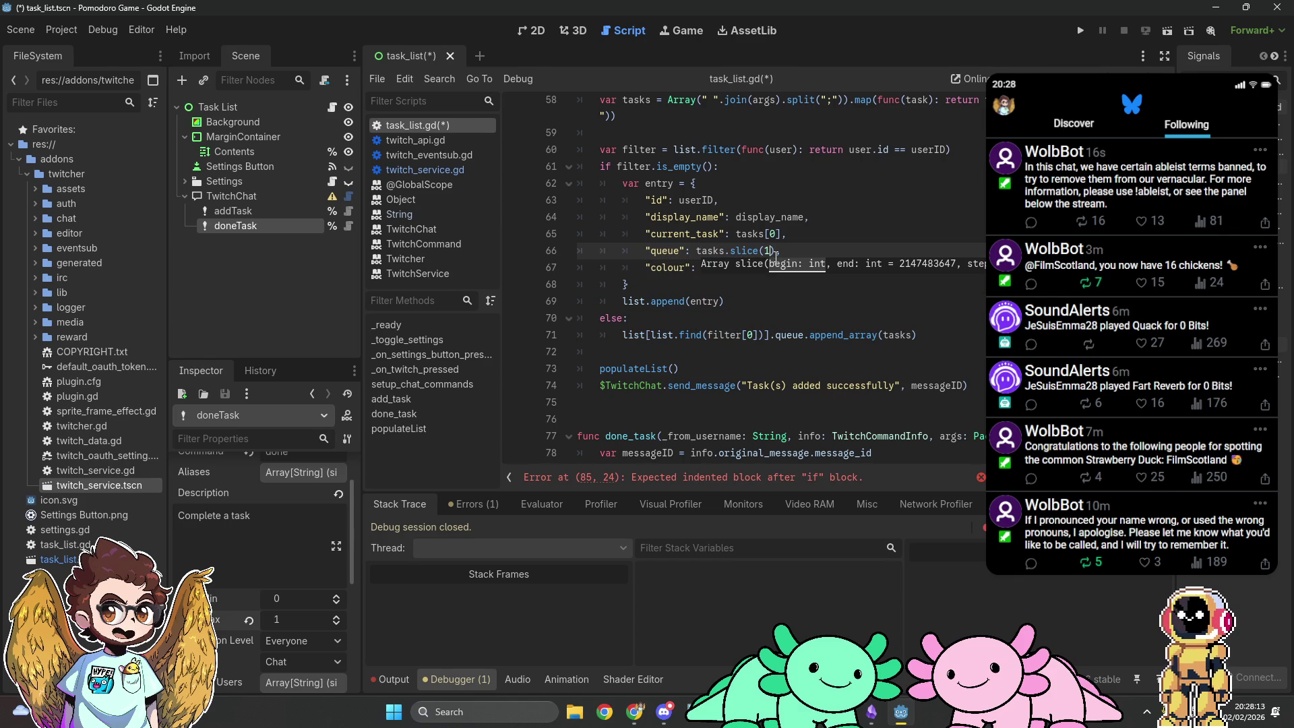
key(End)
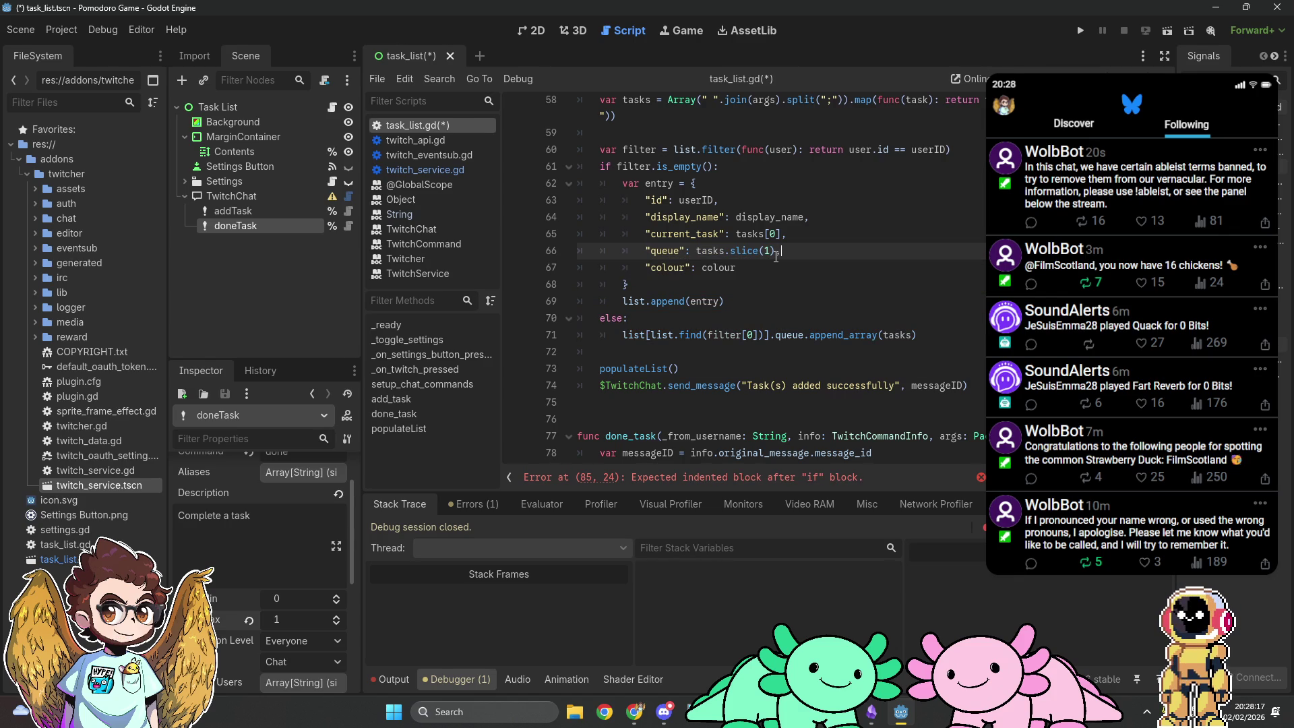
text(,)
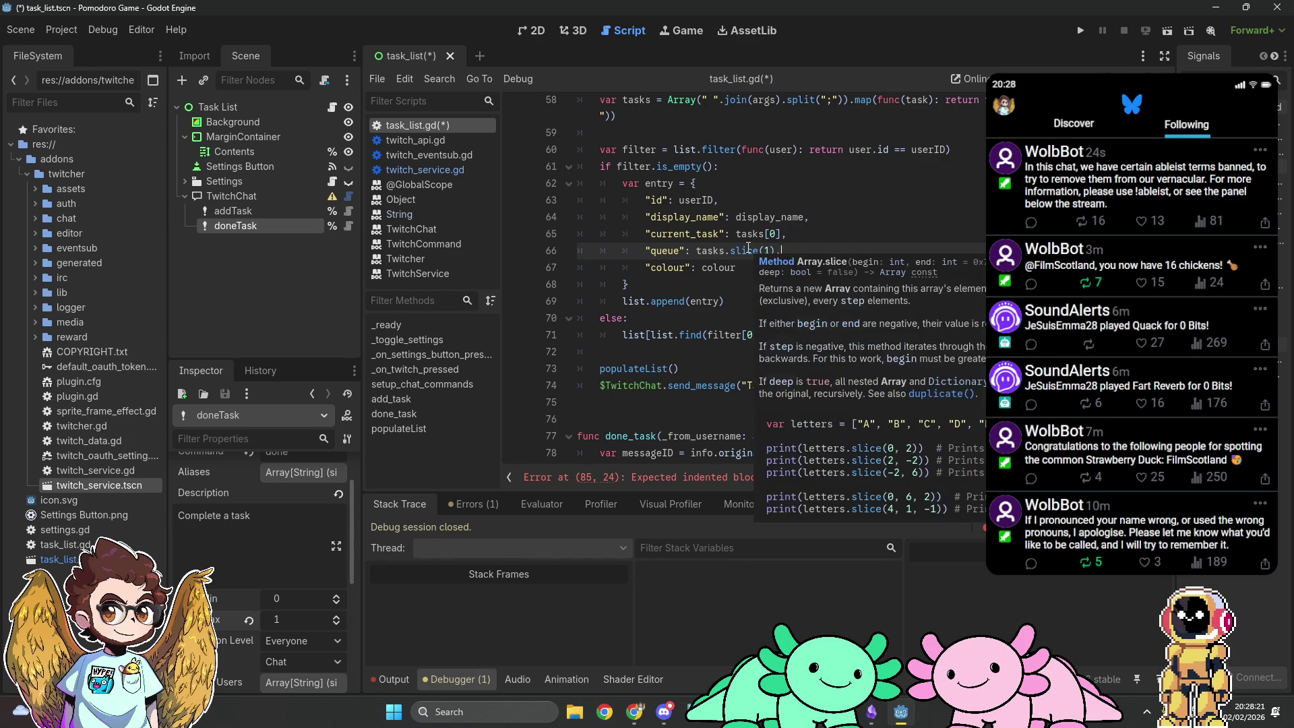
Step: Make populateList display current_task instead of queue[0]
scroll(813, 279, down, 9)
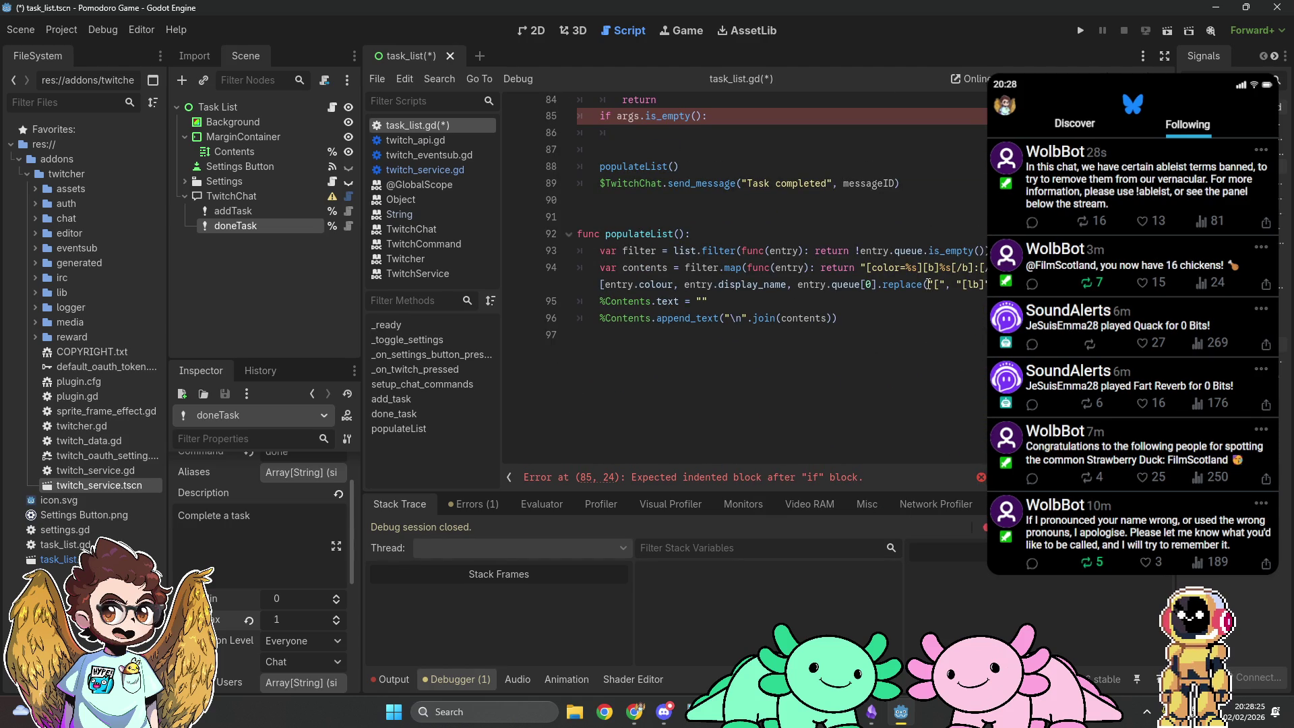
mouse_move(831, 284)
mouse_down()
mouse_move(930, 284)
mouse_move(881, 284)
mouse_up()
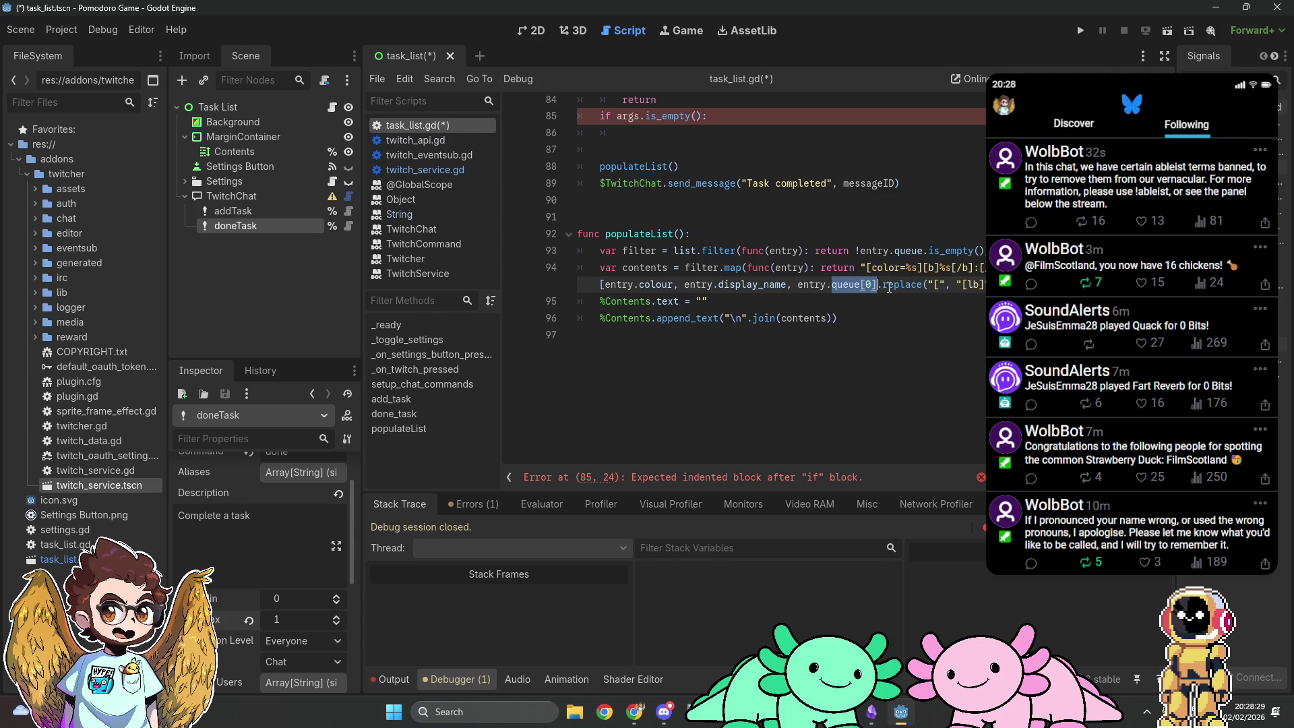
text(current_task)
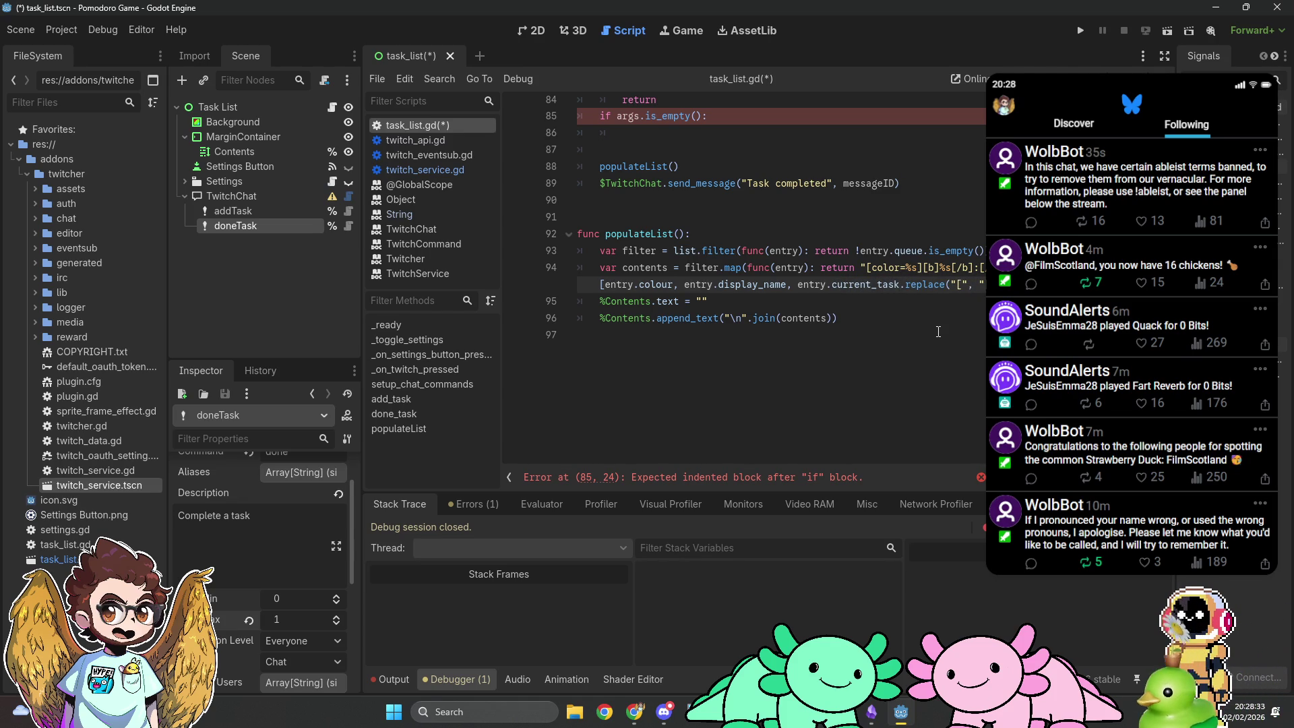
scroll(937, 331, up, 6)
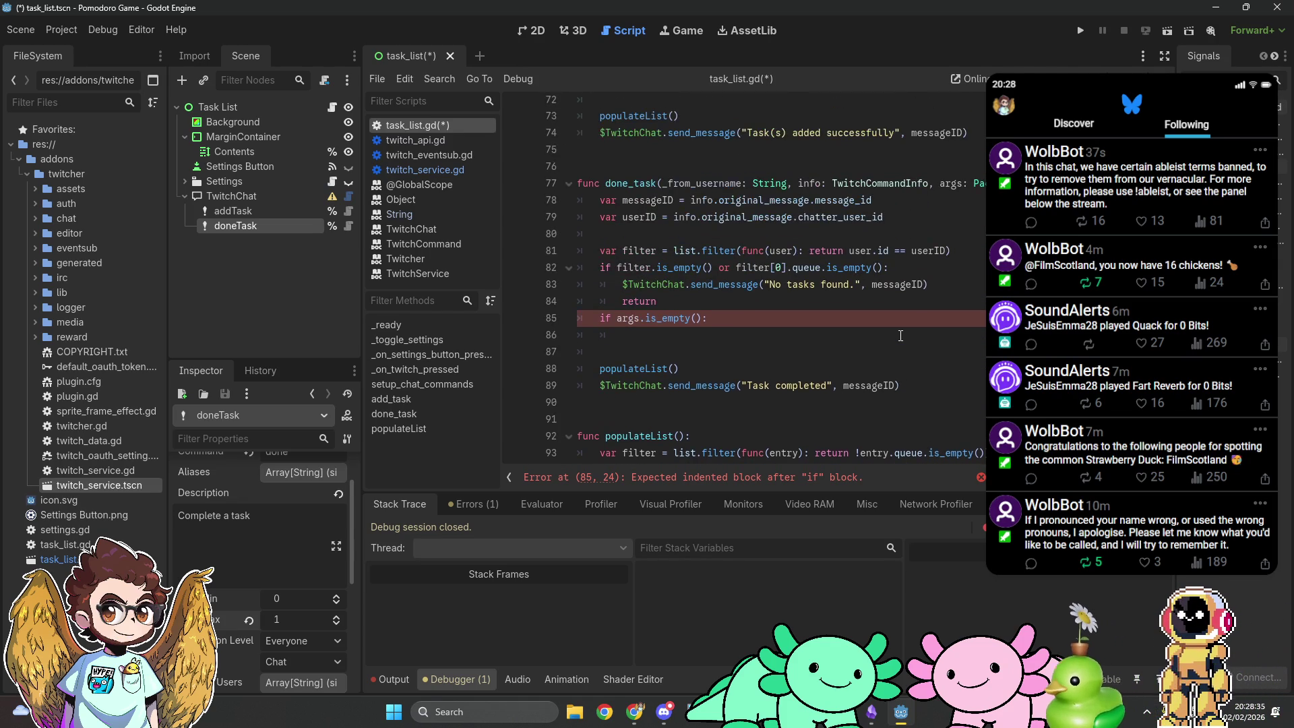
scroll(900, 335, up, 4)
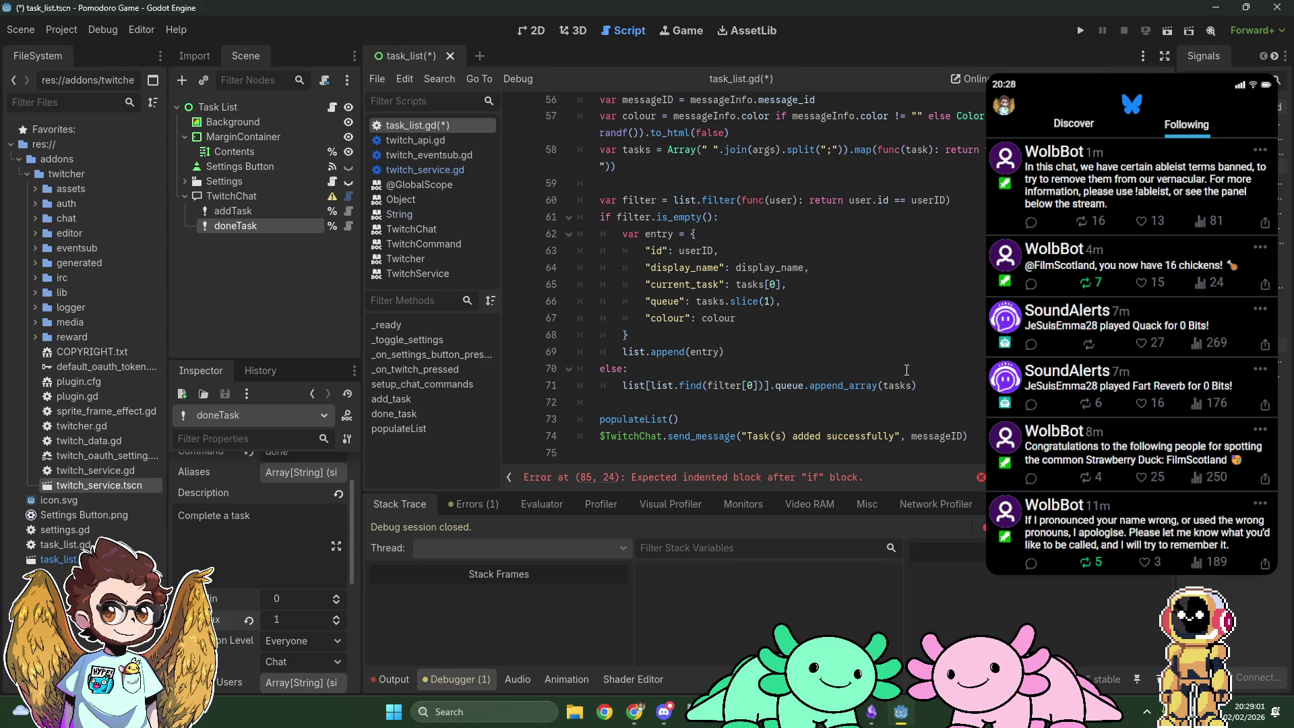
Step: Insert '# TODO: check if current task is empty' below the append_array line
click(943, 381)
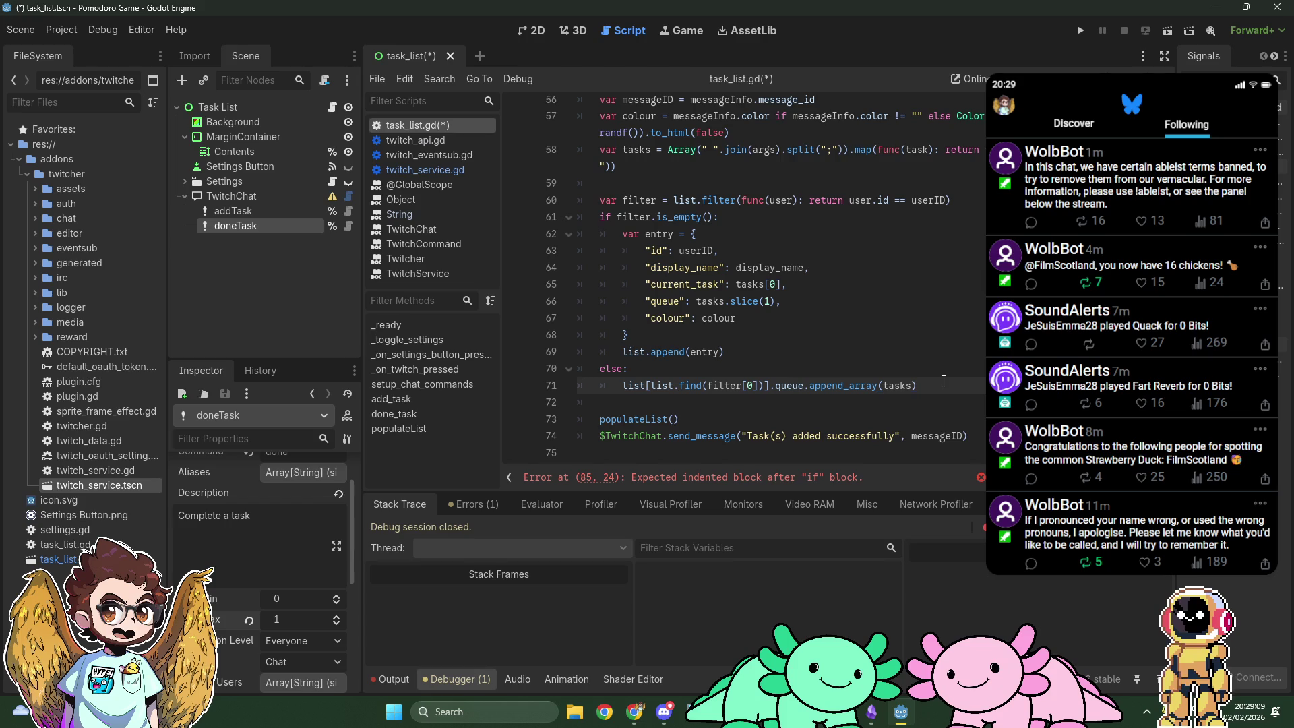
key(Return)
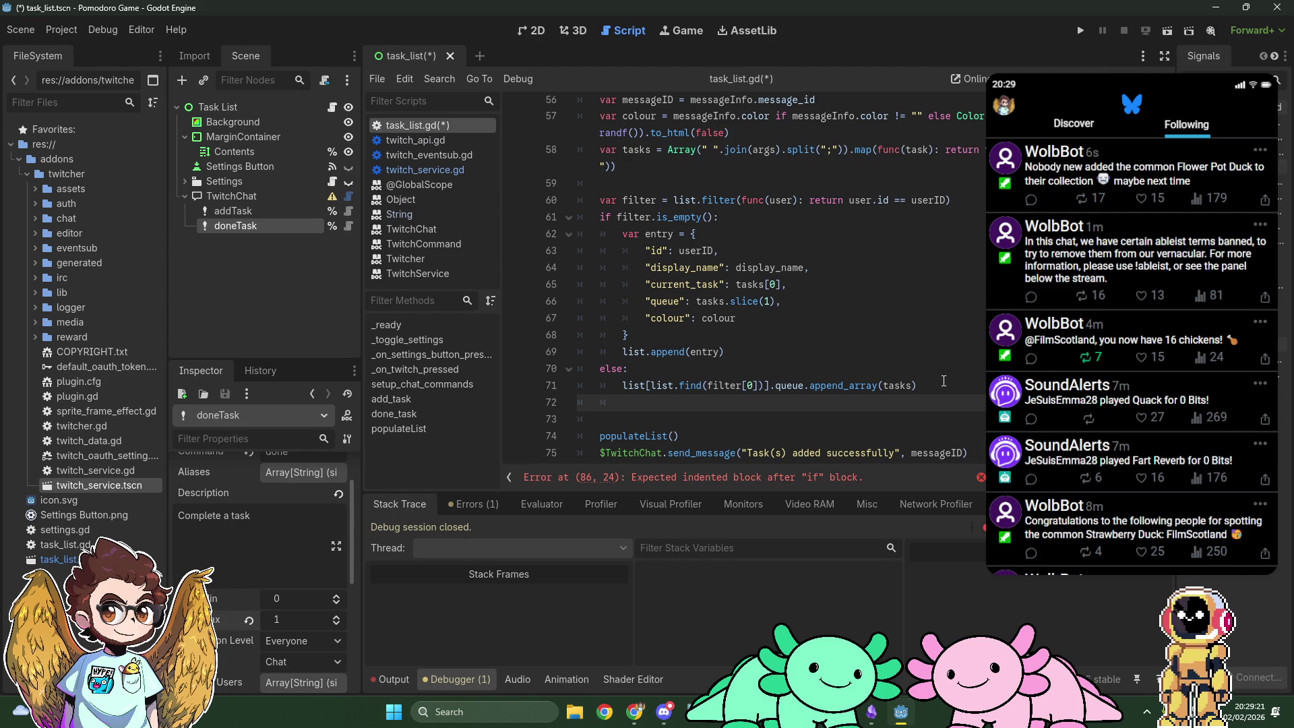
text(# TODO@)
key(BackSpace)
key(BackSpace)
text(: check if current task is empty)
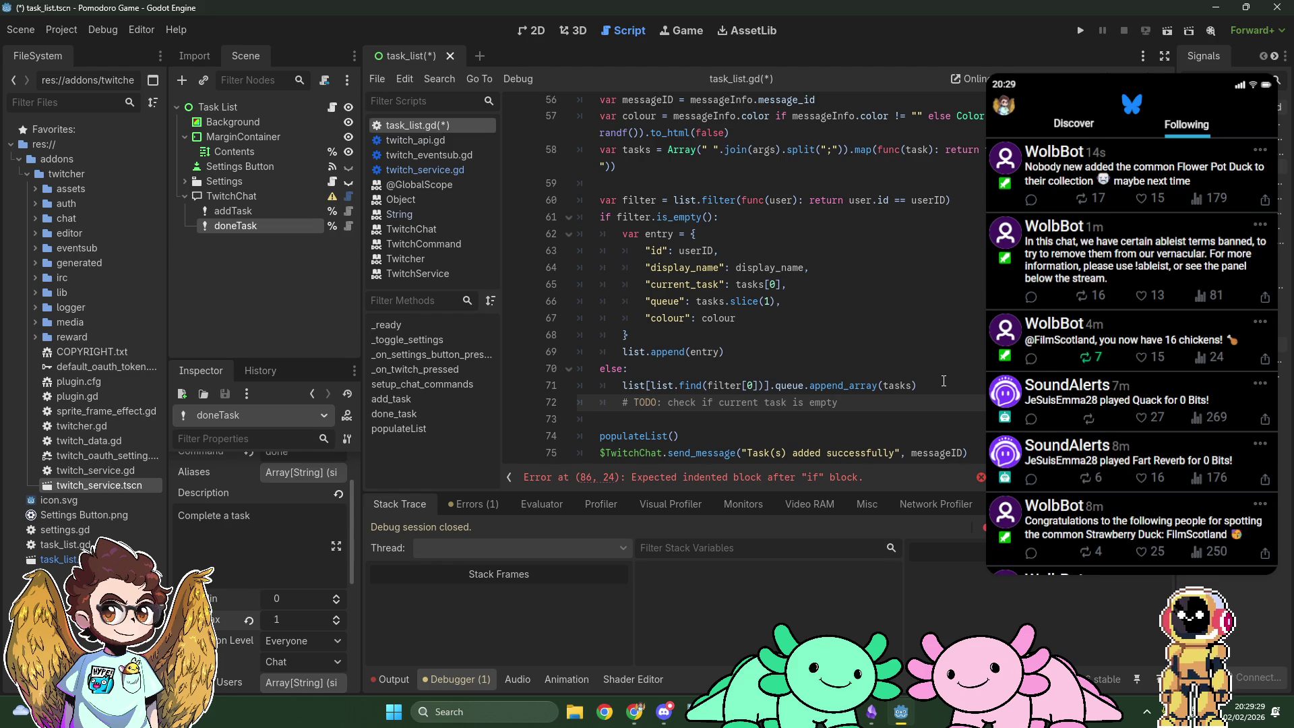
scroll(815, 304, down, 1)
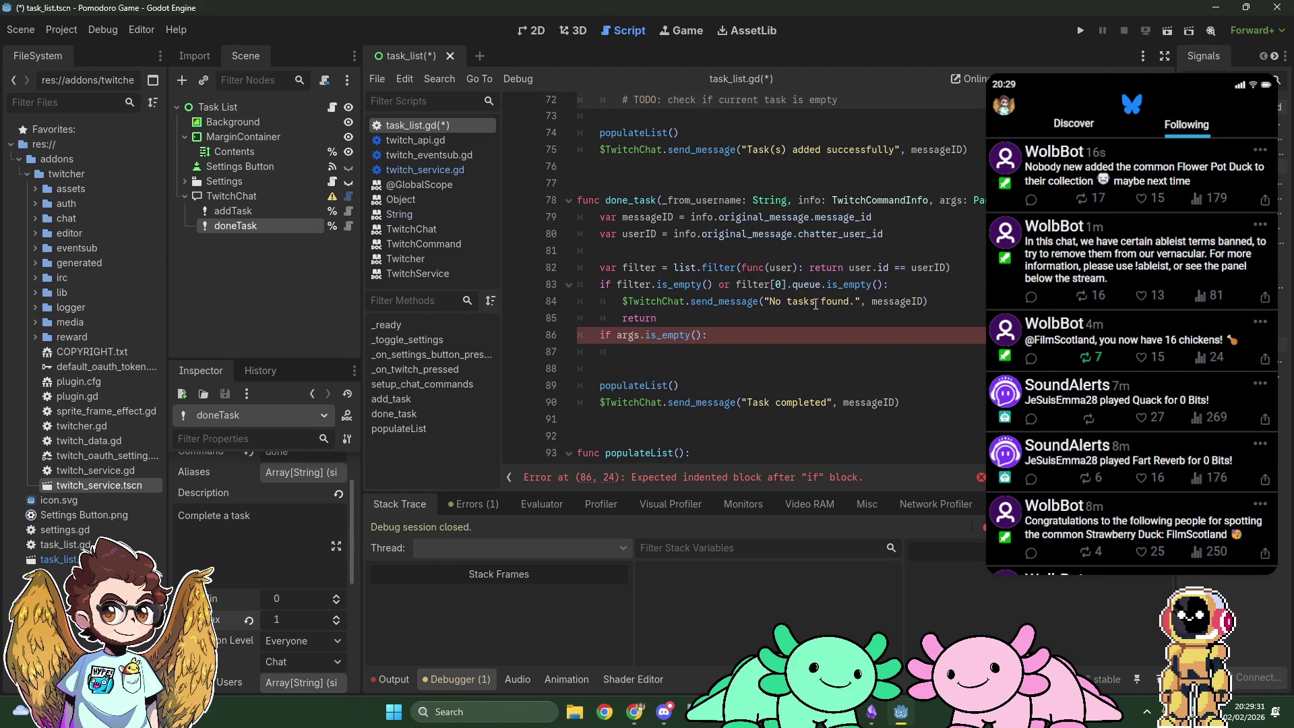
Step: Replace queue.is_empty() with current_task == "" in done_task's no-tasks condition
click(812, 351)
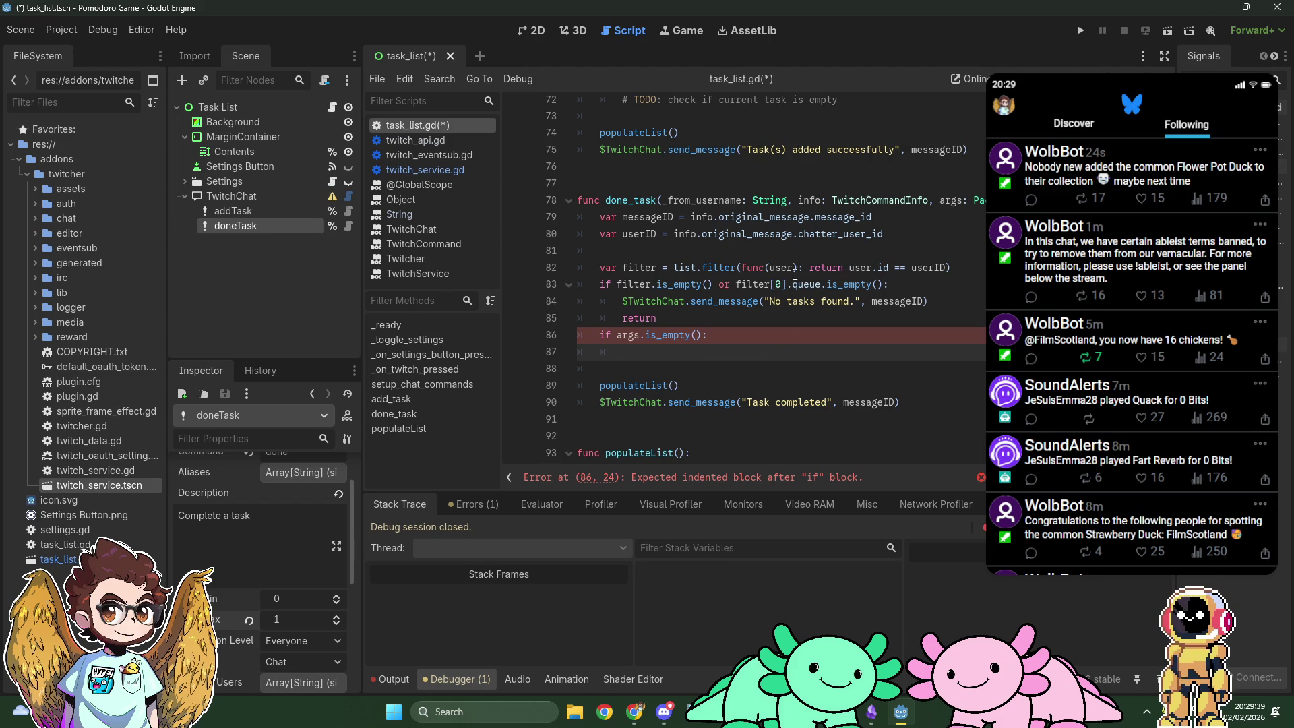
drag(794, 285, 883, 284)
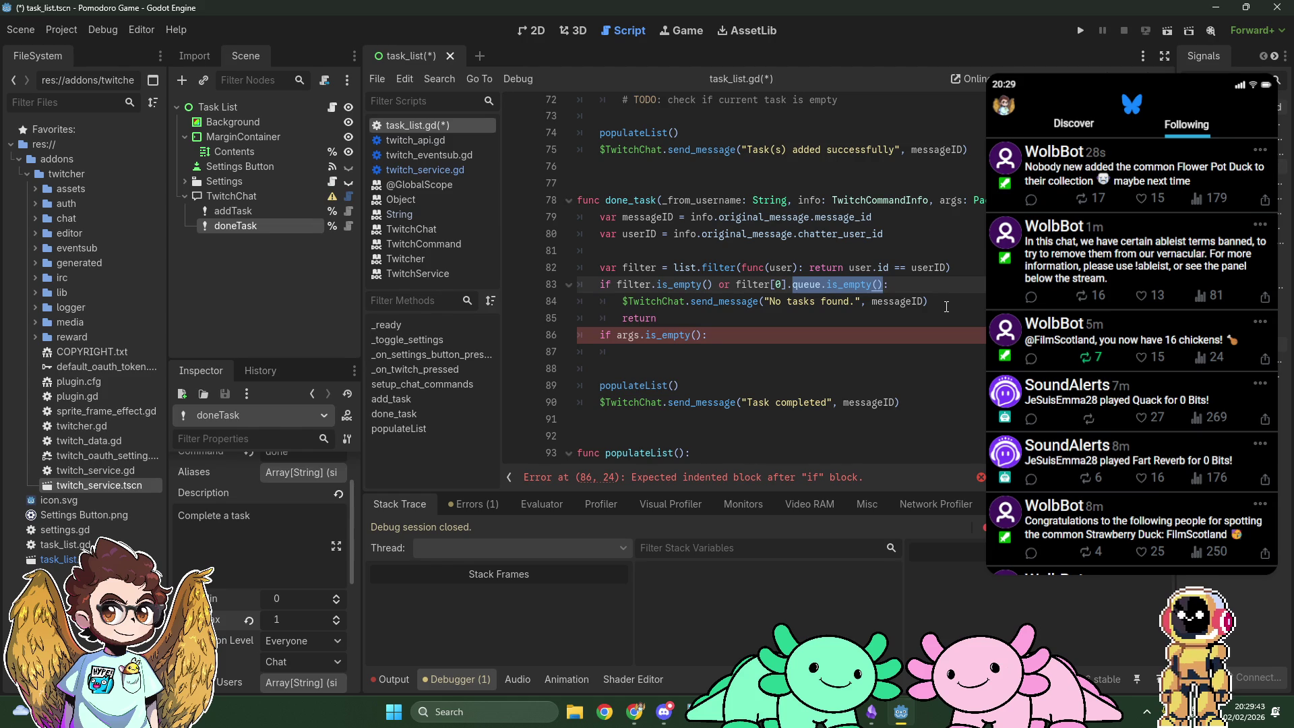
text(current_task == "")
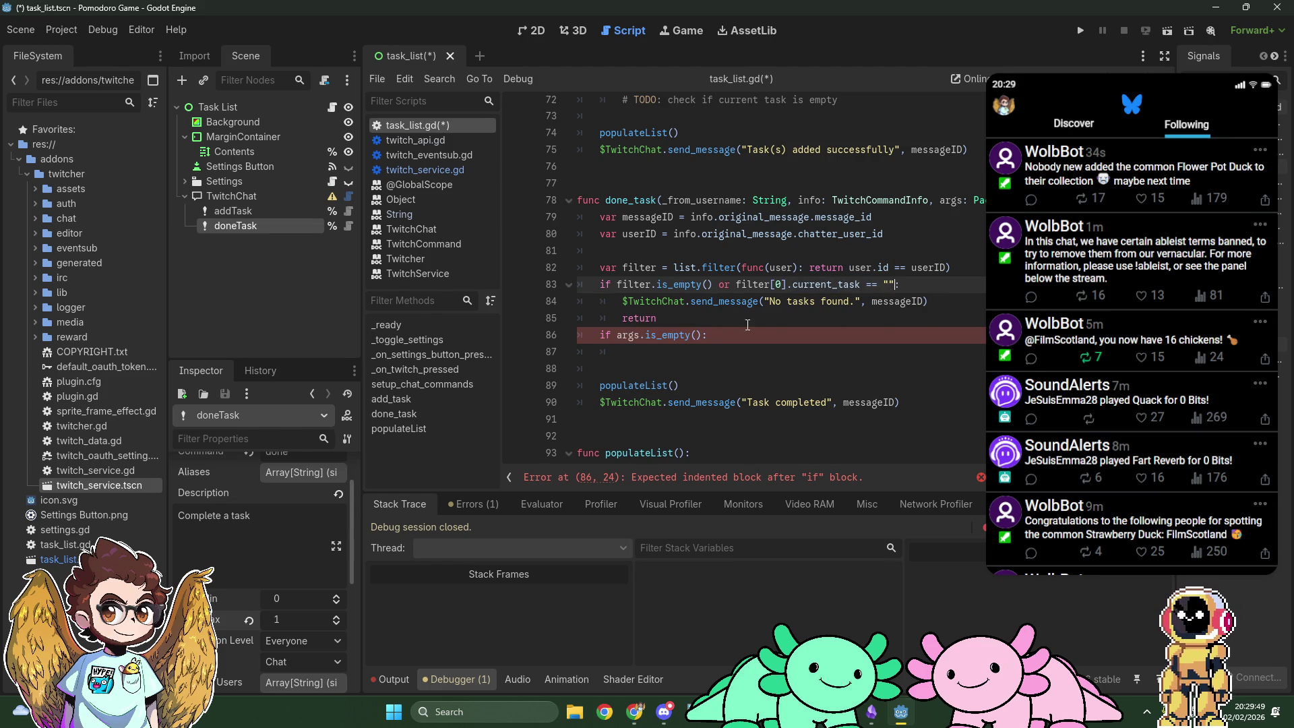
click(763, 348)
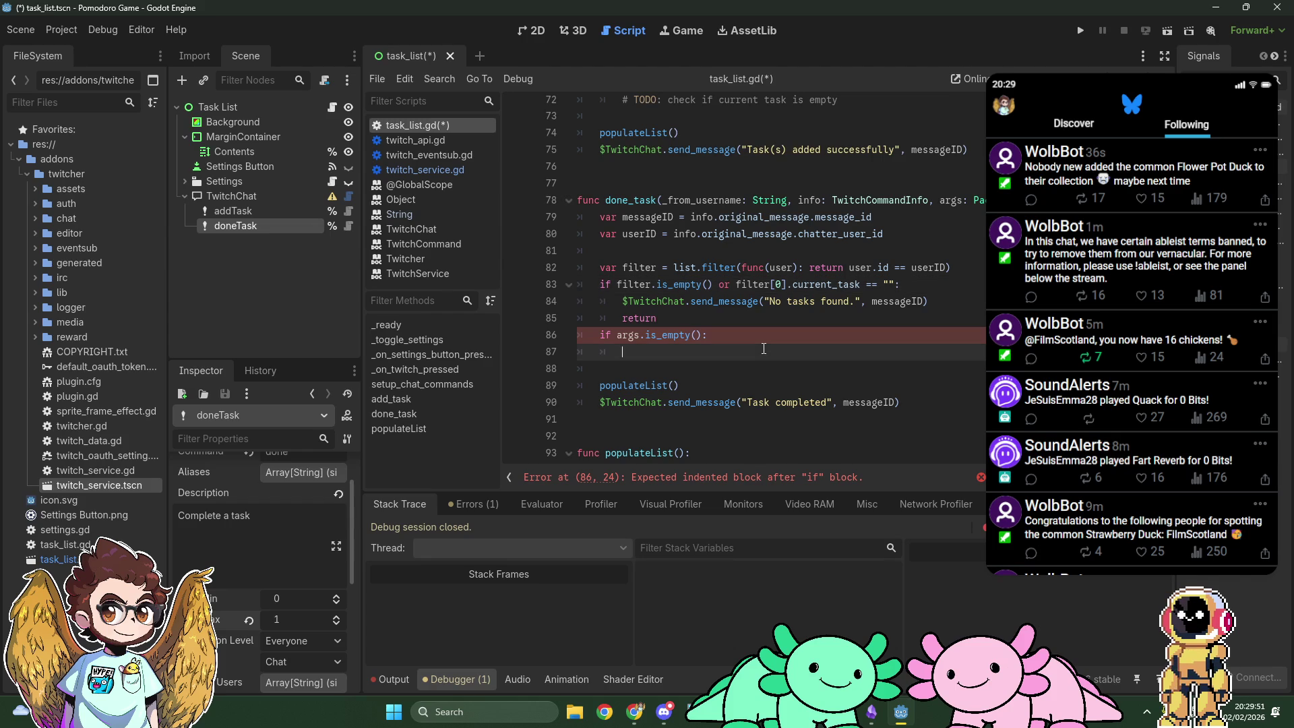
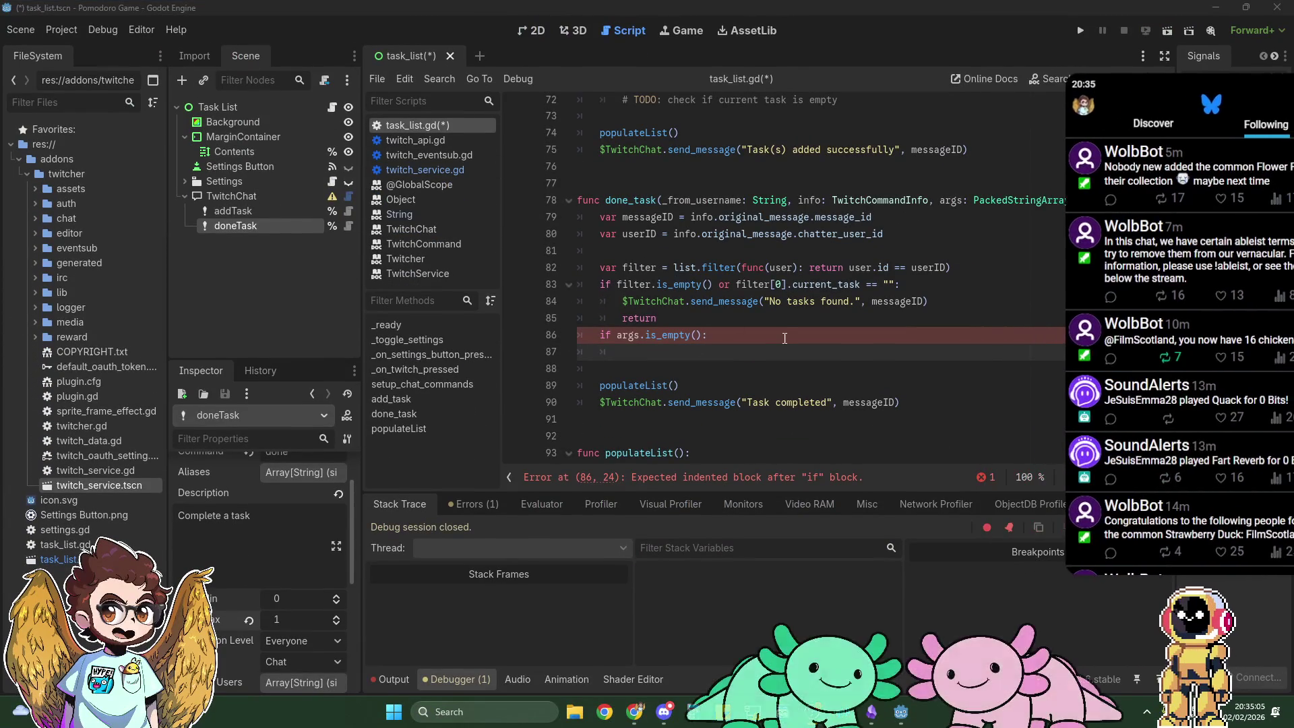
Step: In add_task, remove the .slice(1) call and the current_task dictionary entry
scroll(782, 337, up, 5)
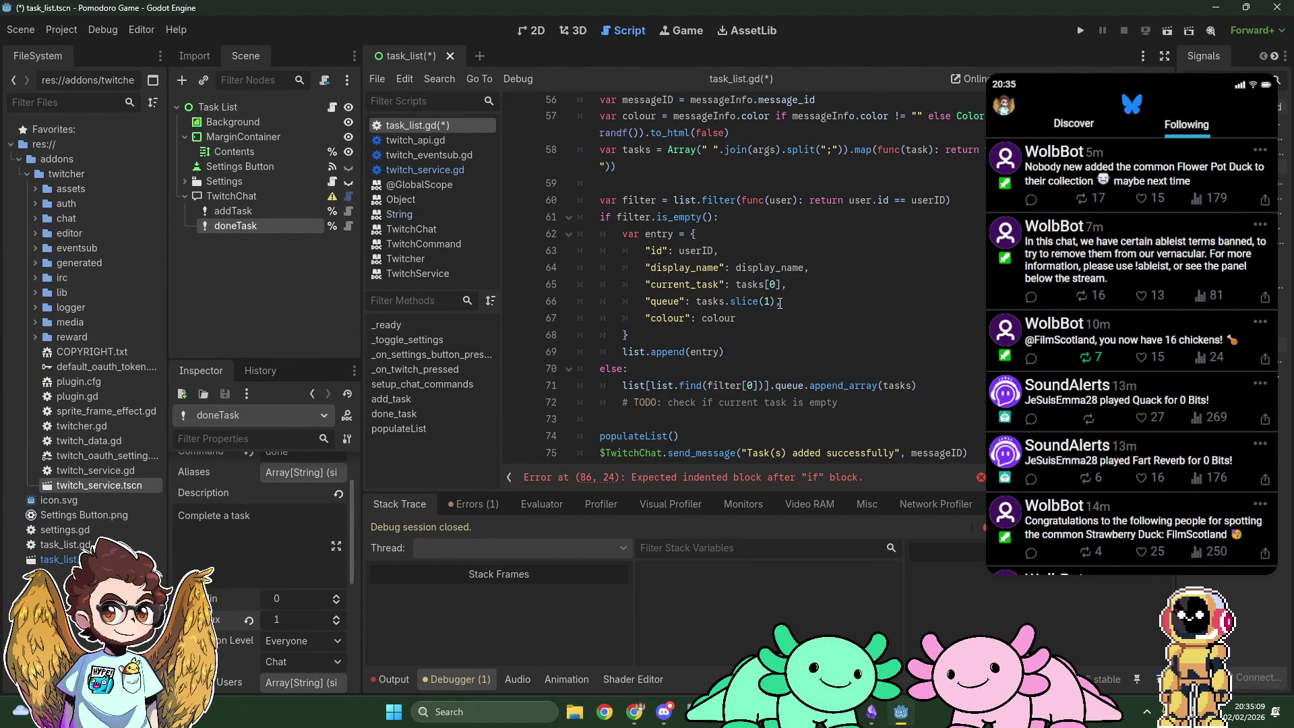
drag(778, 303, 727, 301)
key(BackSpace)
drag(851, 286, 856, 272)
key(BackSpace)
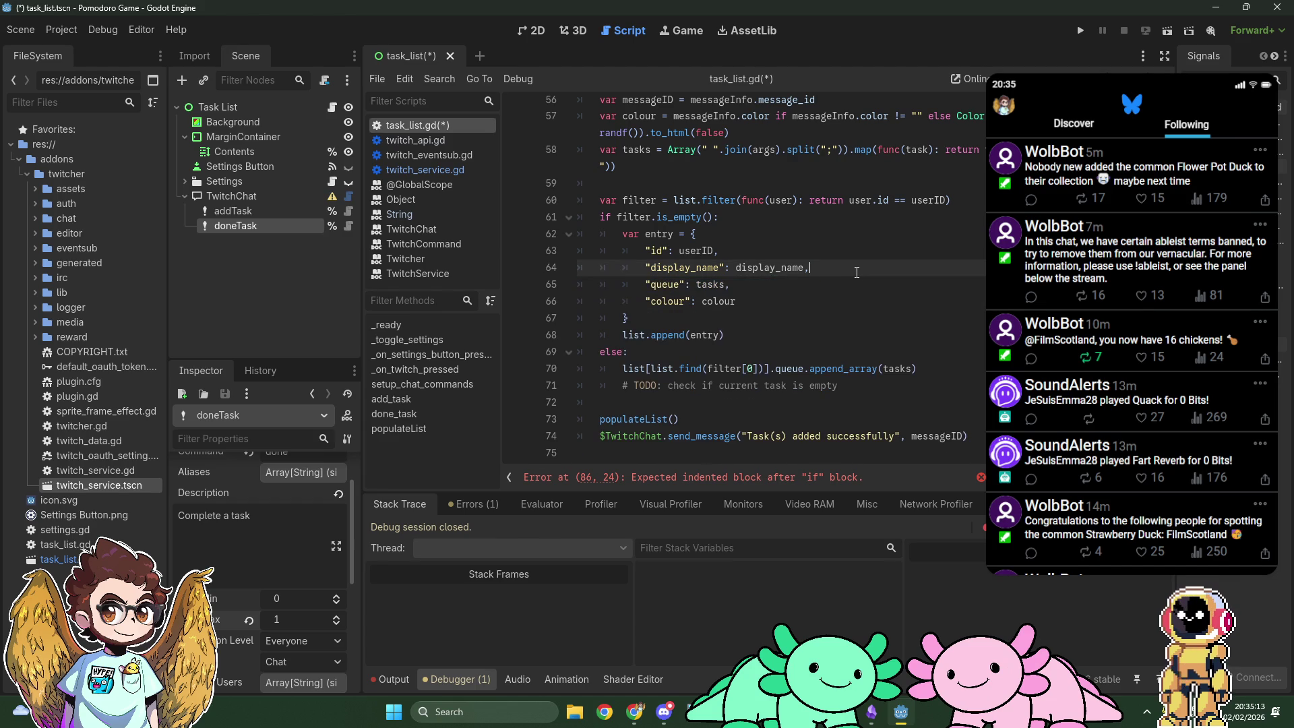
Step: Replace current_task with entry.queue[0] in the populateList formatting
scroll(857, 272, up, 2)
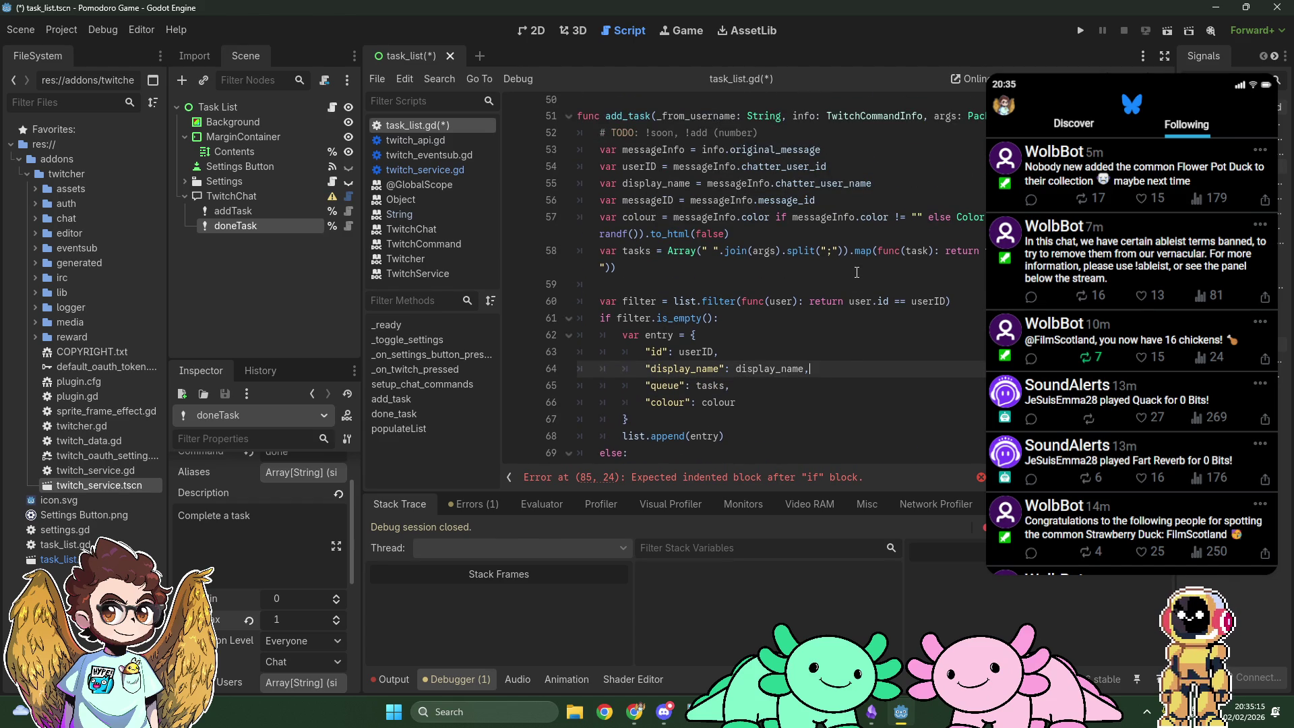
scroll(856, 271, down, 10)
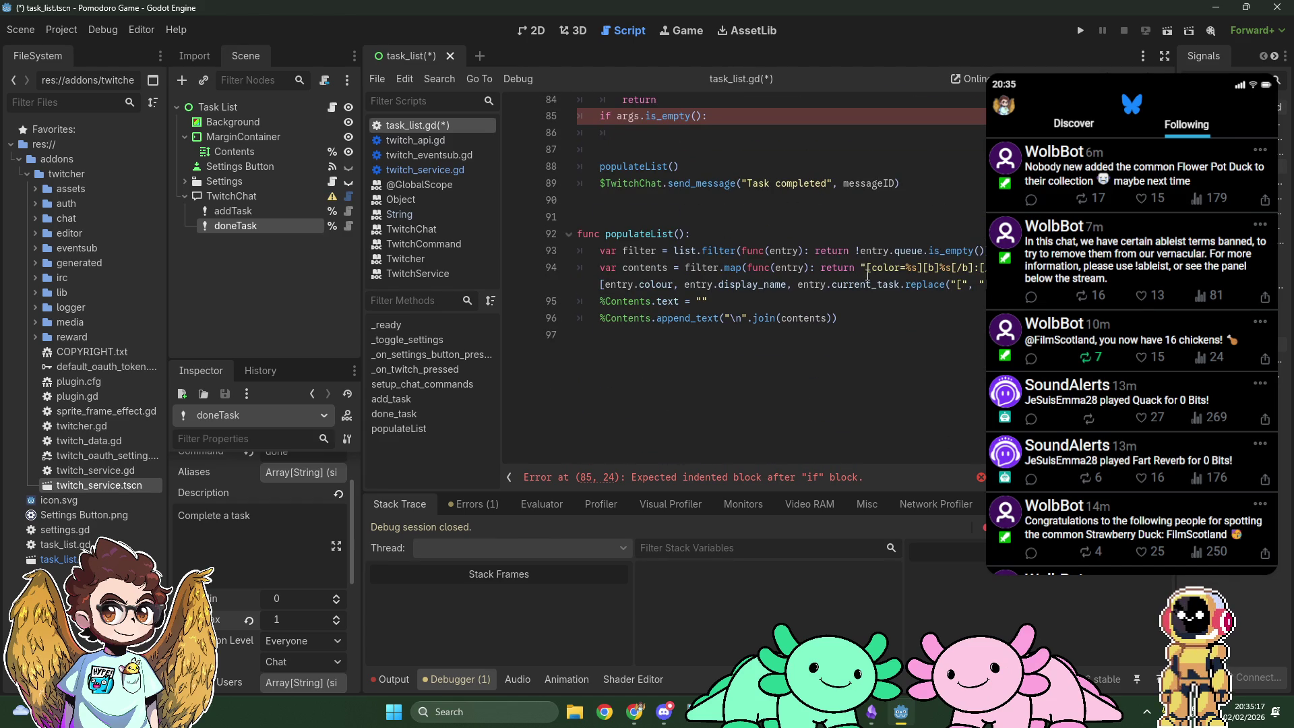
drag(831, 286, 898, 291)
scroll(898, 291, up, 8)
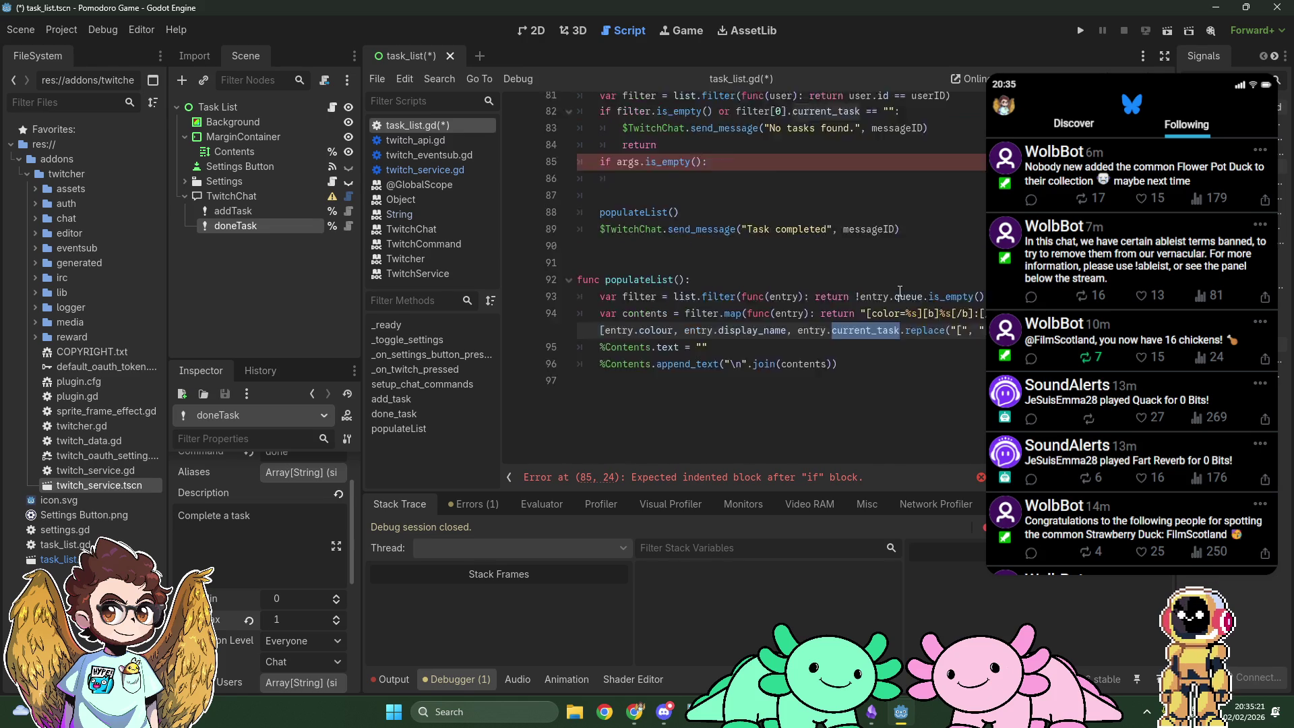
scroll(899, 291, down, 8)
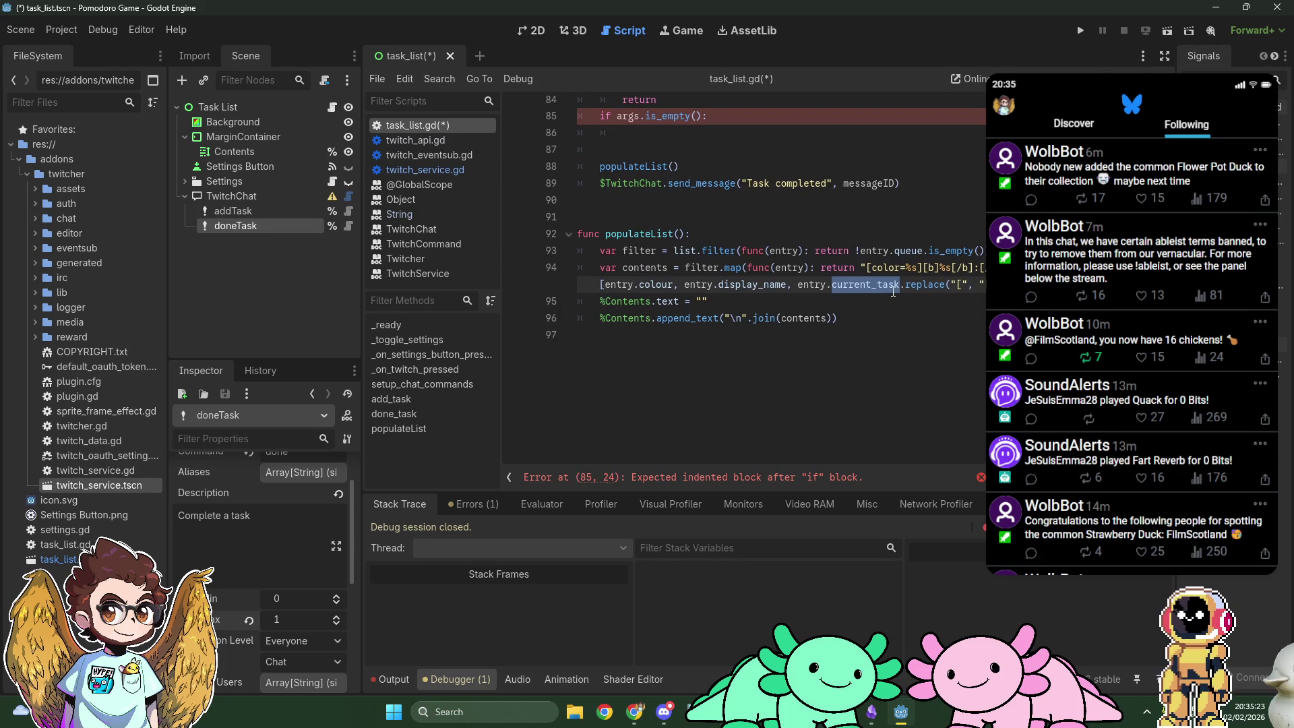
text(queue[0])
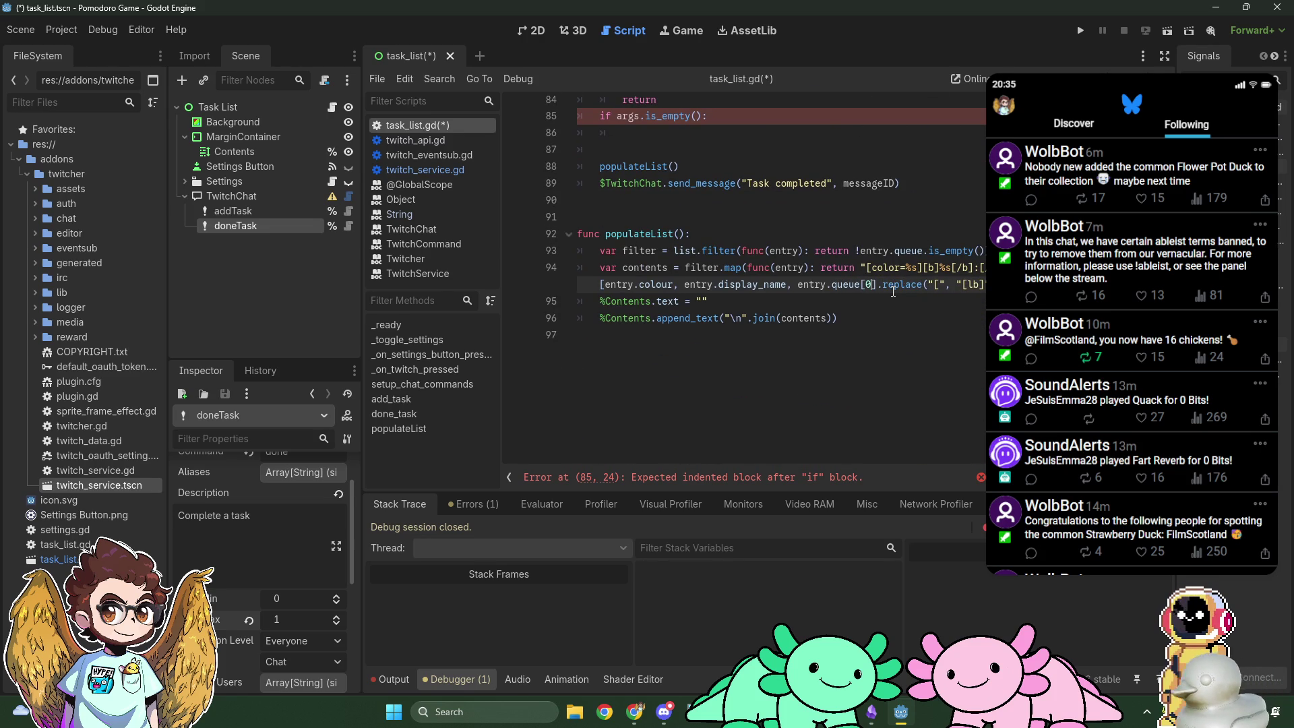
Step: Change done_task's current_task check to queue.is_empty()
scroll(893, 291, up, 4)
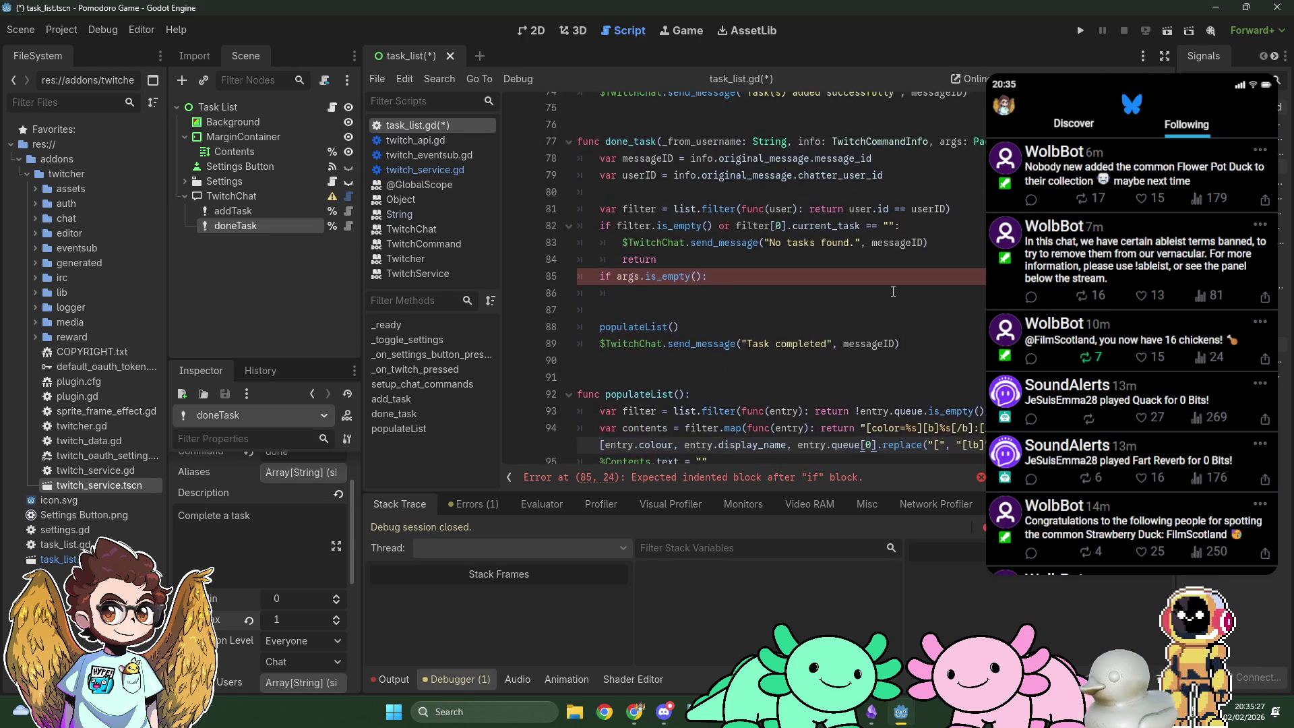
drag(792, 268, 894, 267)
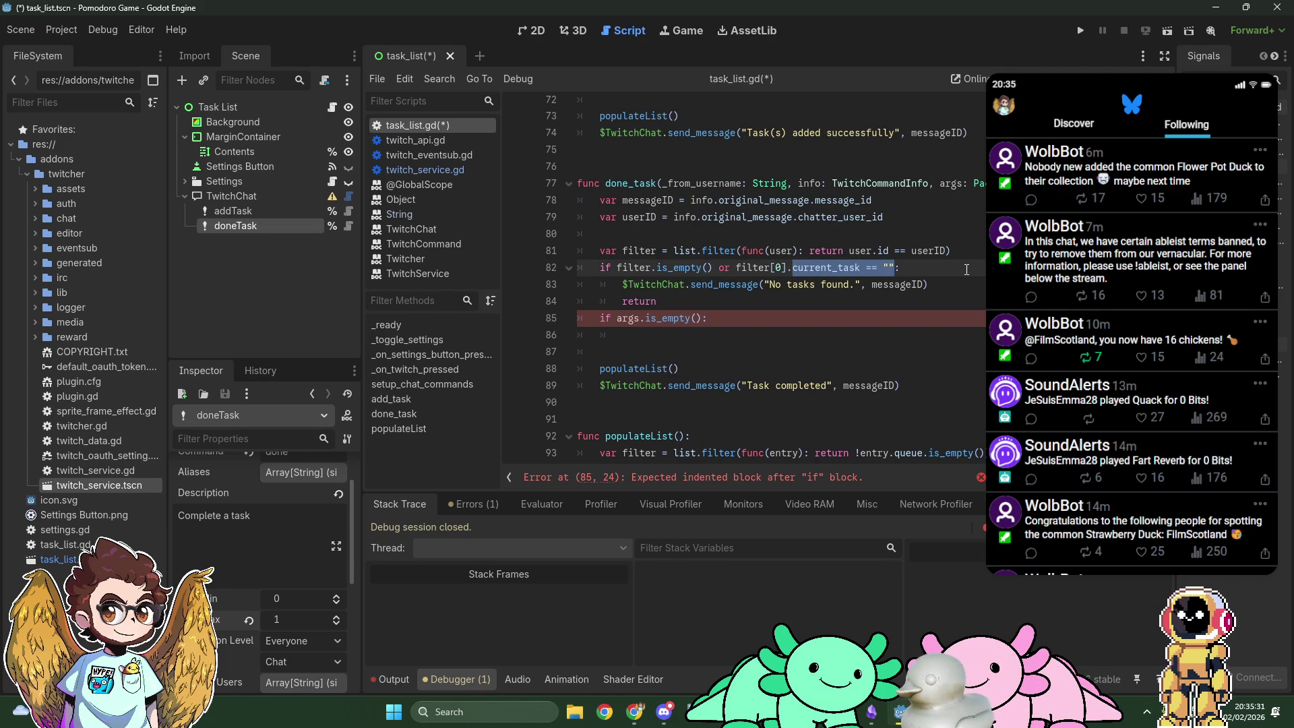
text(queue.is_empt)
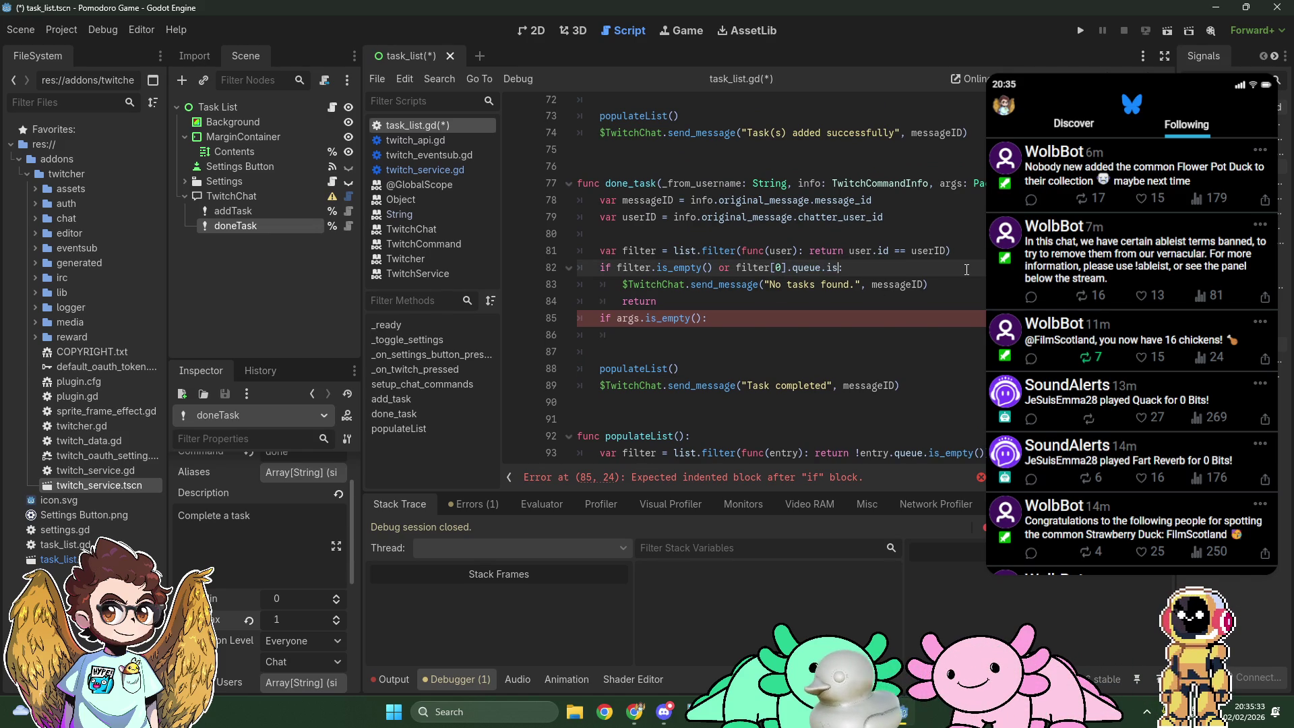
text(y())
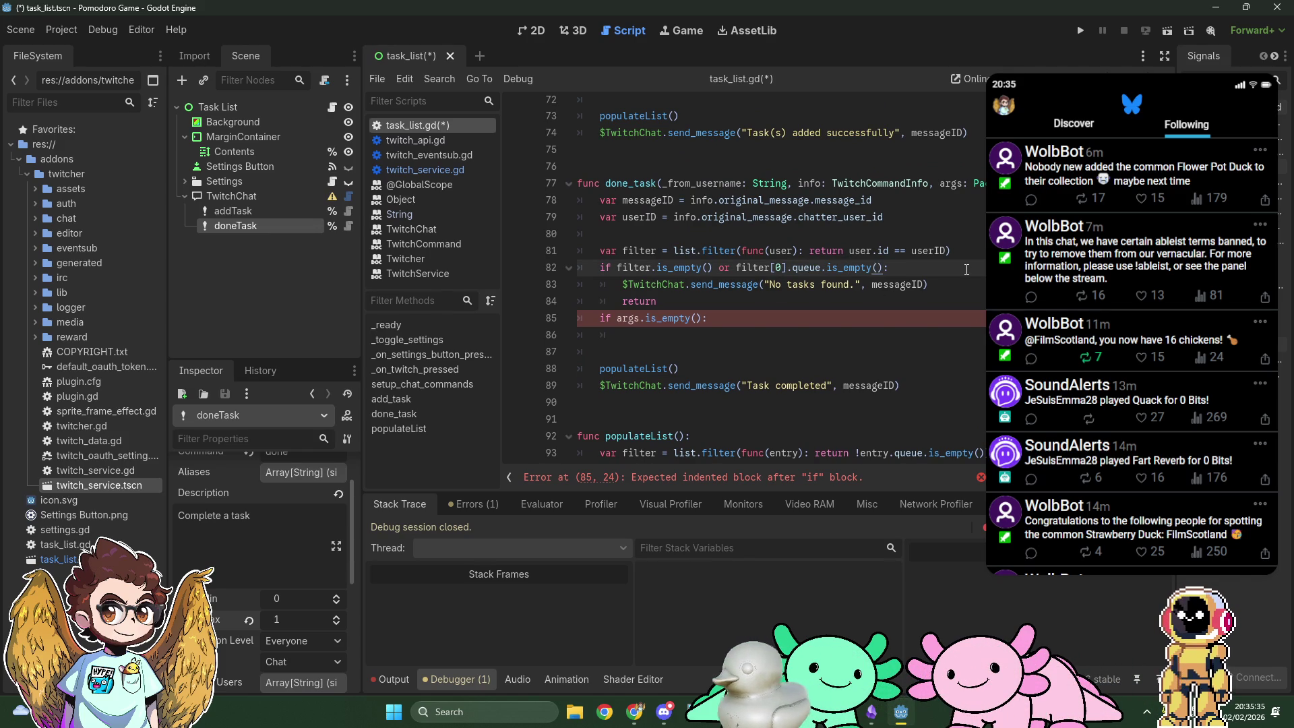
click(812, 298)
key(Down)
key(Down)
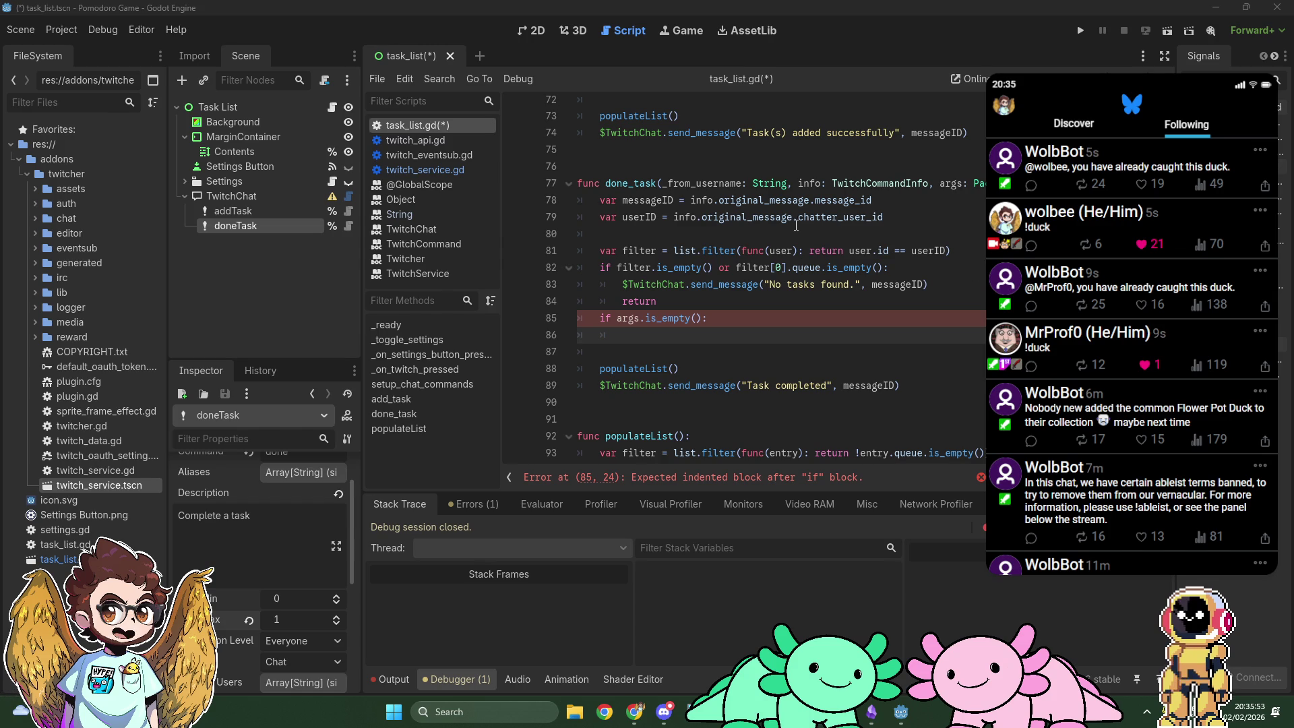
Step: Delete the '# TODO: check if current task is empty' comment line
scroll(767, 171, up, 5)
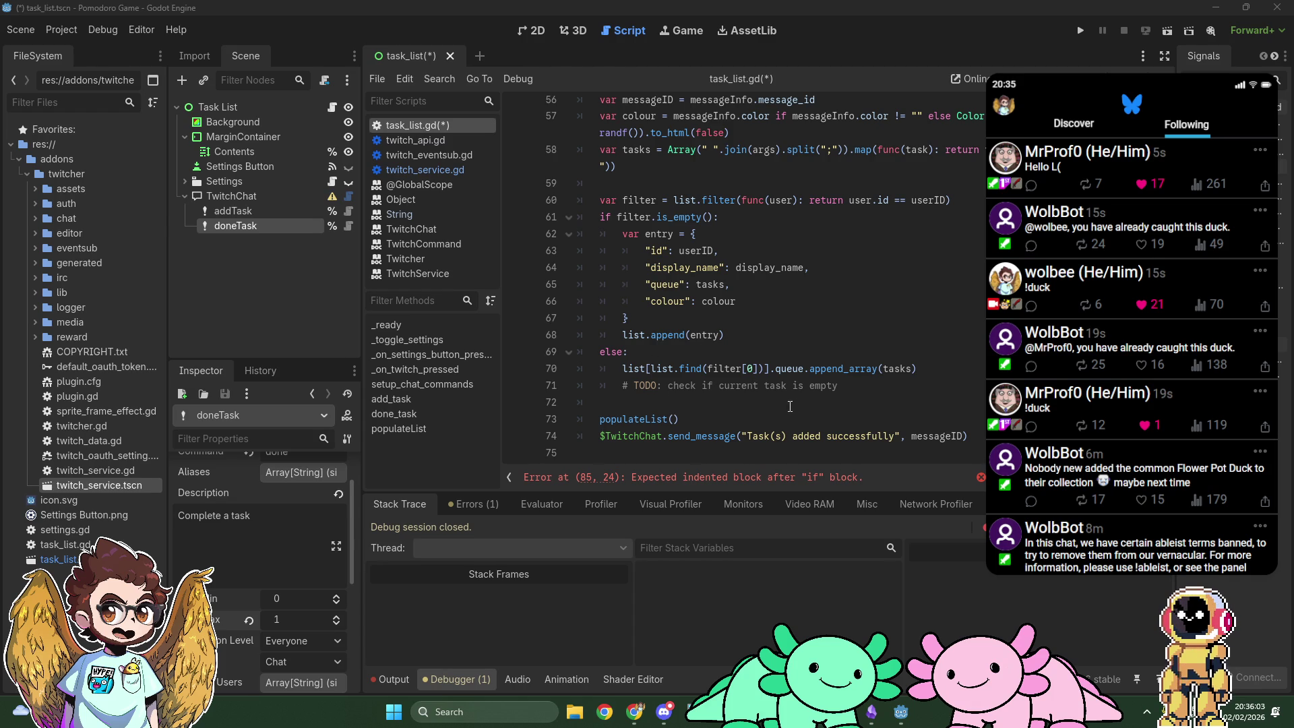
mouse_move(810, 385)
mouse_down()
mouse_move(575, 399)
mouse_move(622, 381)
mouse_up()
key(shift+End)
key(BackSpace)
key(BackSpace)
key(BackSpace)
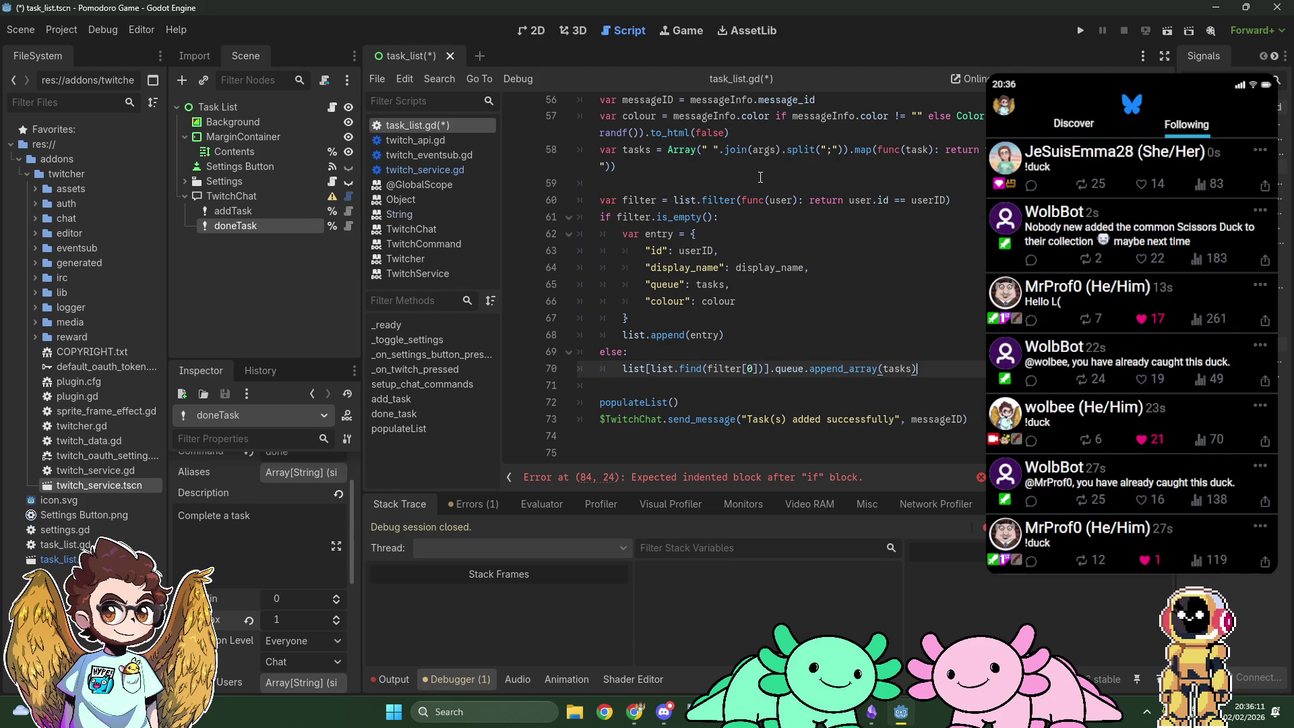
Step: Put pass in the empty if args.is_empty(): block and show the 2D workspace
scroll(789, 239, up, 1)
scroll(790, 238, up, 1)
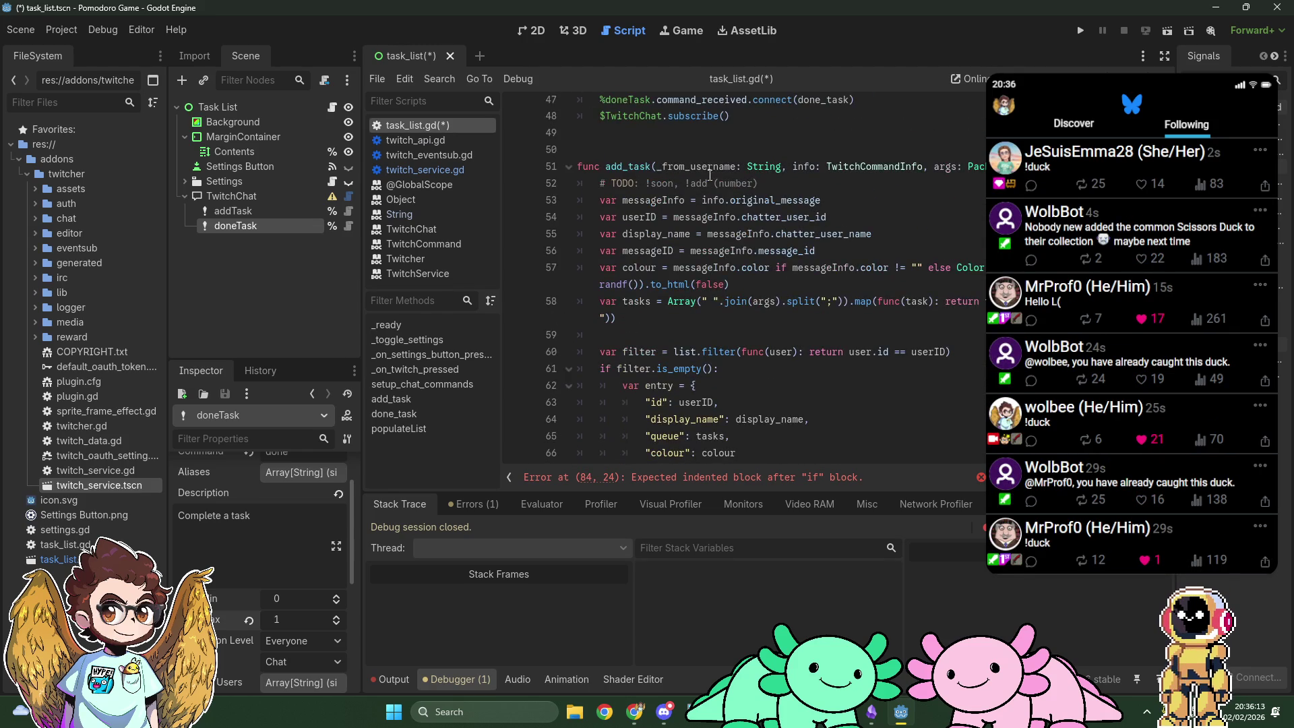
scroll(849, 179, down, 1)
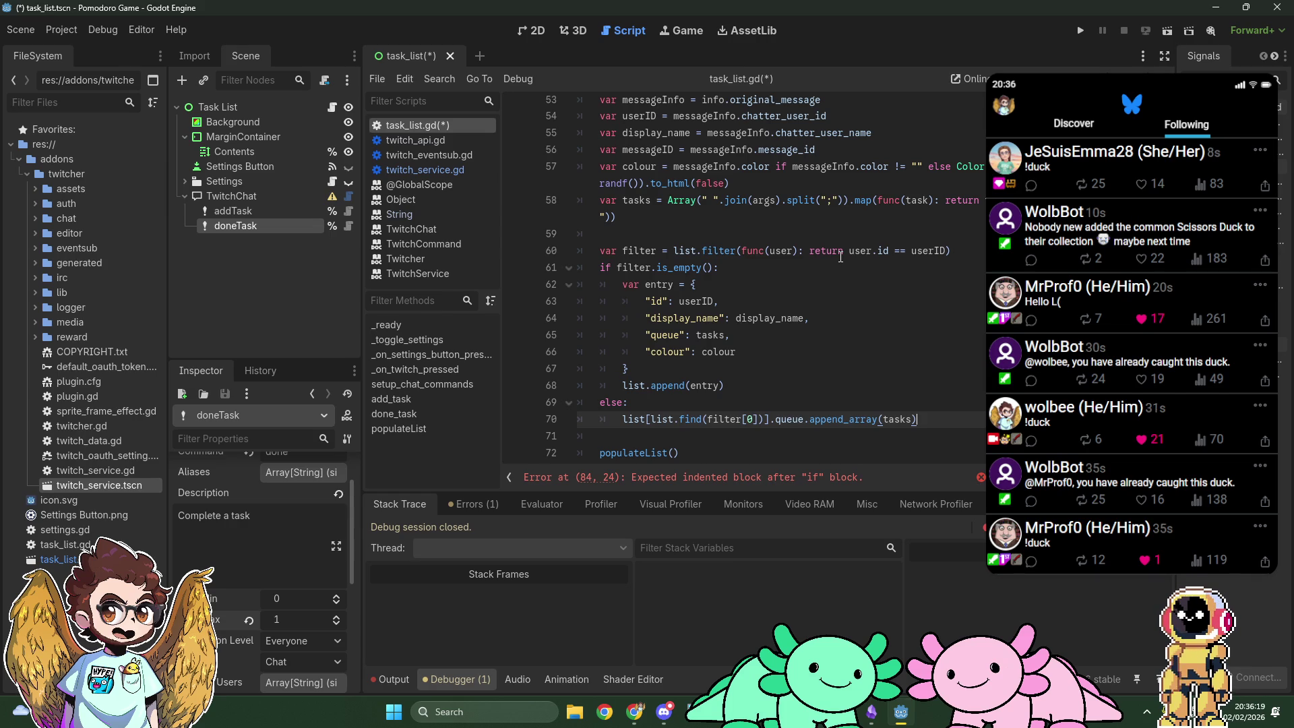
scroll(808, 270, down, 2)
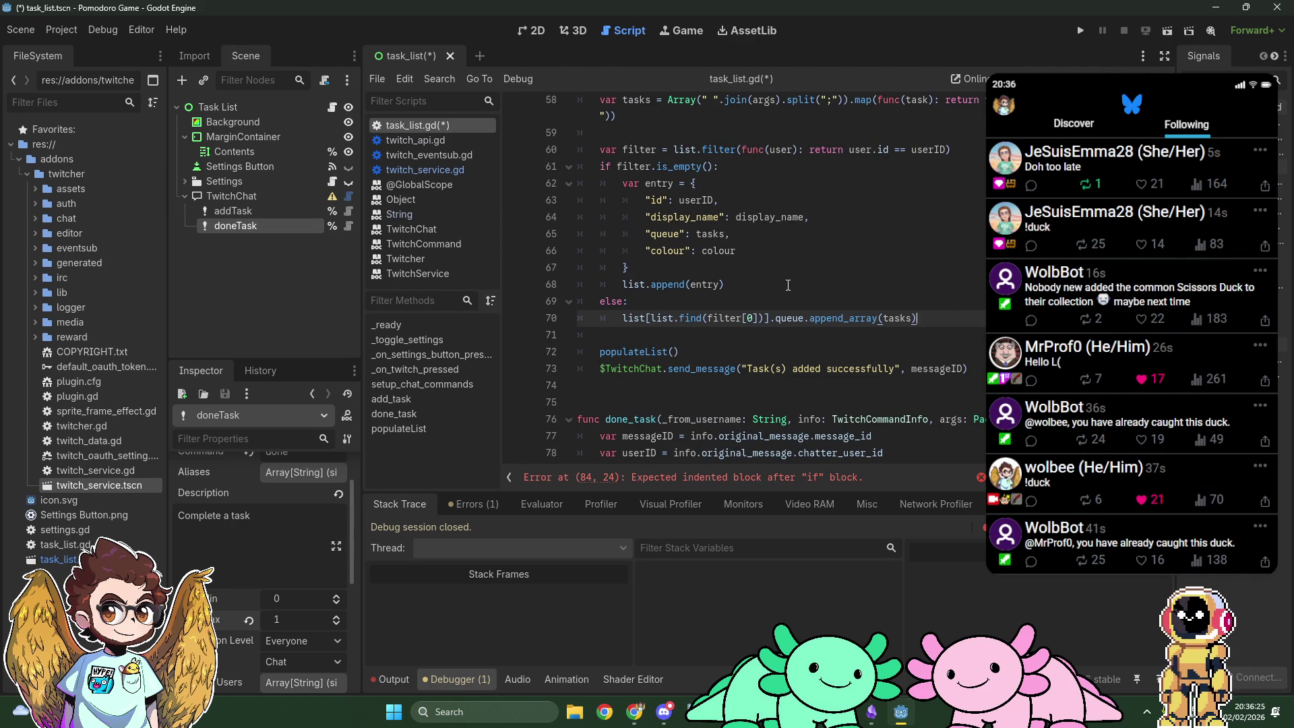
scroll(788, 285, down, 3)
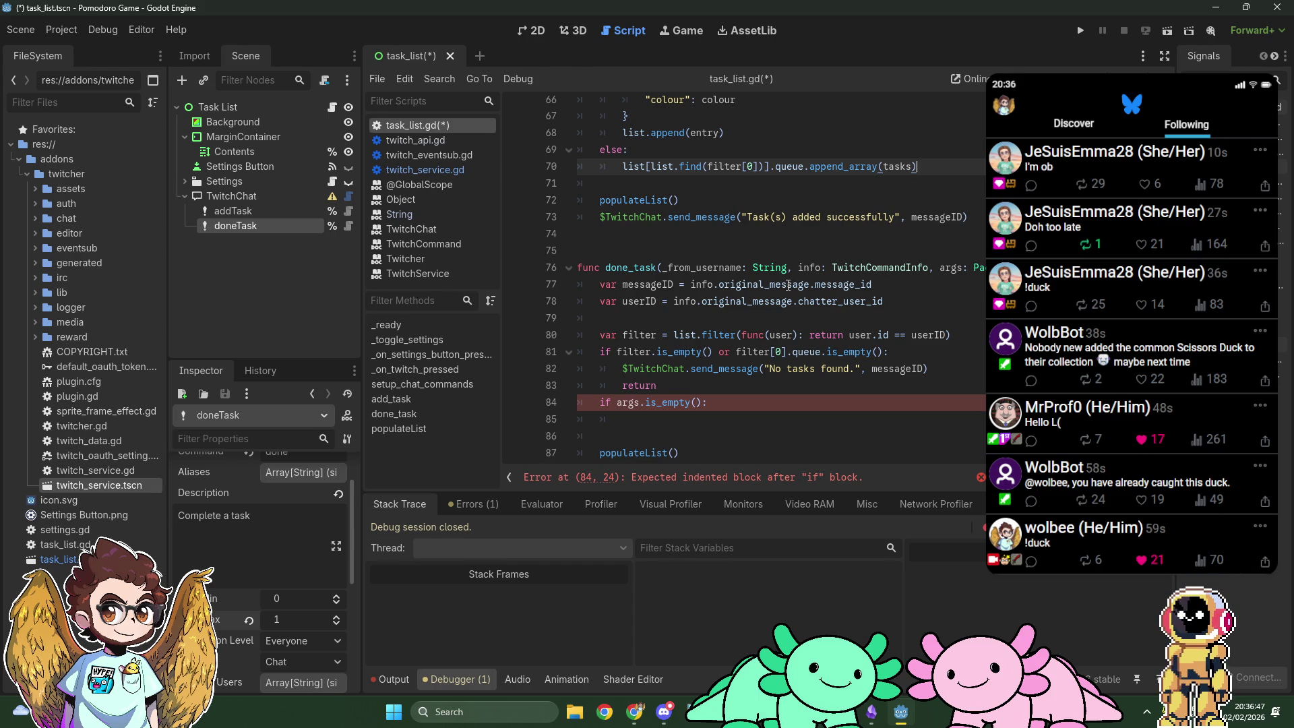
click(808, 418)
text(pass)
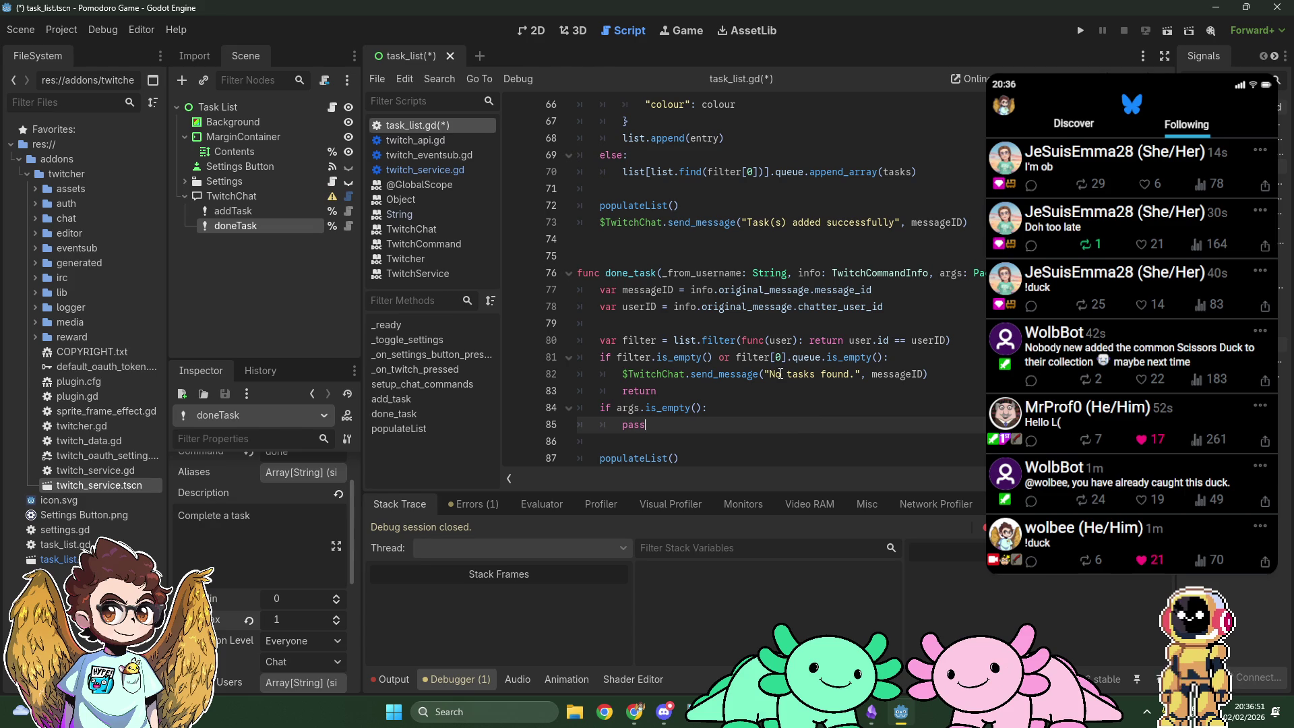
click(532, 33)
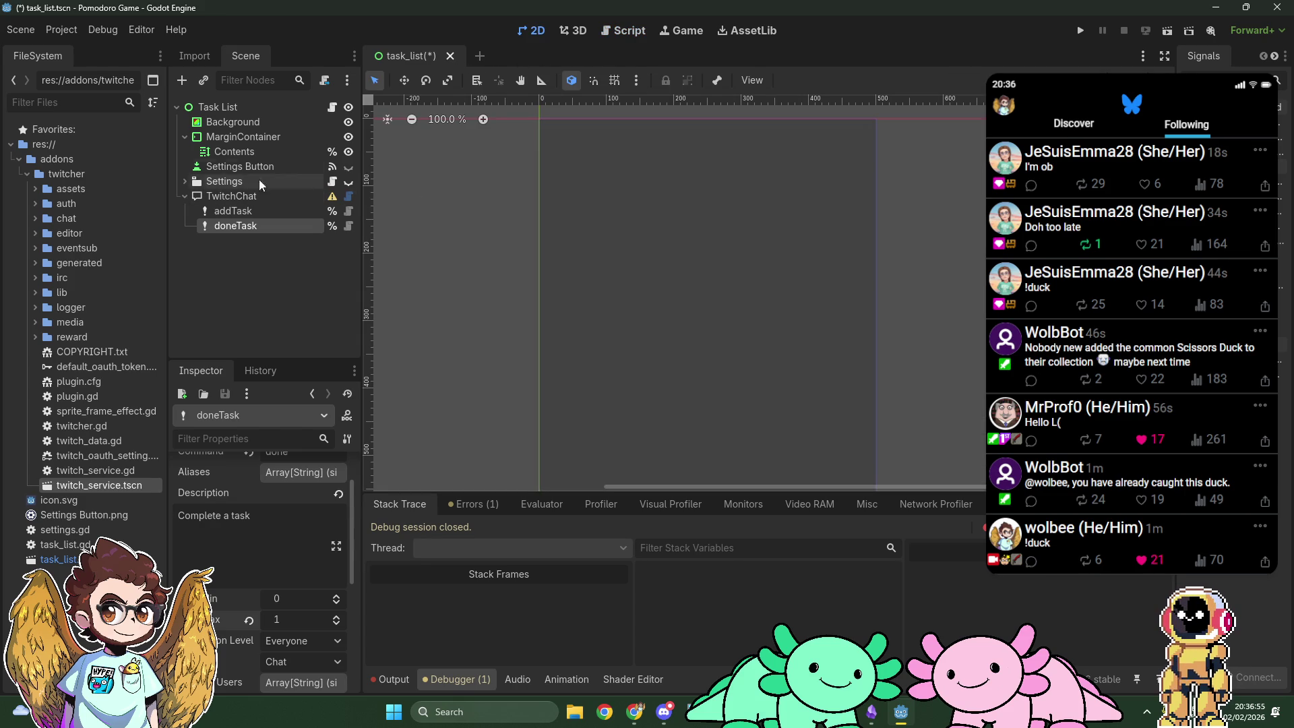
Step: Give the Contents label a bold [b] username, then start an [ind] tag on the next line
click(264, 152)
click(242, 511)
text([b)
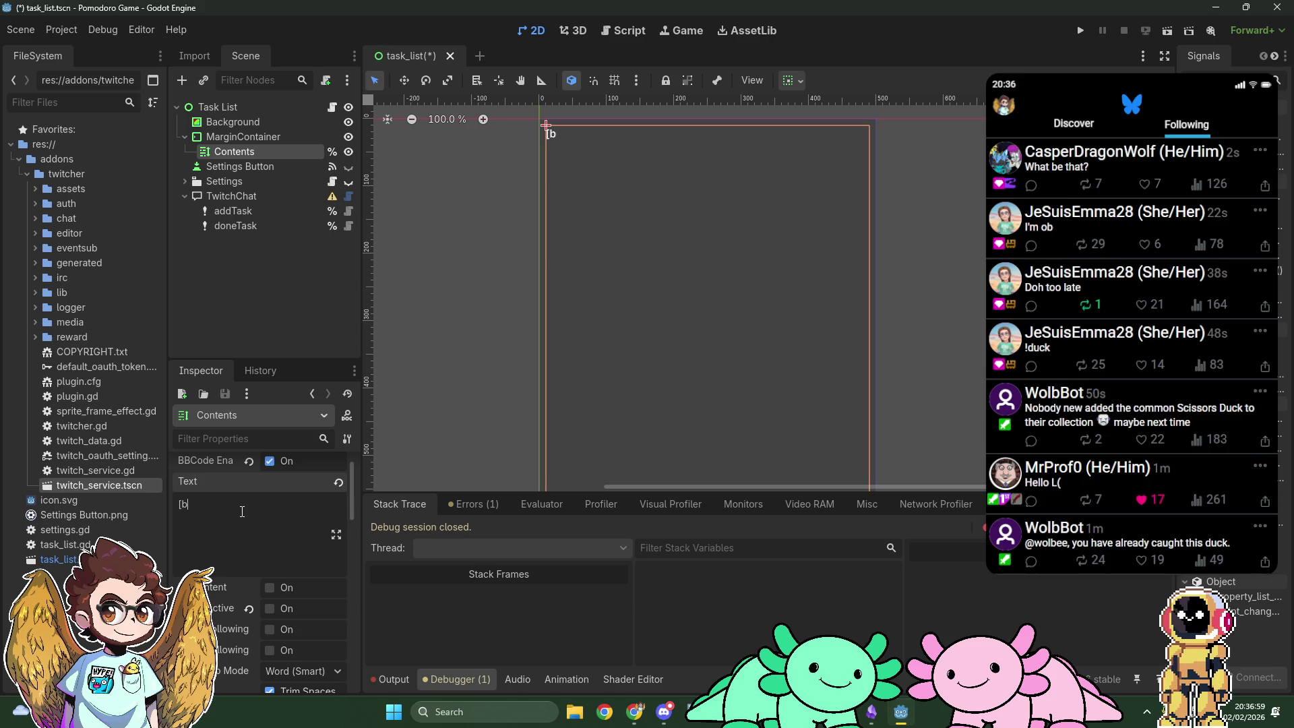
text(]wolbee[/b]:)
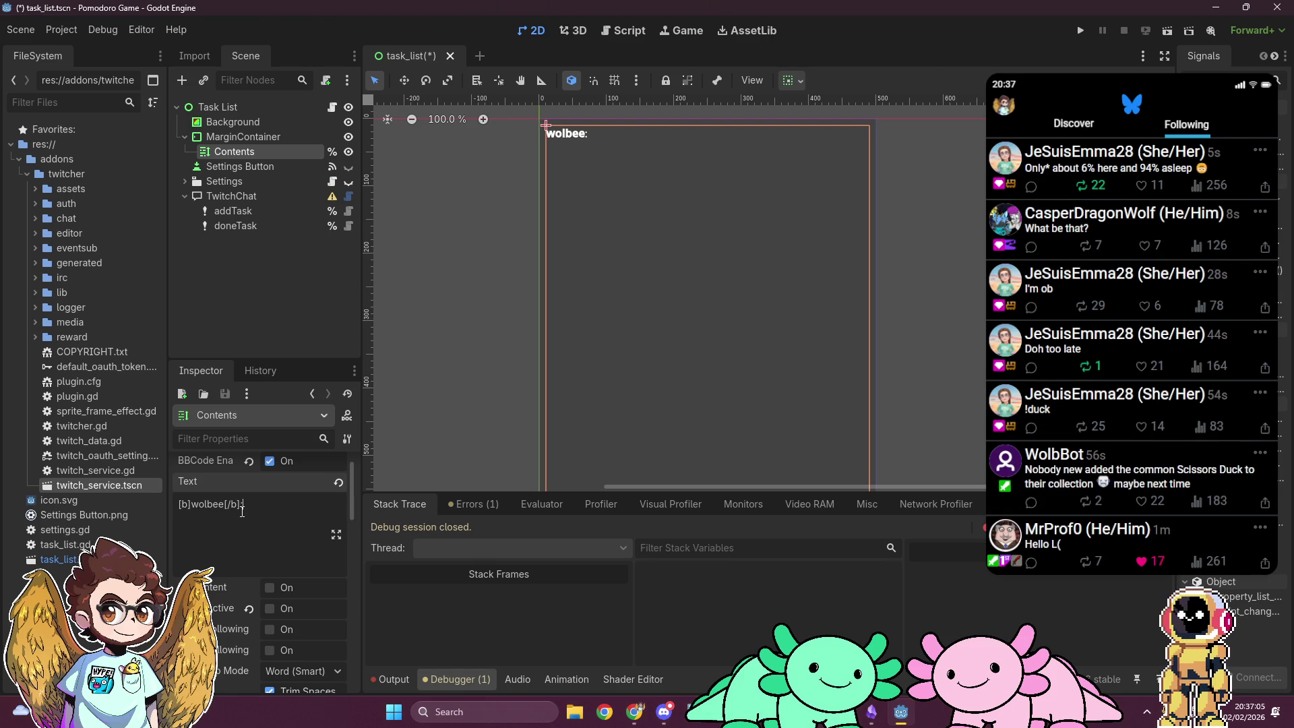
key(Return)
text([ind])
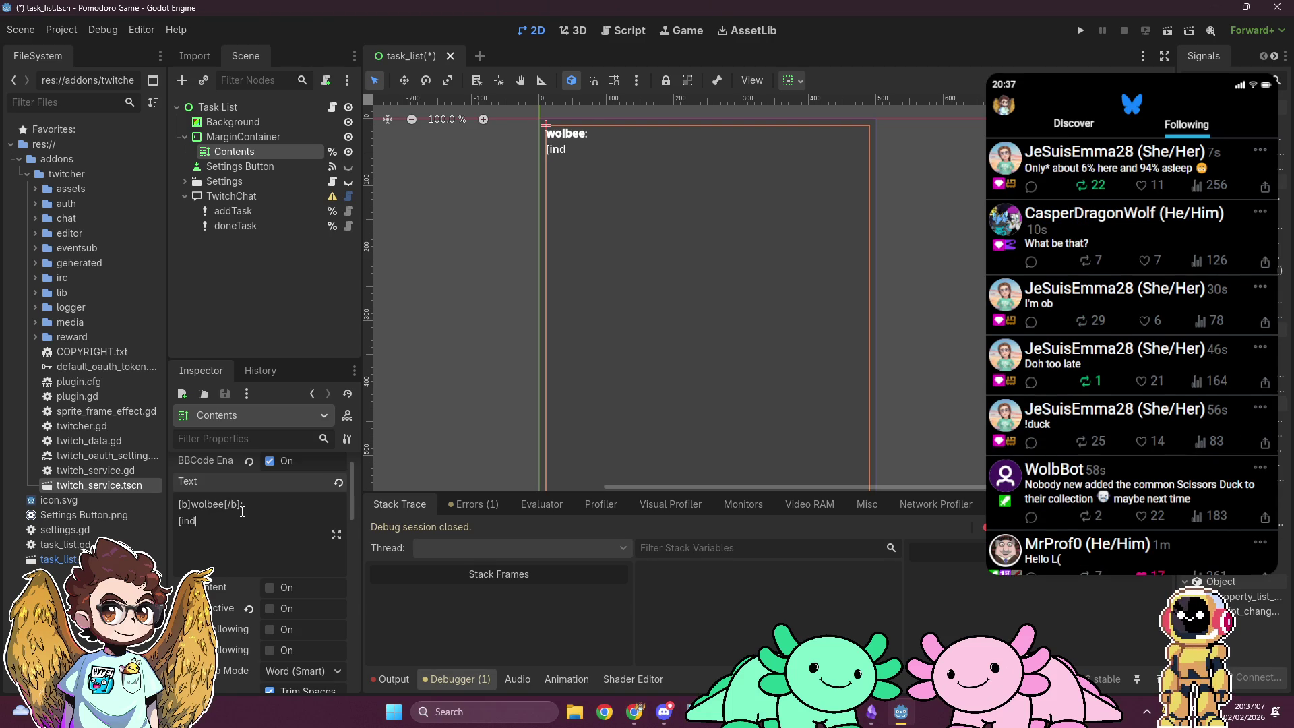
key(alt+Tab)
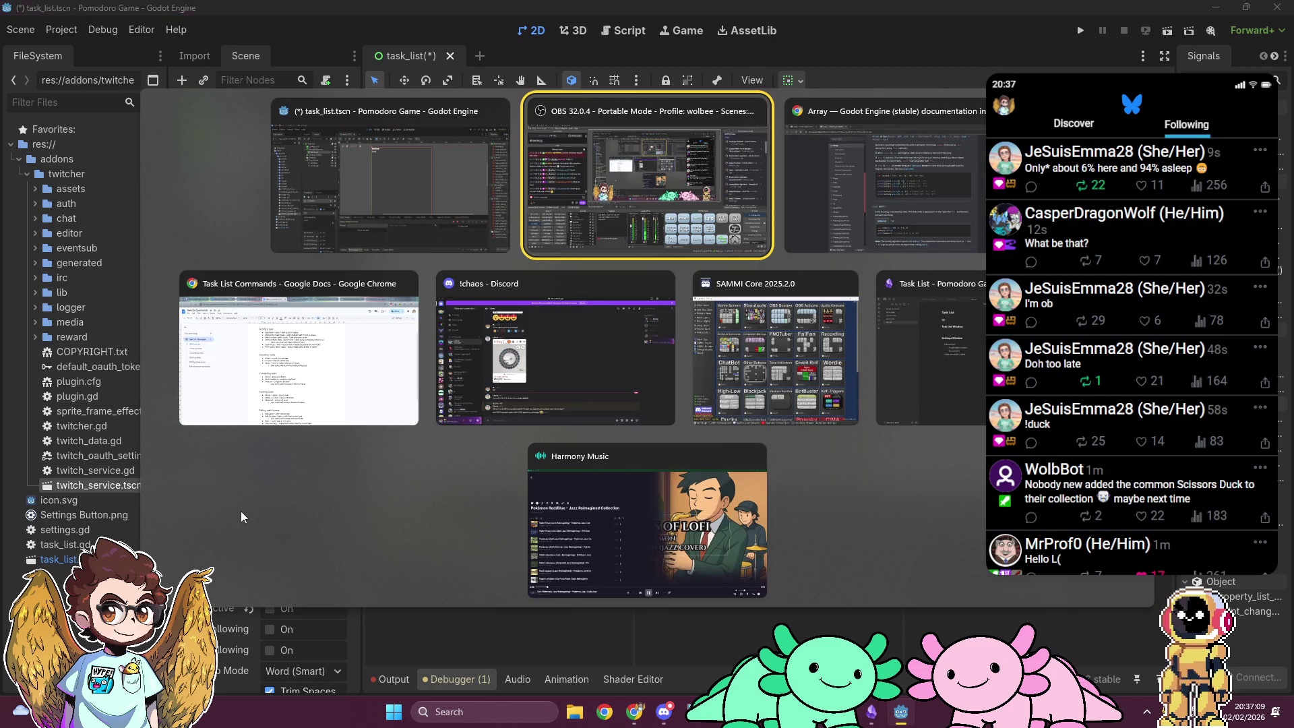
Step: Search Google for 'godot richtextlabel bbcode' and open the Godot Docs BBCode in RichTextLabel page
key(alt+Tab)
key(ctrl+t)
text(goto)
key(BackSpace)
key(BackSpace)
text(dot )
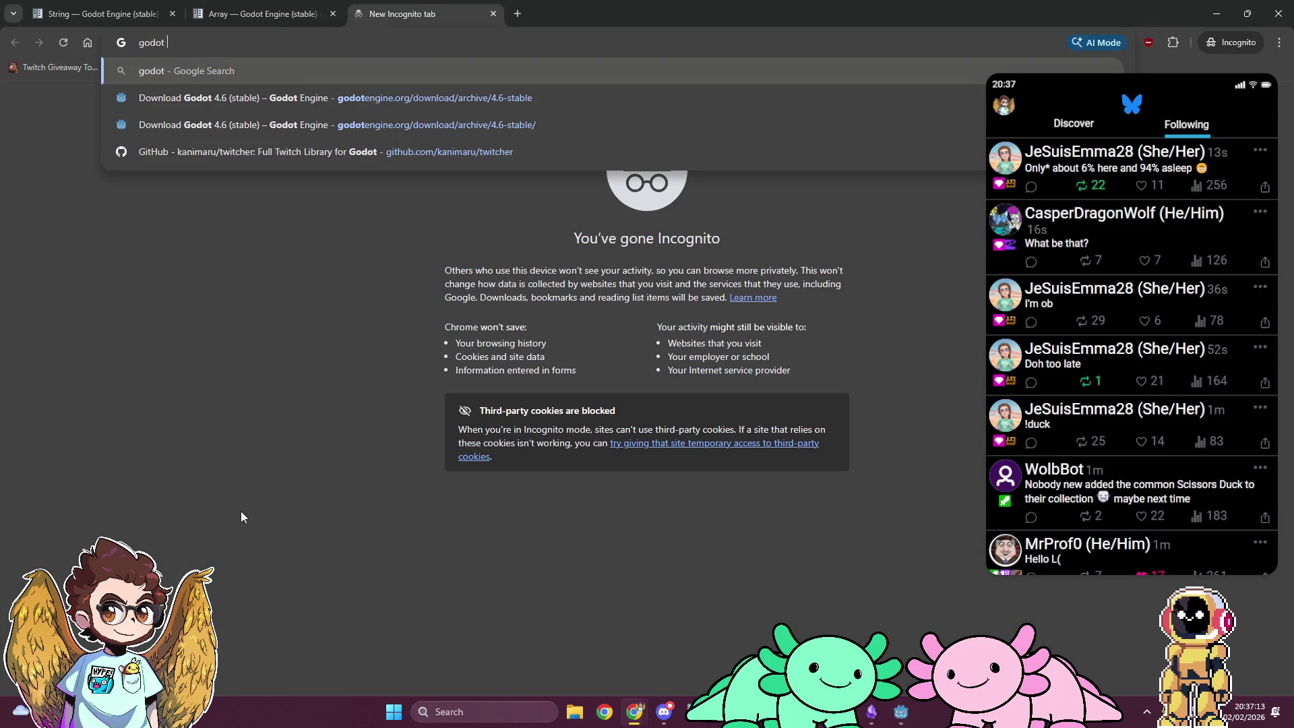
text(bbcode)
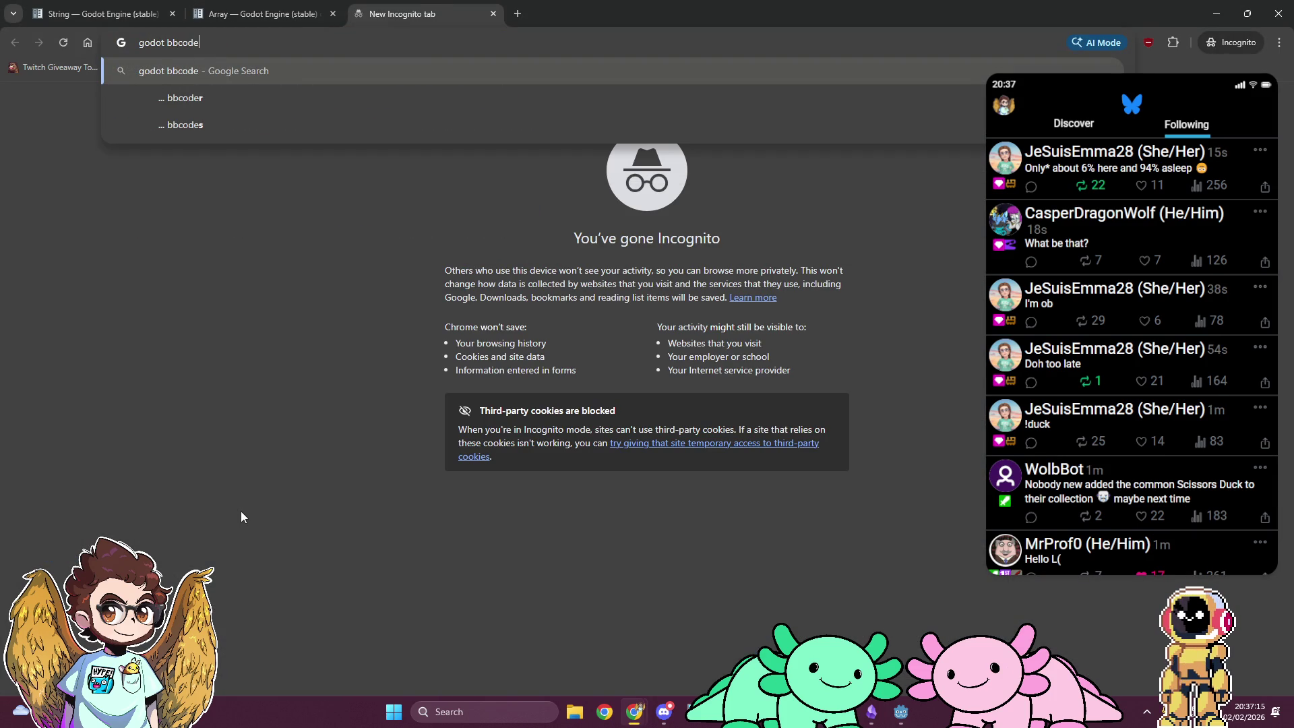
key(ctrl+Left)
text(richtext)
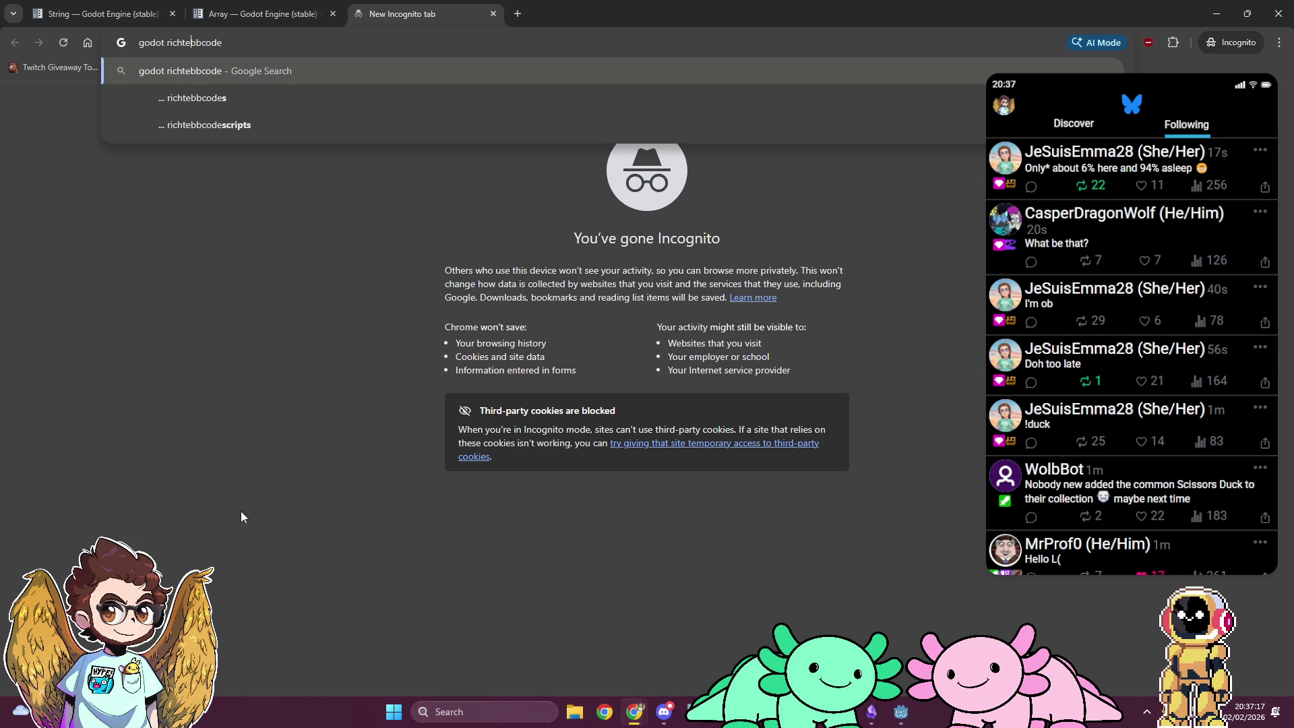
text(label)
key(Return)
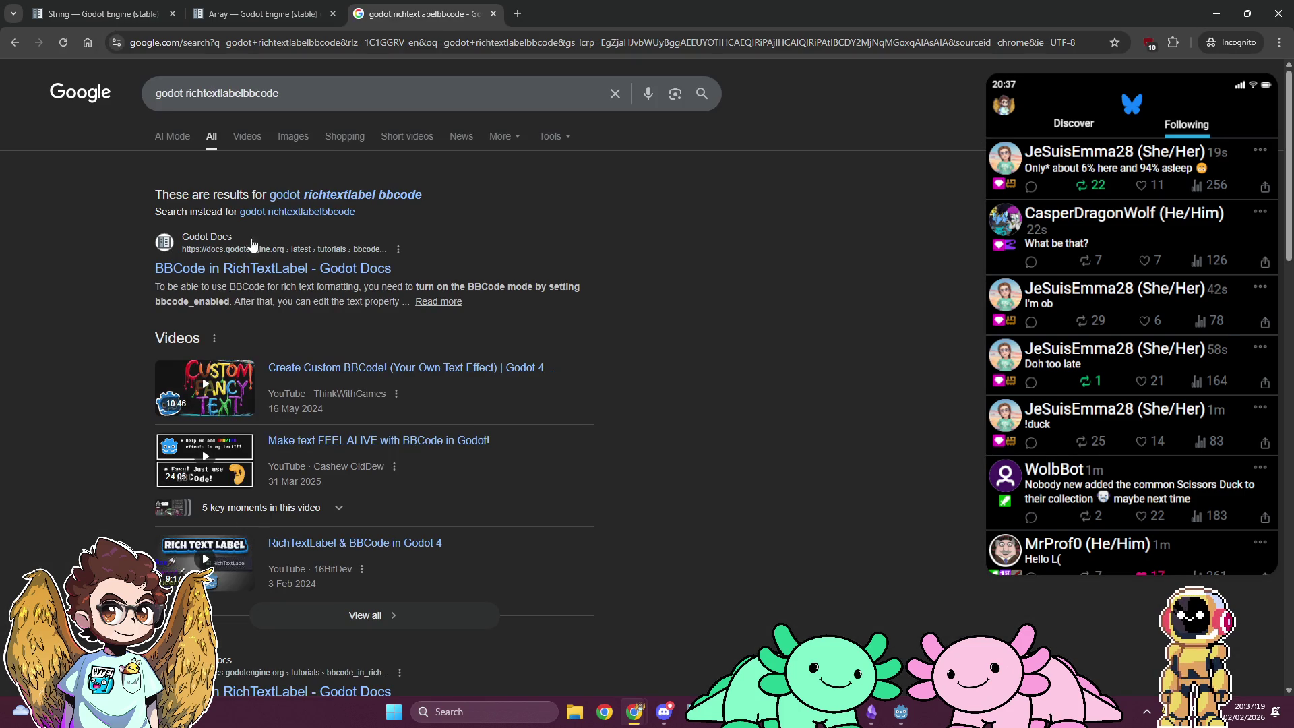
click(247, 93)
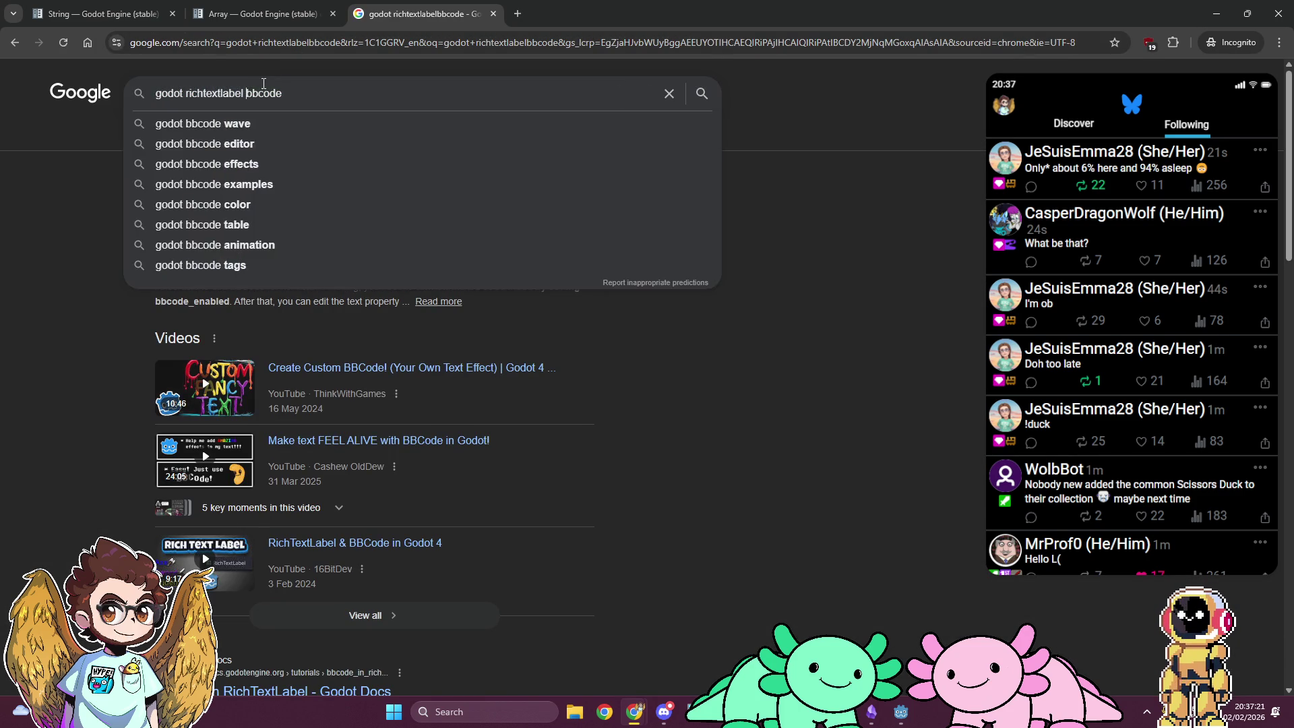
key(Return)
click(310, 206)
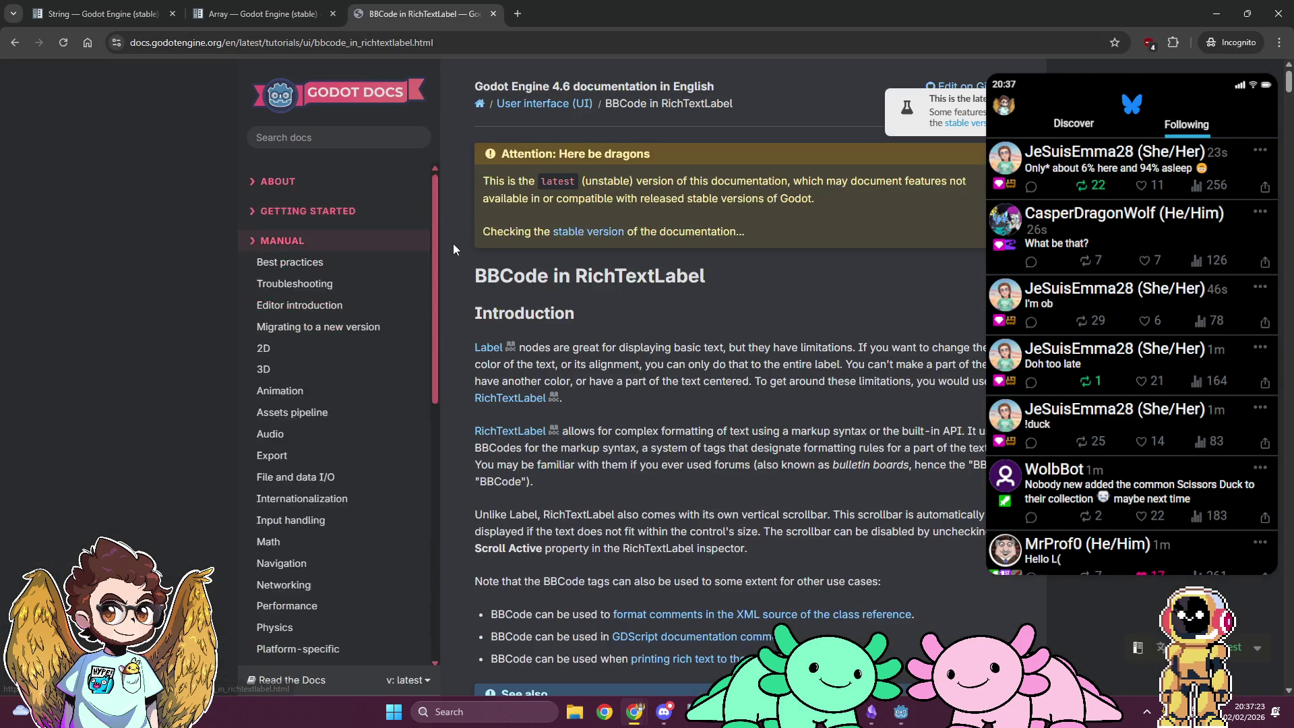
Step: Find 'indent' in the BBCode reference and remove the unfinished [ind] from the label text
text(indent)
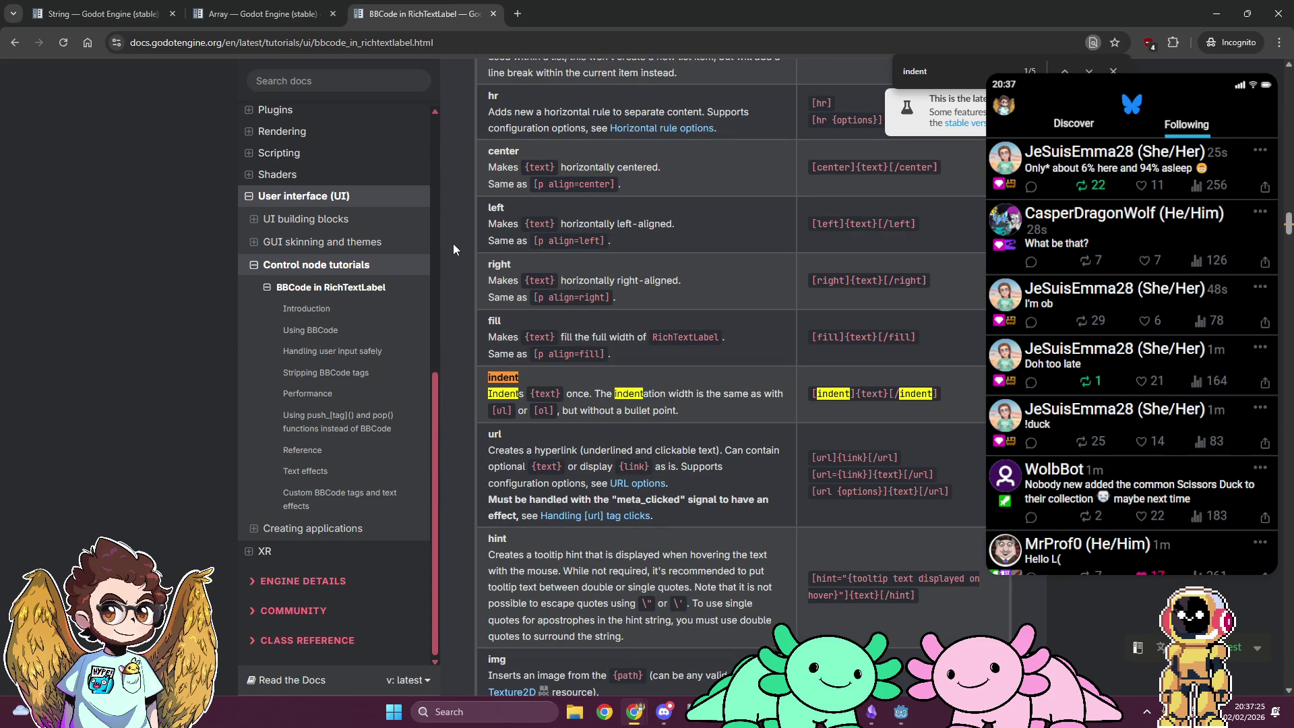
key(Escape)
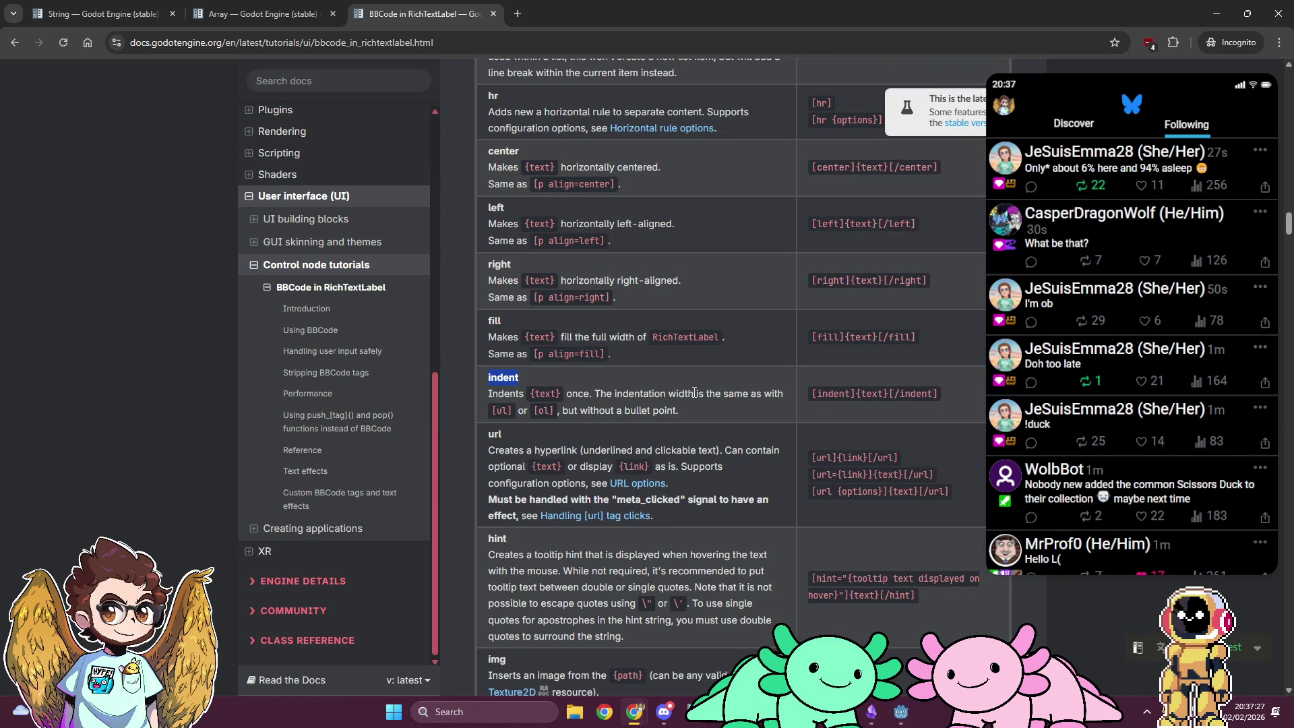
key(alt+Tab)
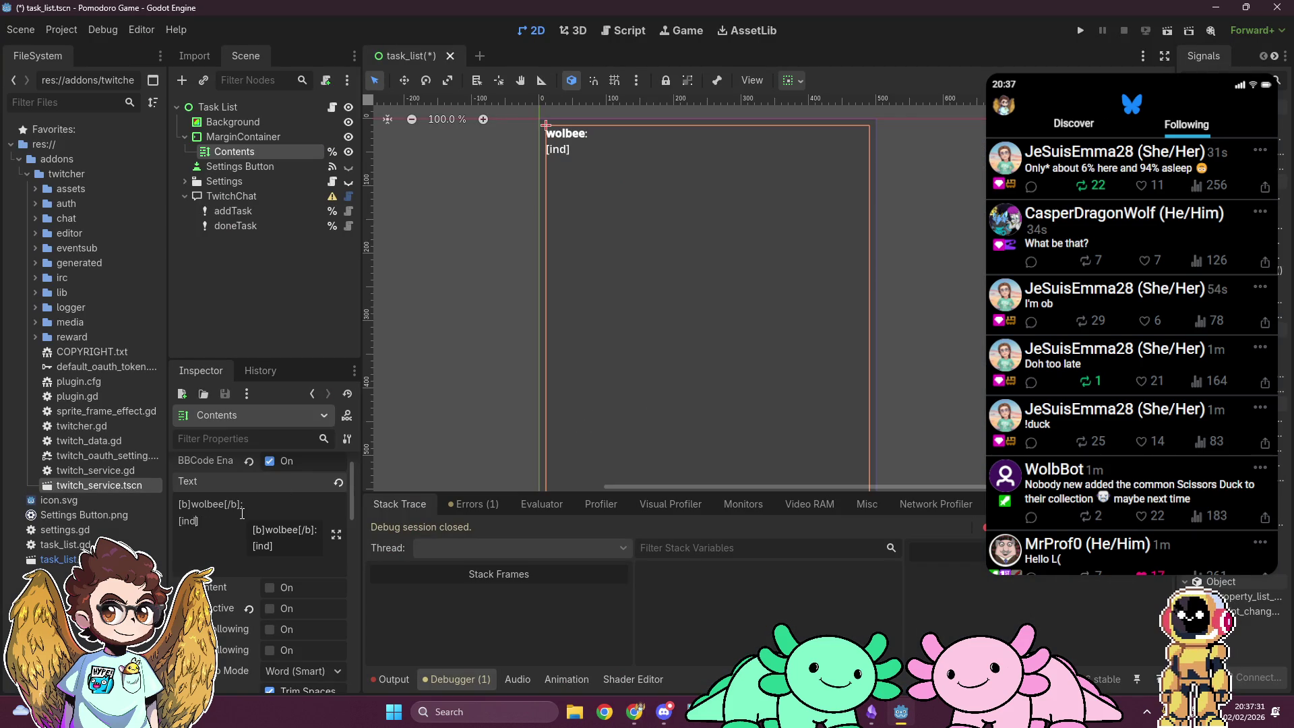
key(shift+Home)
key(BackSpace)
key(alt+Tab)
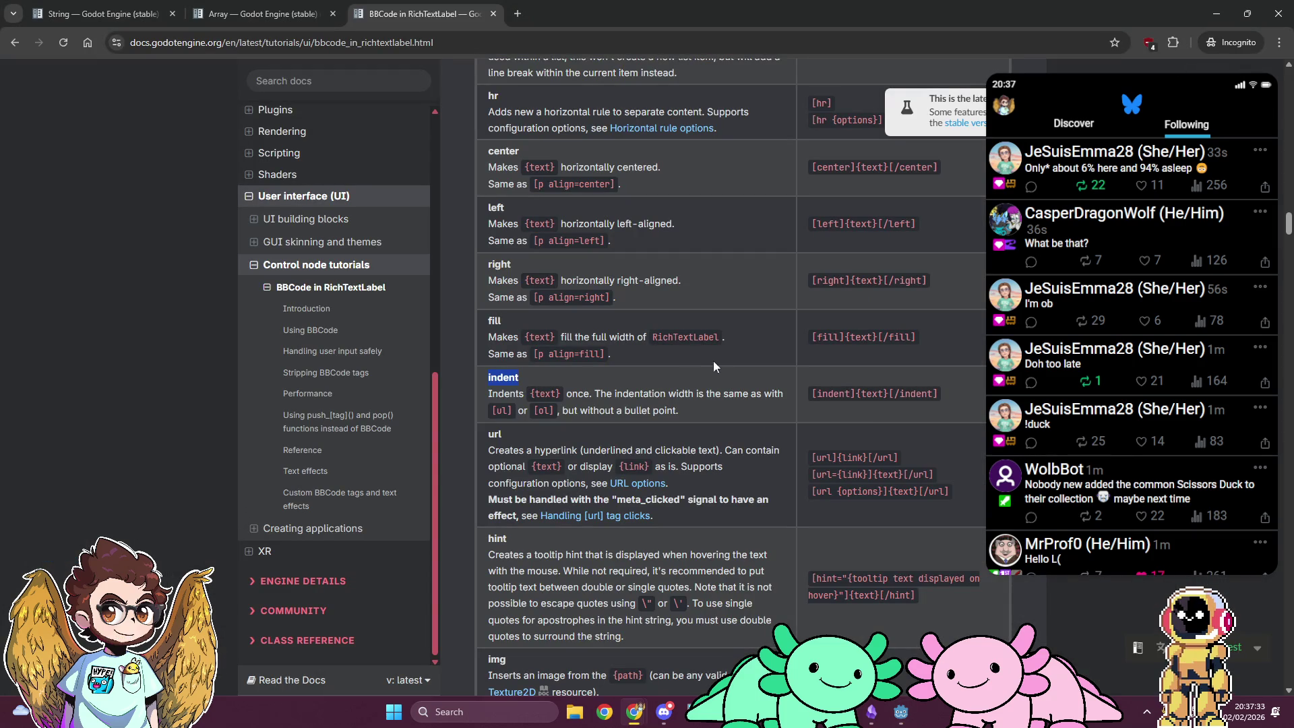
Step: Dismiss the latest-version notice and switch the docs to the stable version
click(1242, 101)
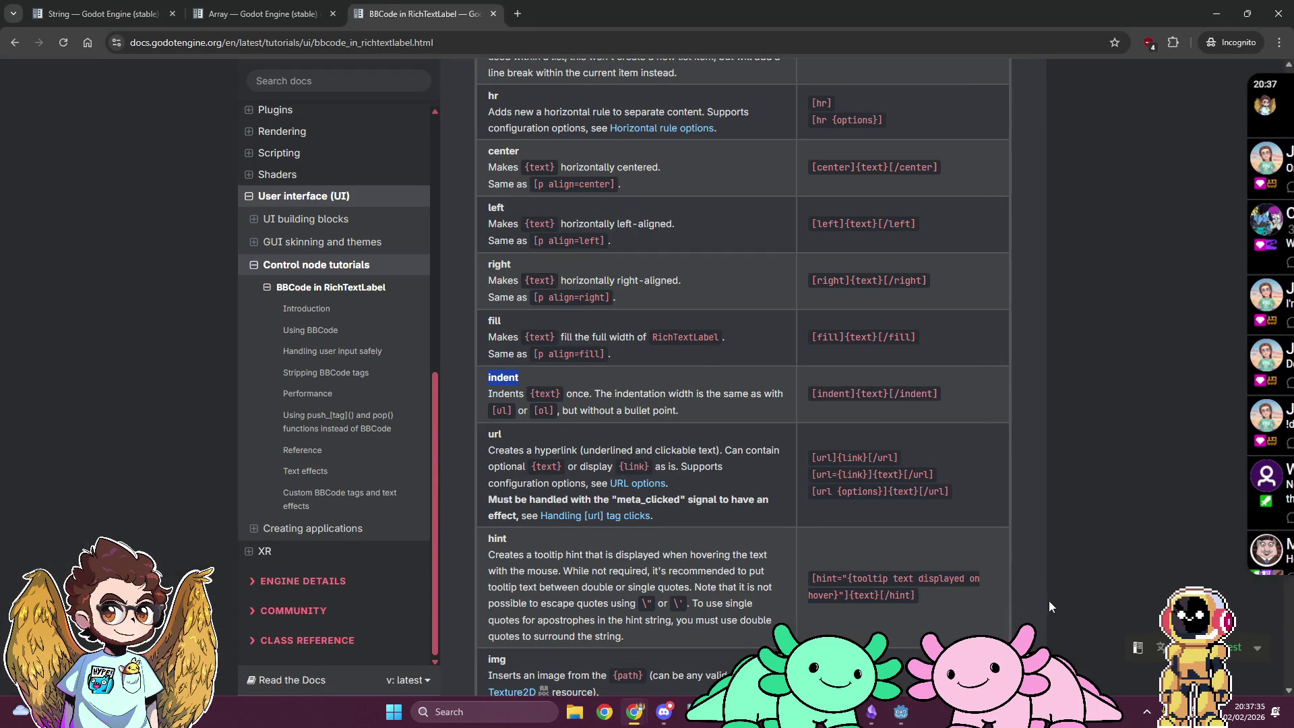
click(1137, 648)
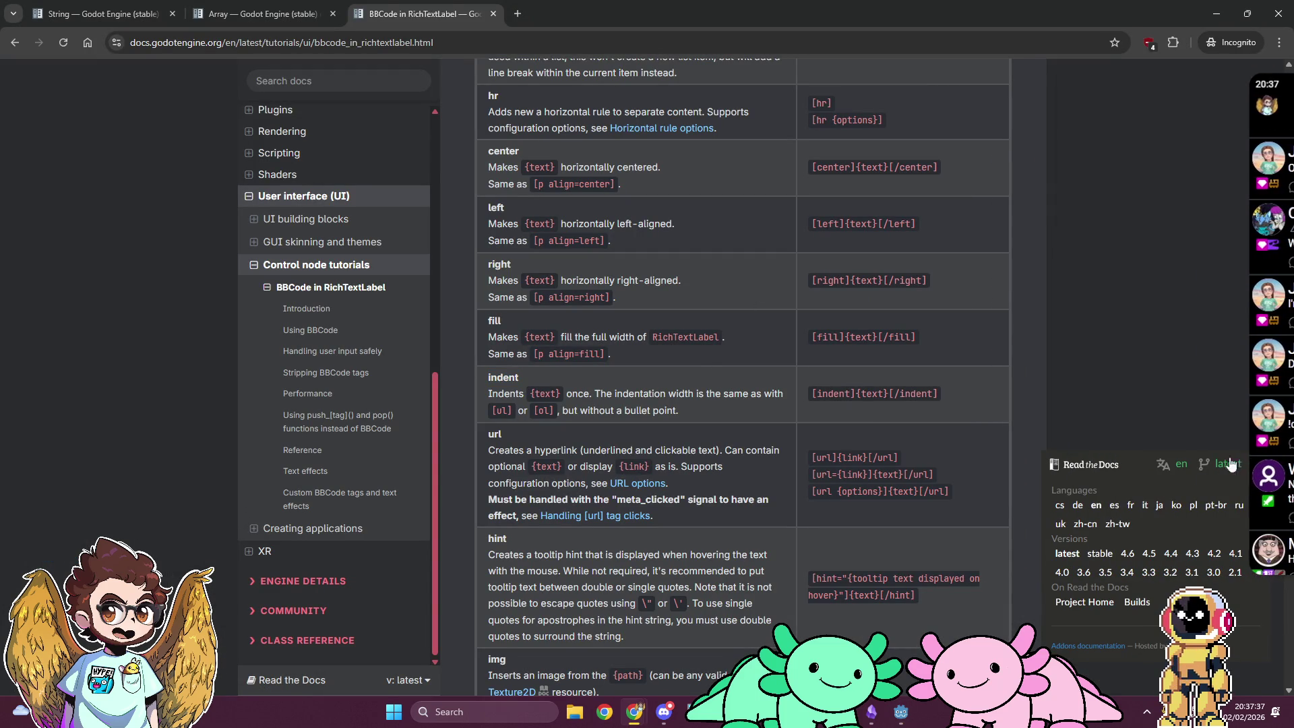
click(1100, 553)
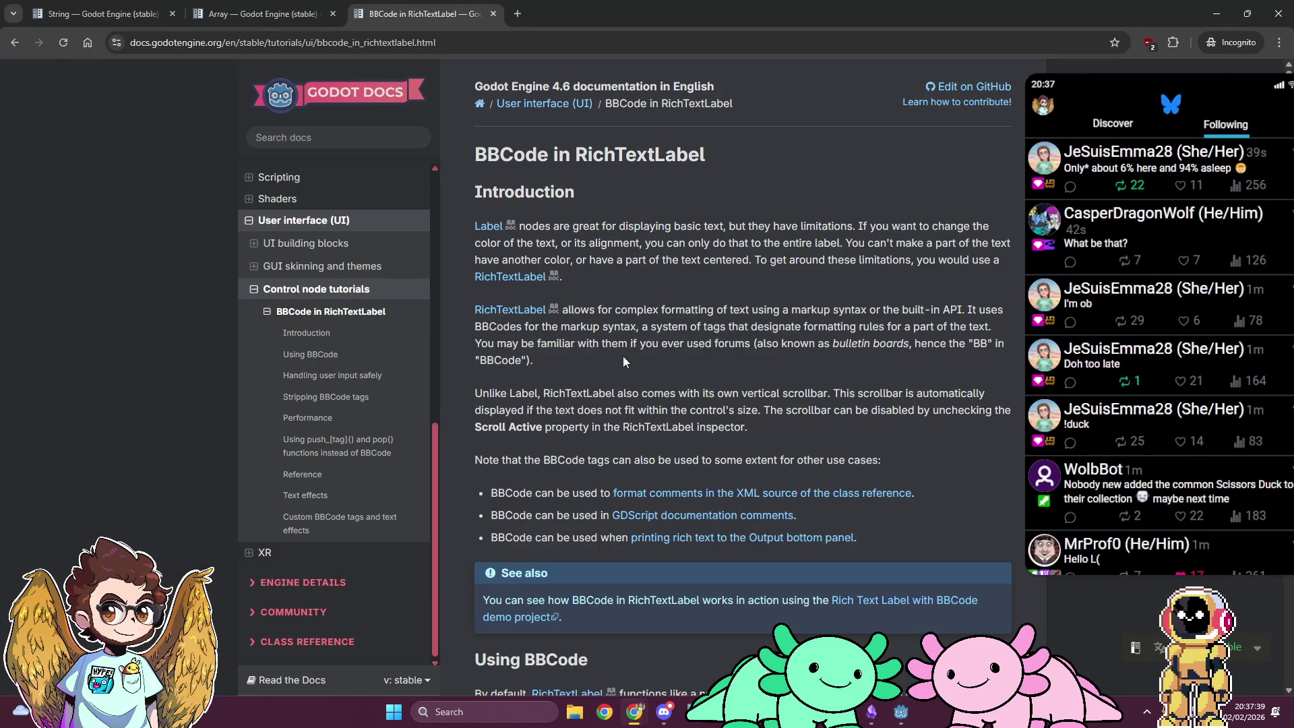
Step: Browse the stable BBCode tag reference and open the Unordered list bullet section in a new tab
scroll(624, 361, down, 13)
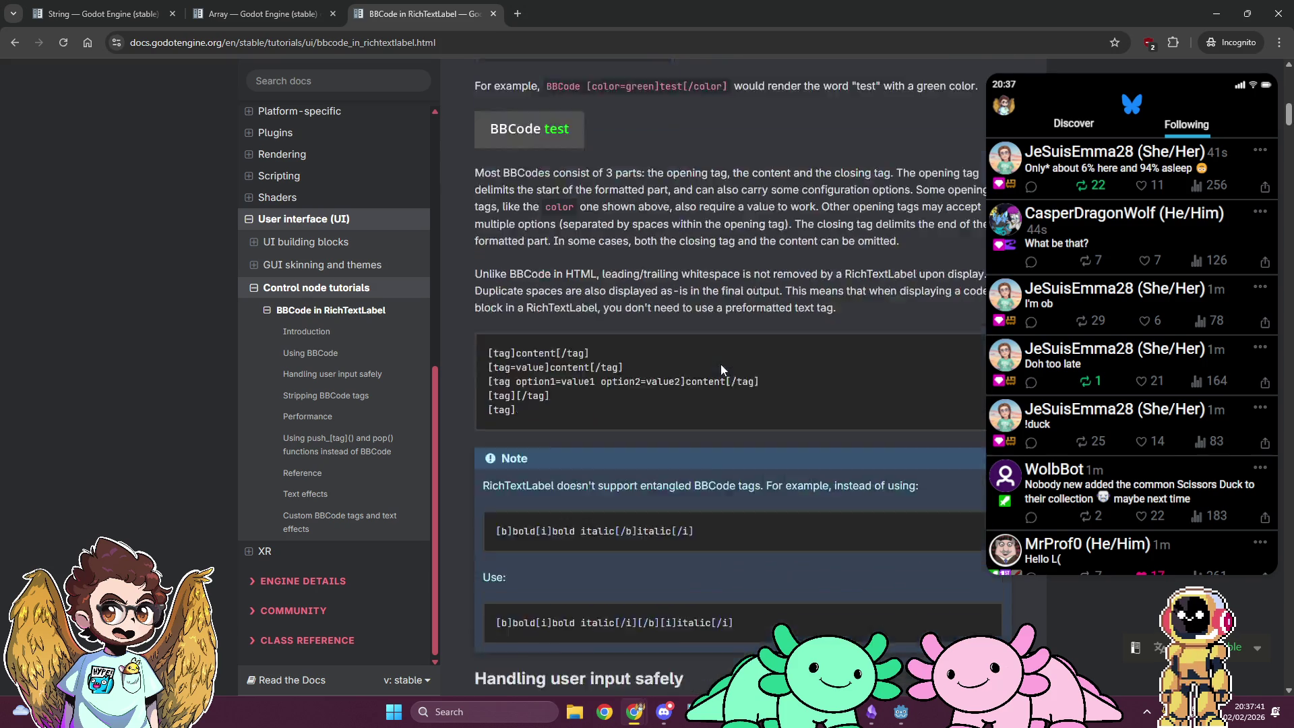
scroll(721, 366, down, 20)
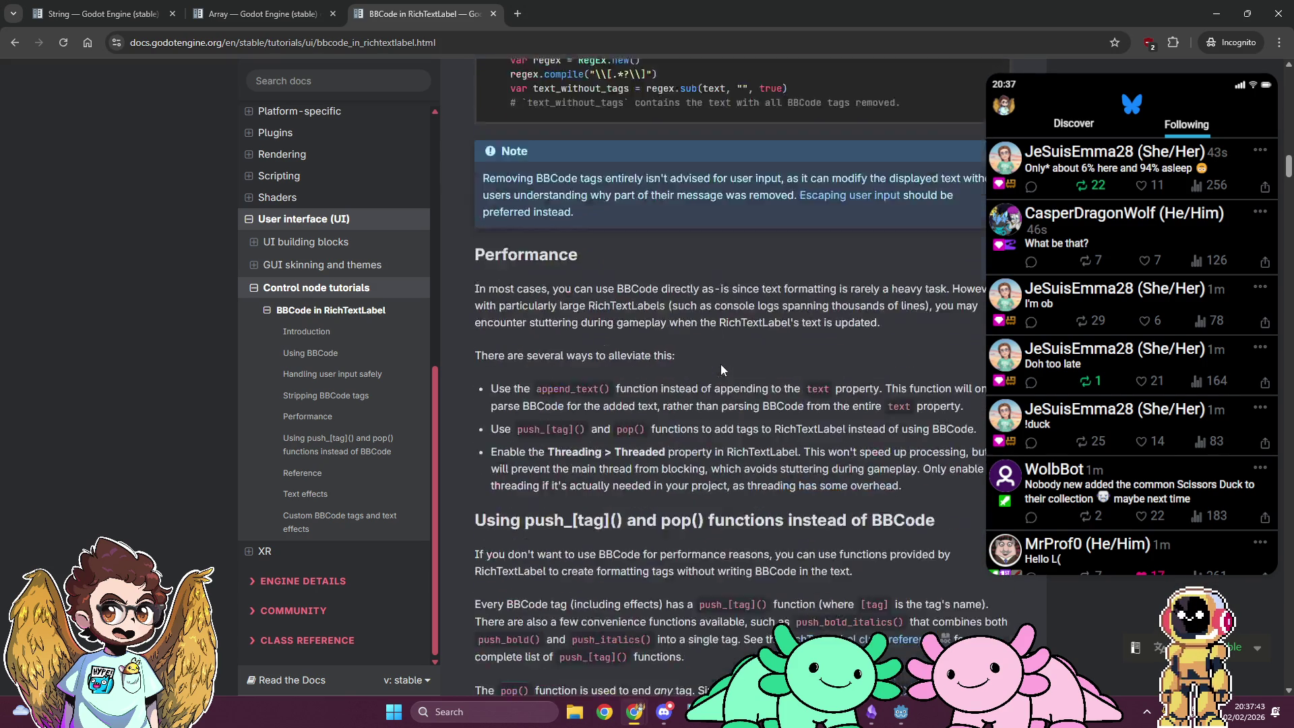
scroll(721, 367, down, 15)
scroll(721, 369, down, 3)
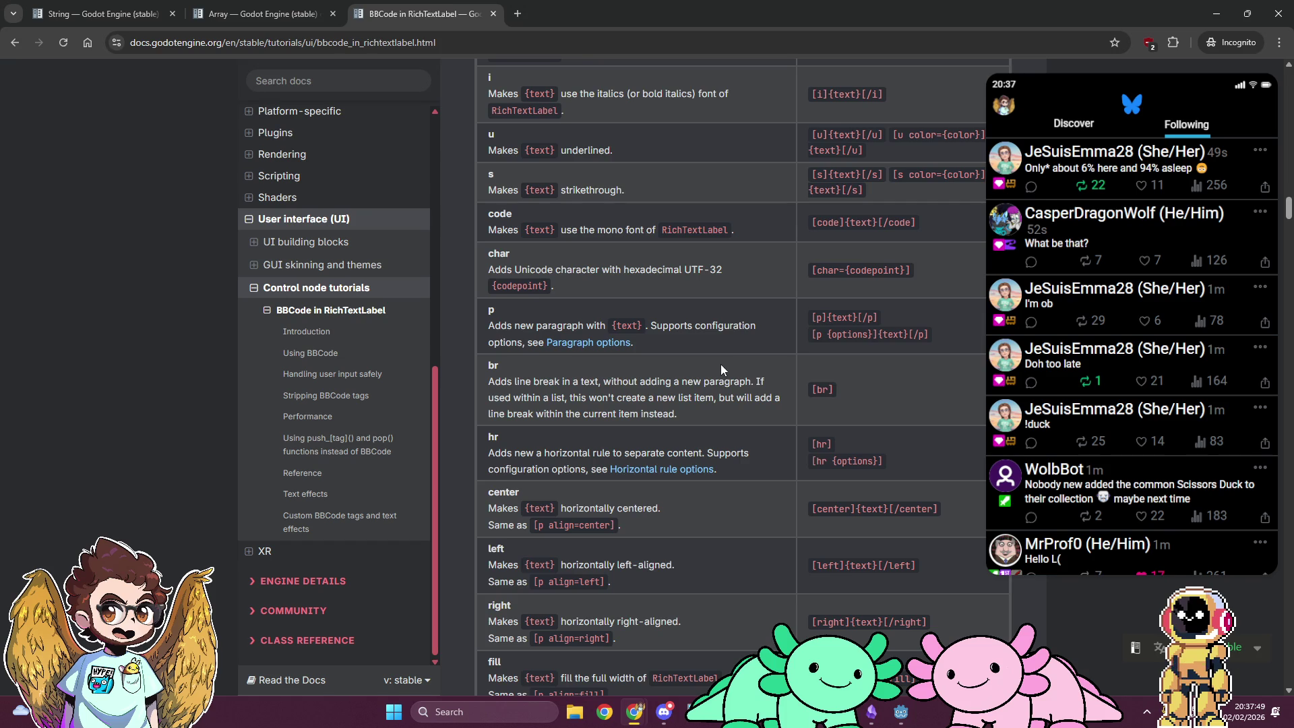
scroll(721, 369, down, 6)
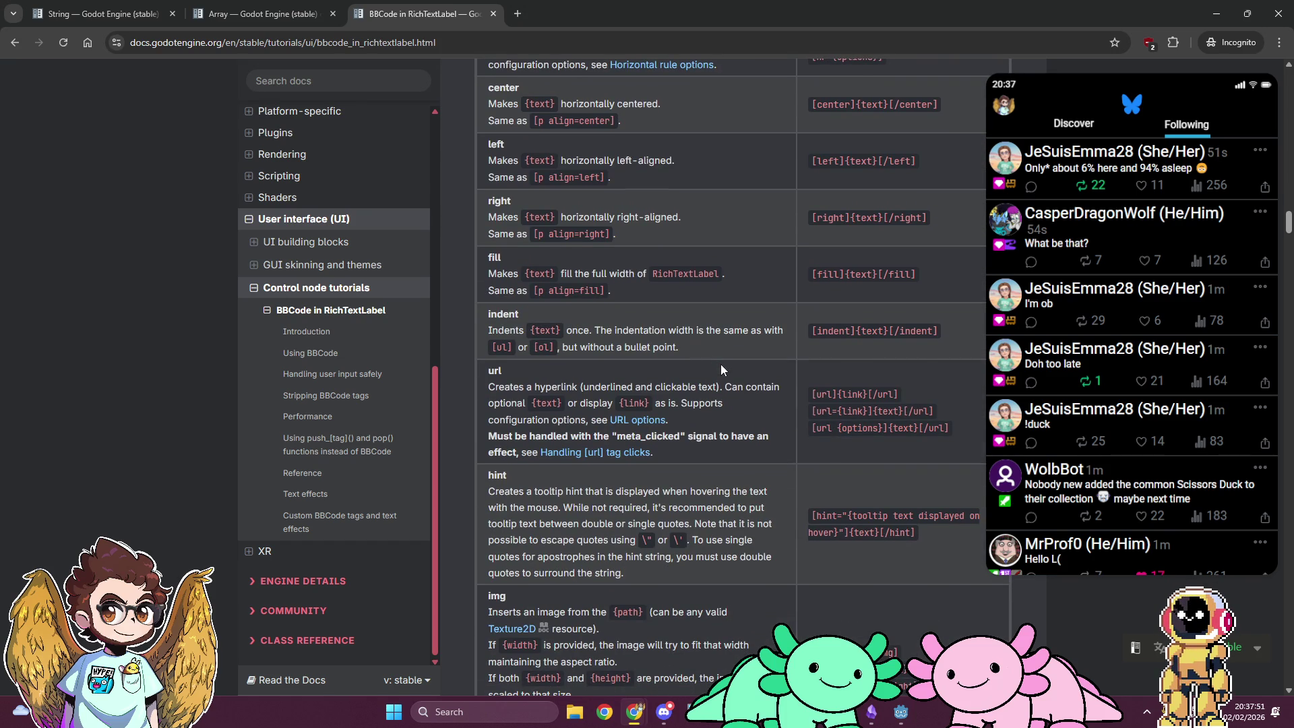
scroll(721, 370, down, 4)
scroll(721, 369, down, 4)
scroll(623, 393, down, 1)
scroll(623, 392, down, 3)
scroll(623, 392, down, 4)
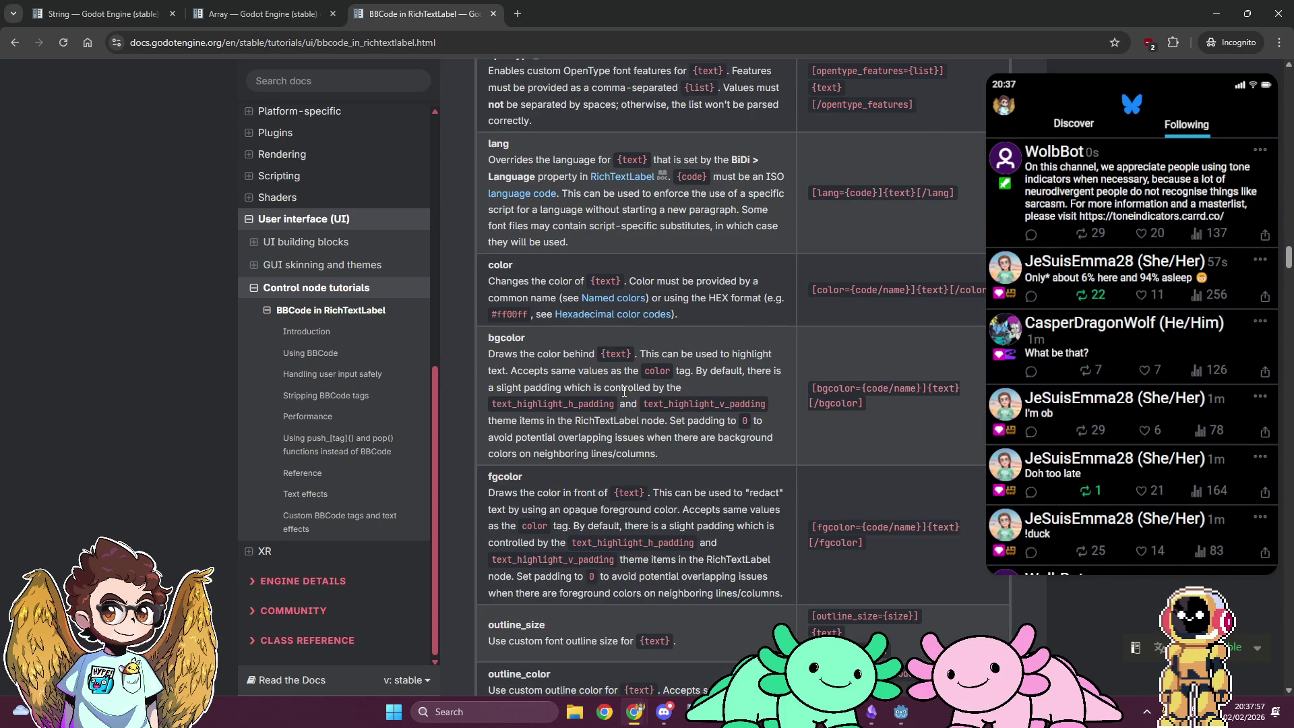
scroll(623, 392, down, 2)
scroll(623, 392, down, 4)
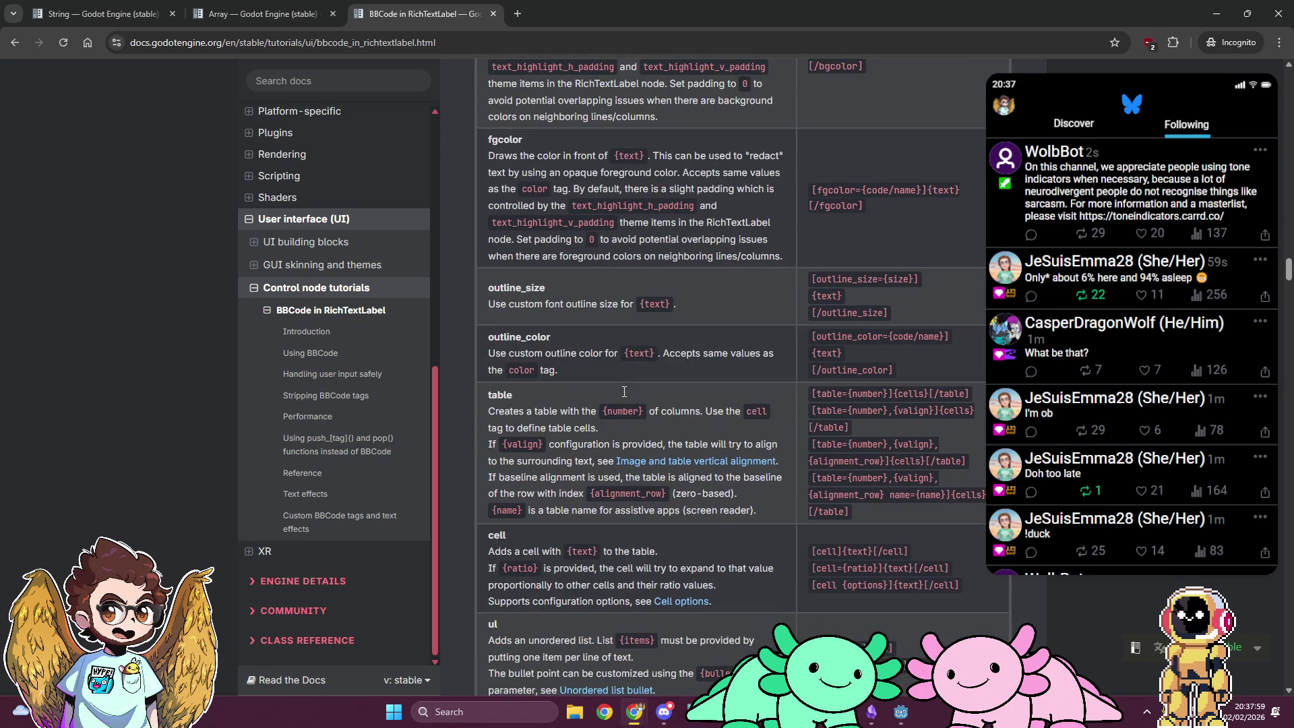
scroll(623, 390, down, 5)
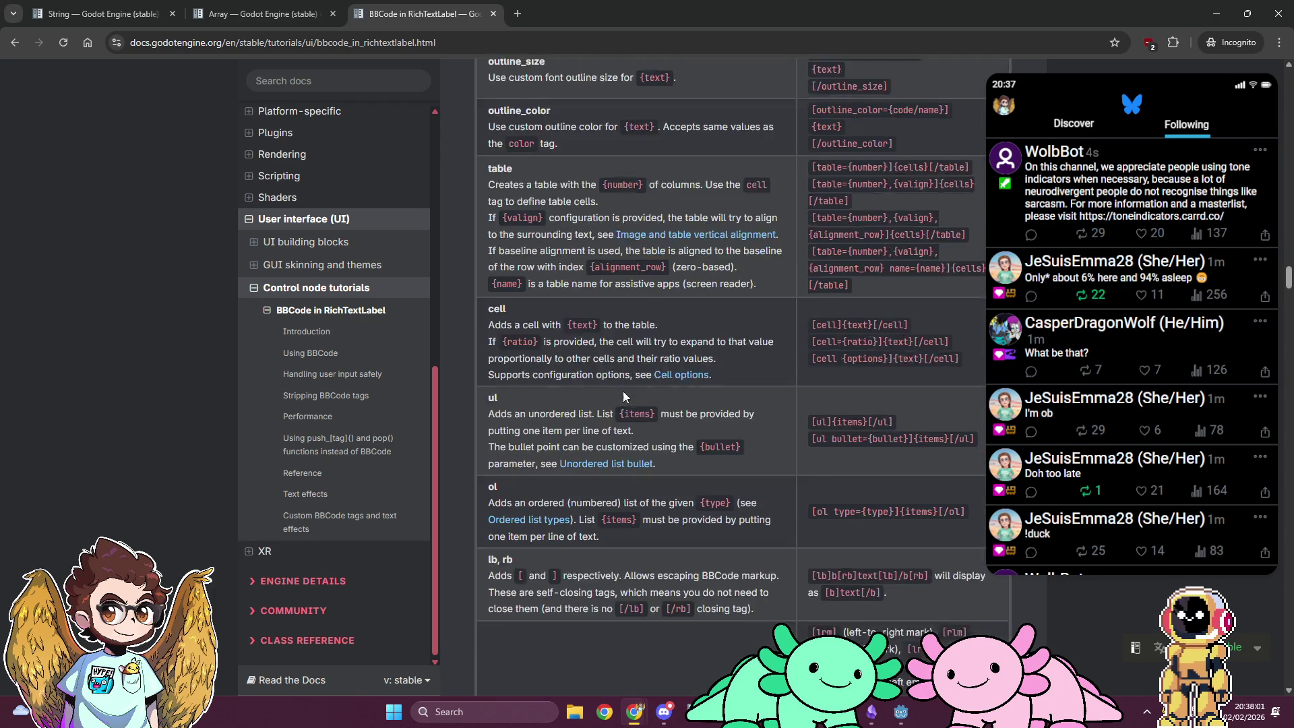
scroll(623, 396, down, 2)
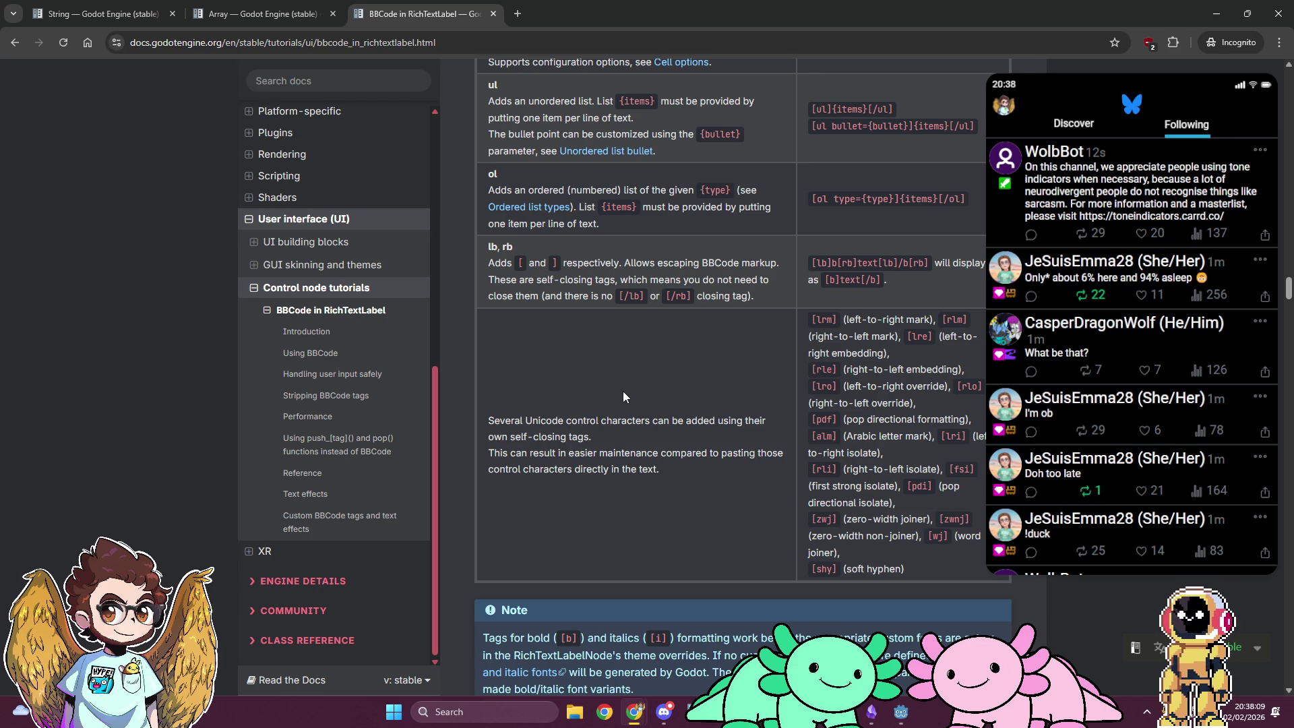
scroll(623, 394, up, 1)
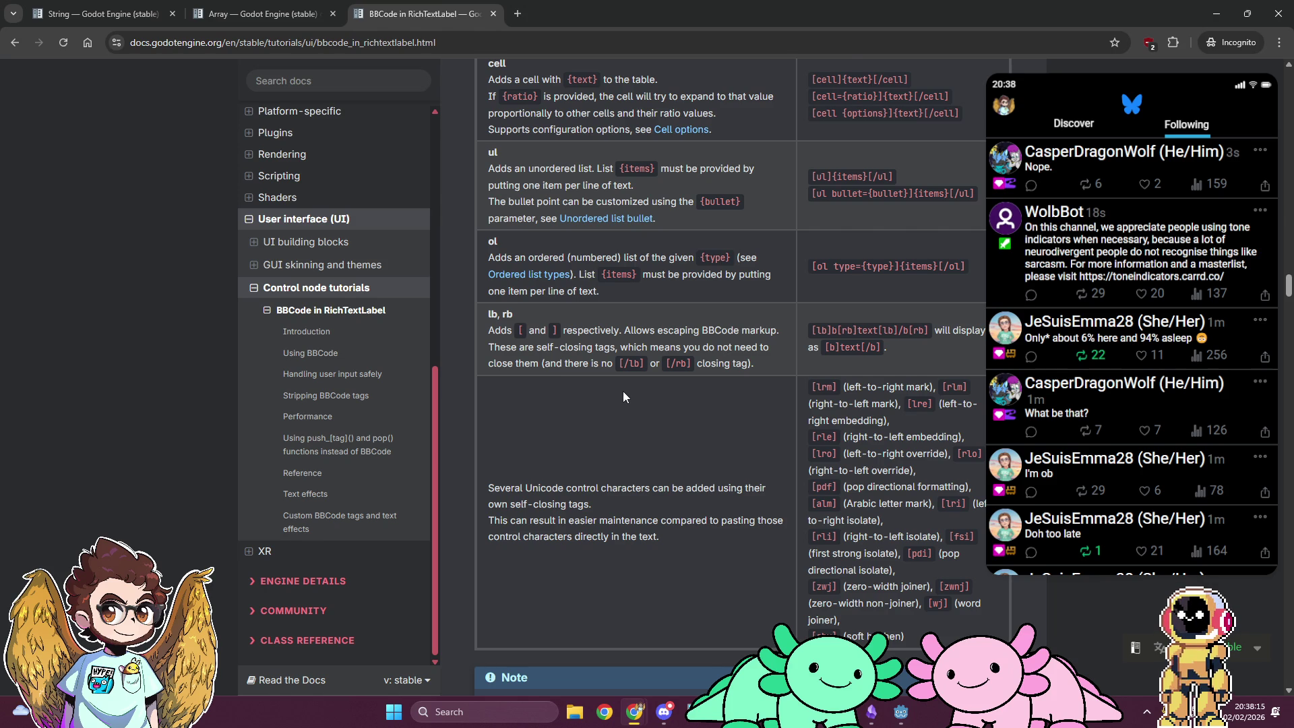
scroll(623, 396, up, 1)
scroll(622, 390, up, 20)
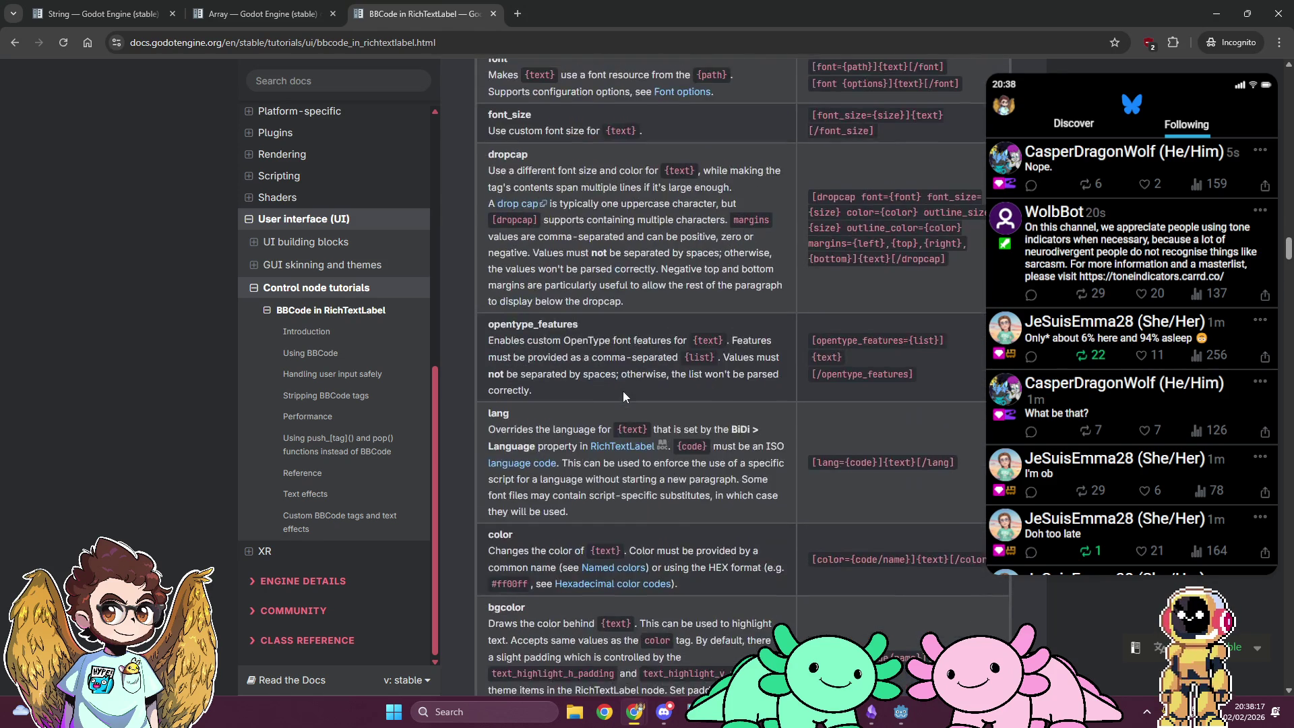
scroll(623, 391, up, 5)
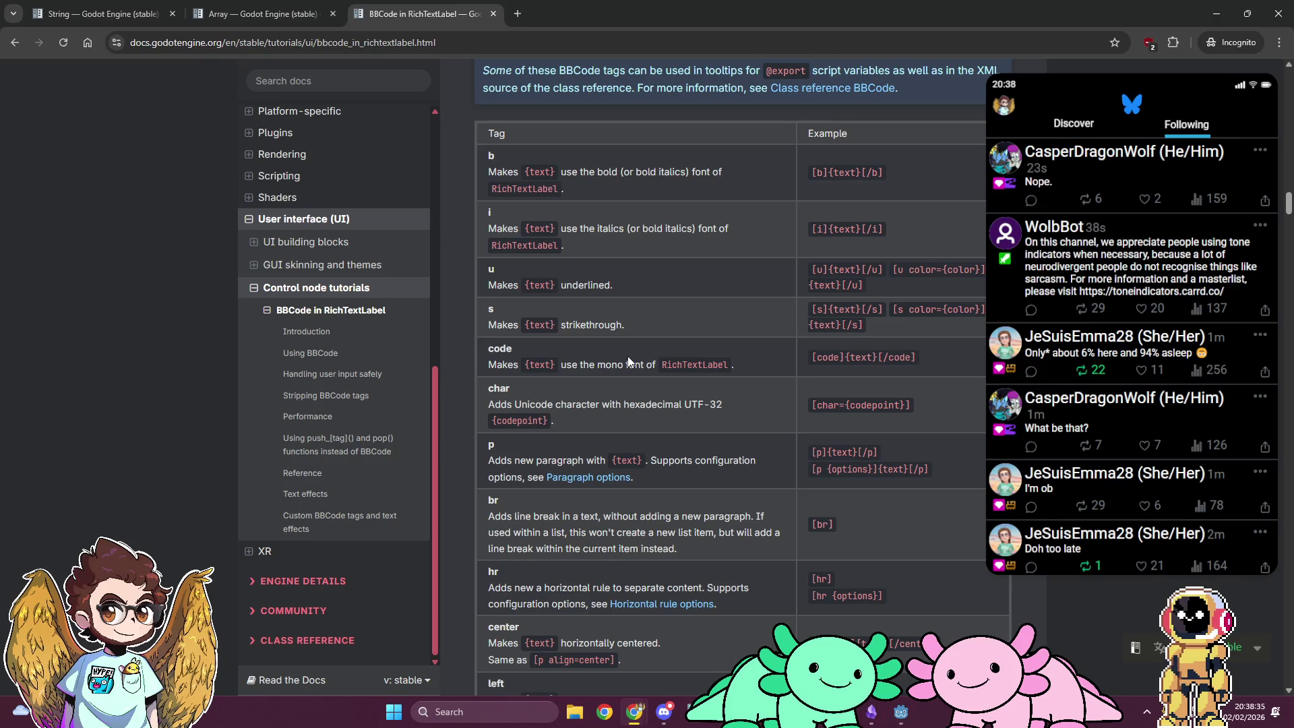
scroll(627, 357, down, 2)
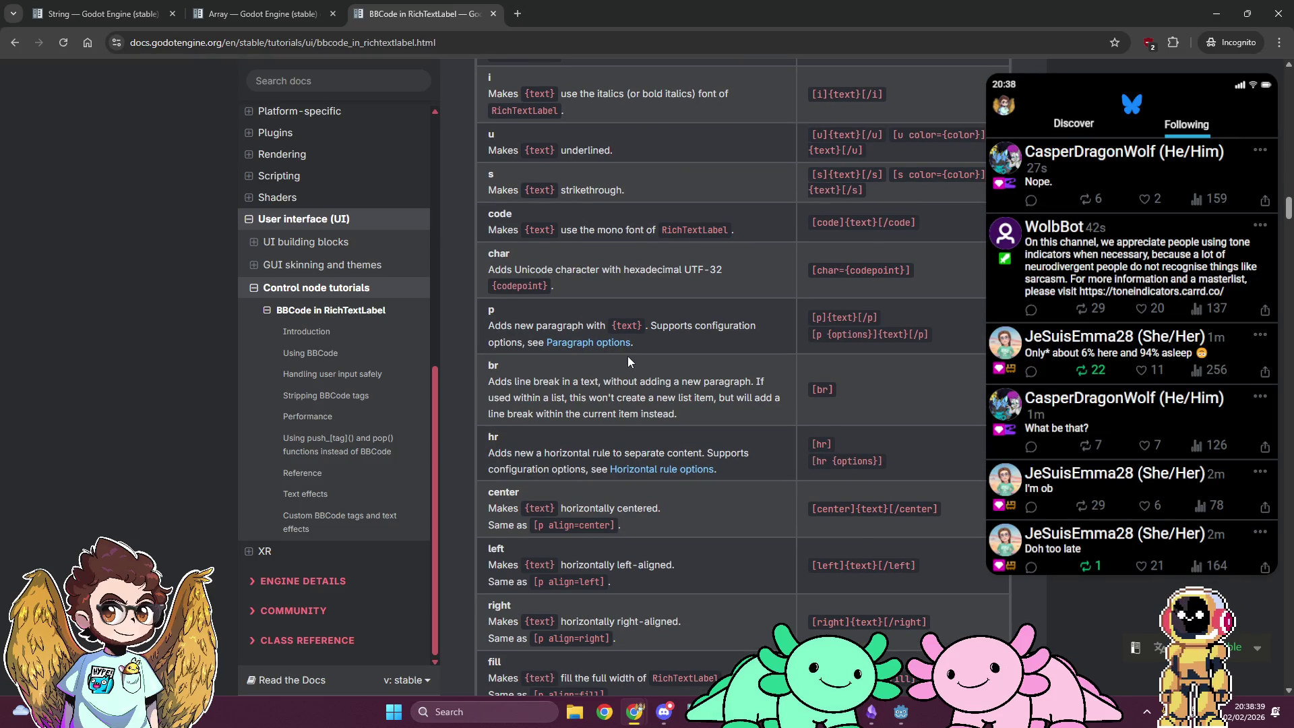
scroll(628, 355, down, 15)
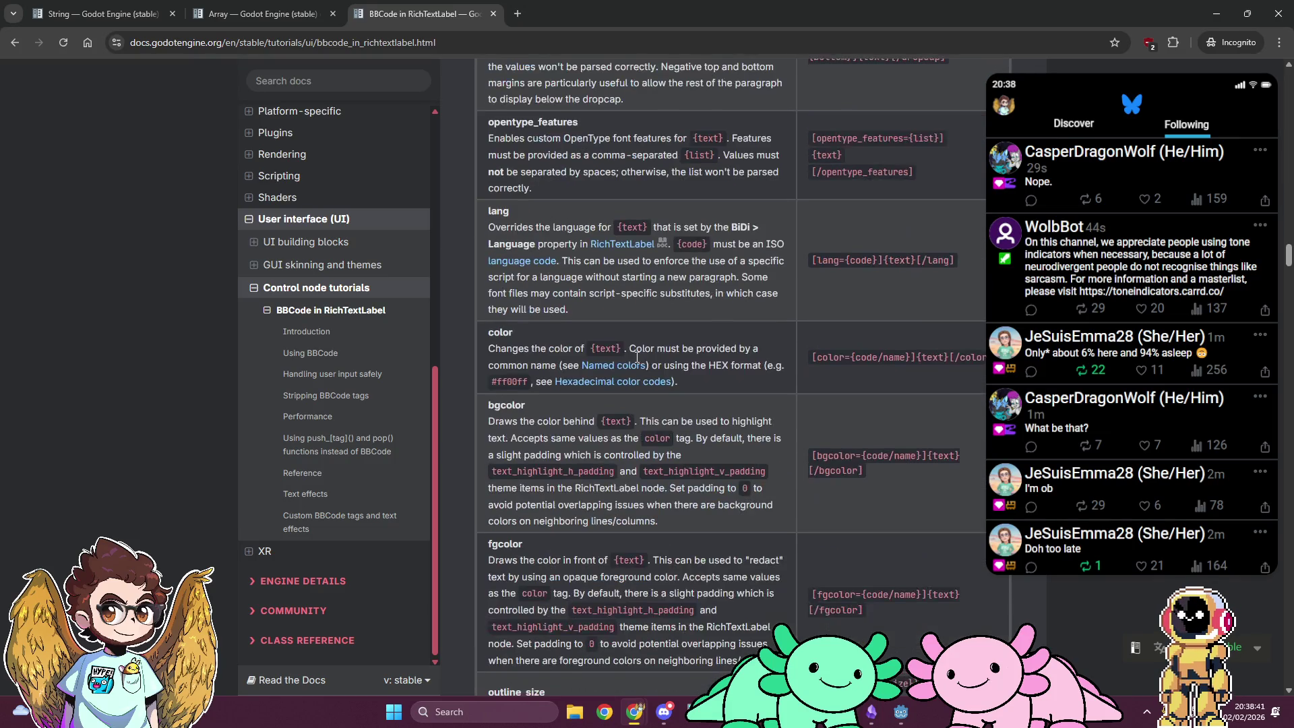
scroll(636, 357, down, 5)
scroll(606, 357, up, 2)
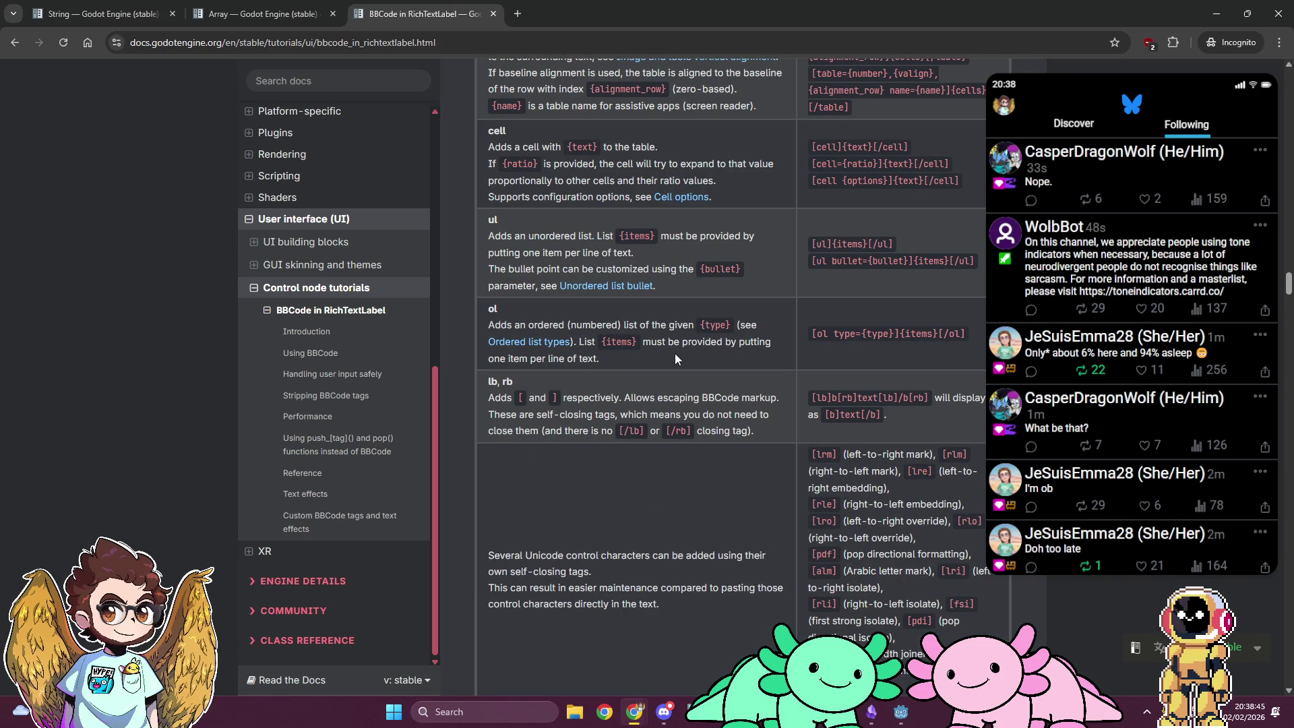
scroll(675, 358, up, 1)
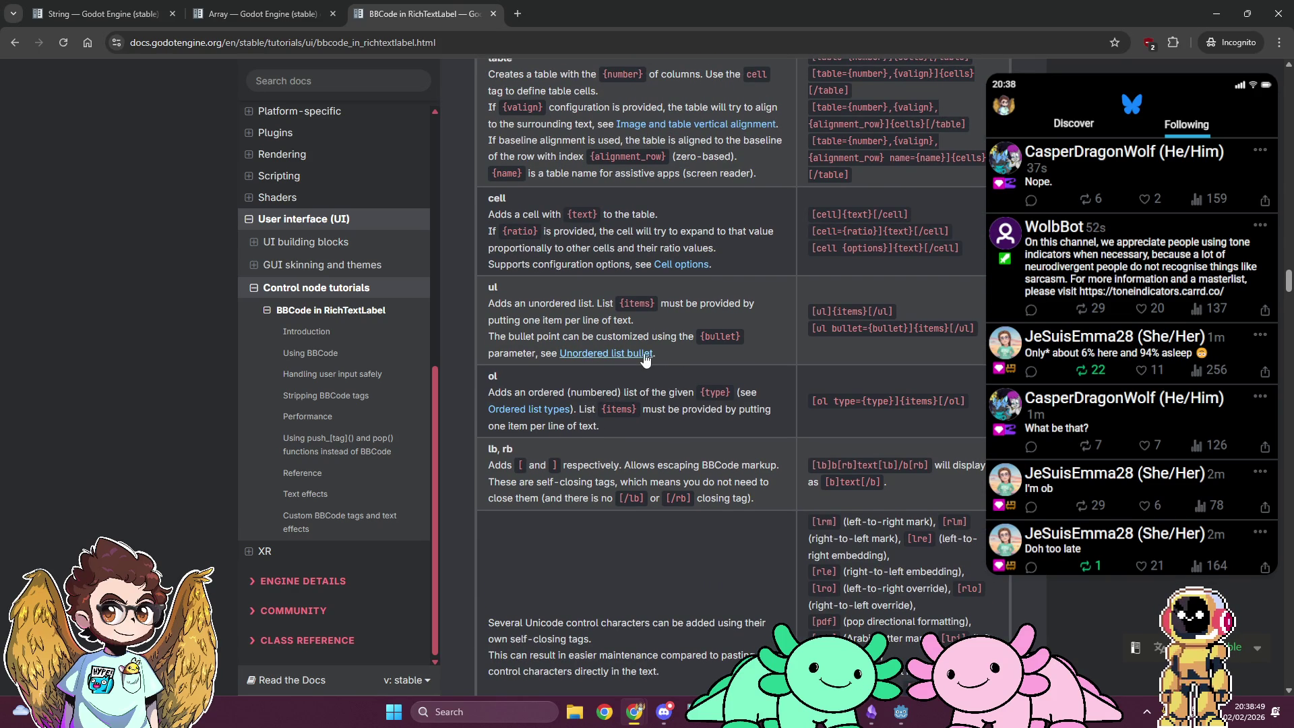
middle_click(593, 351)
key(ctrl+Tab)
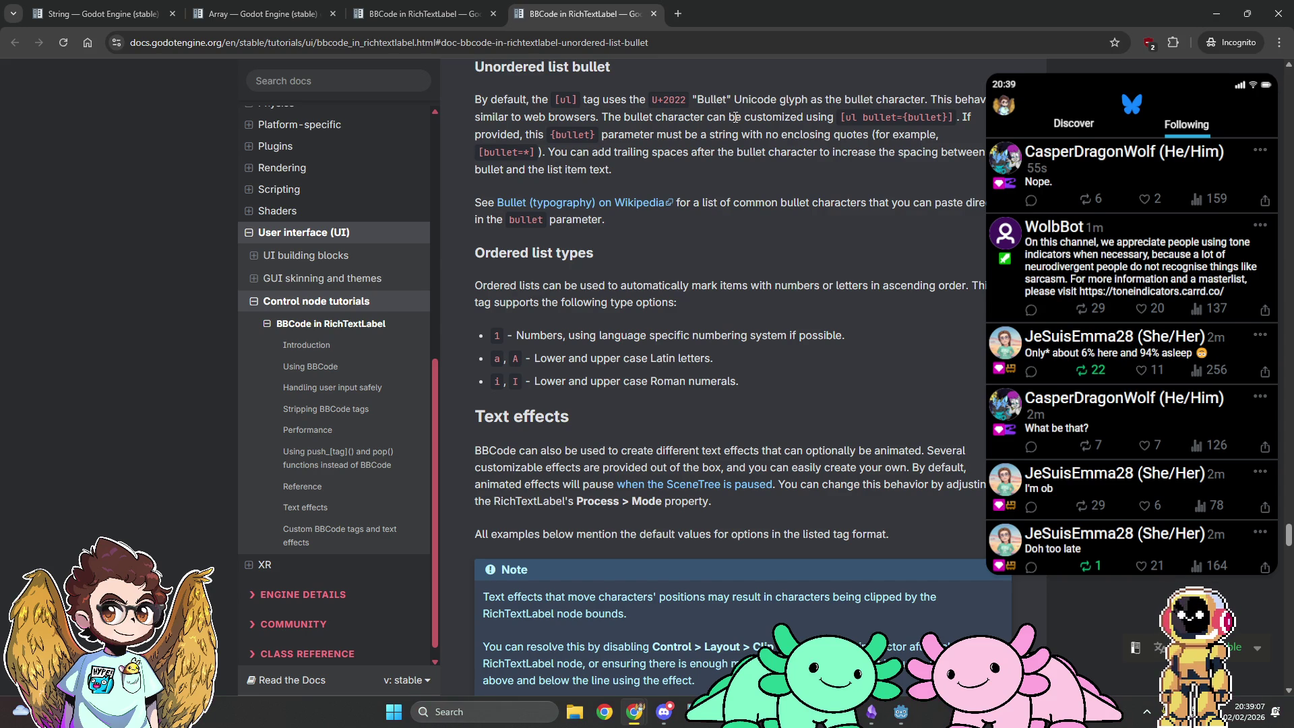
Step: Search 'unicode checkbox' and view the U+2611 and U+2610 ballot box pages
key(ctrl+t)
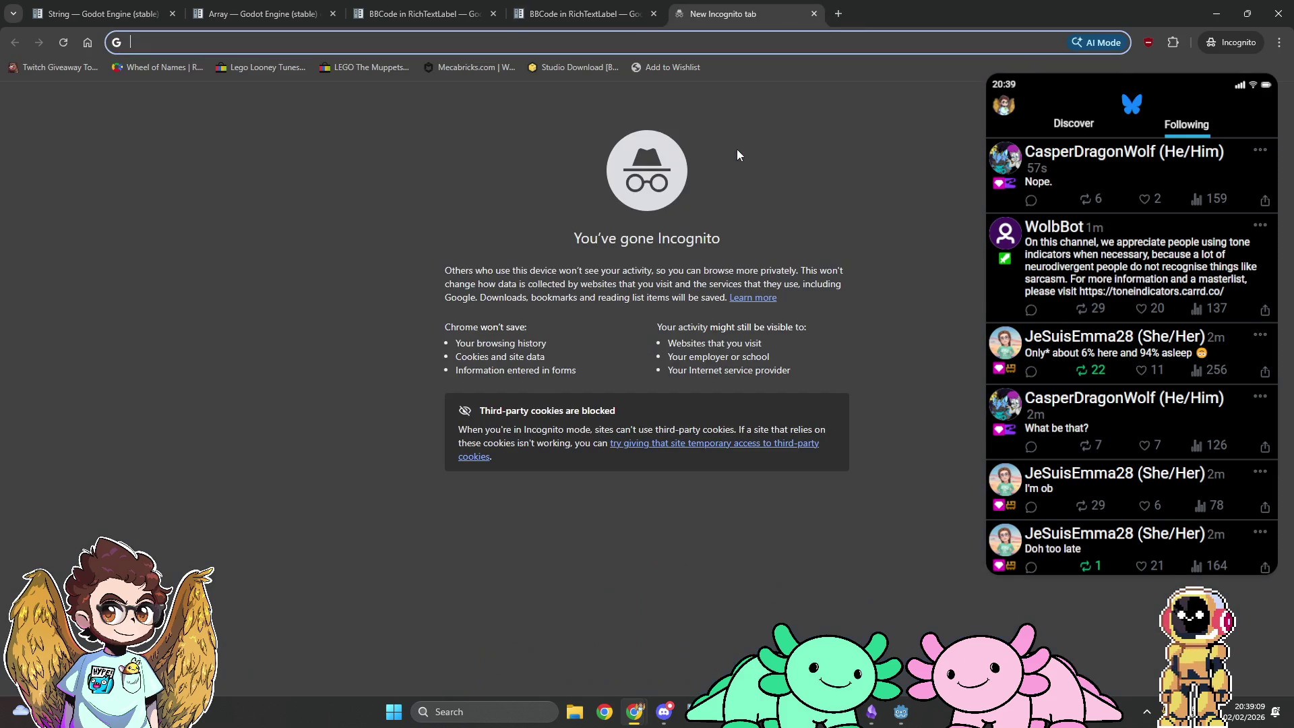
text(unicode )
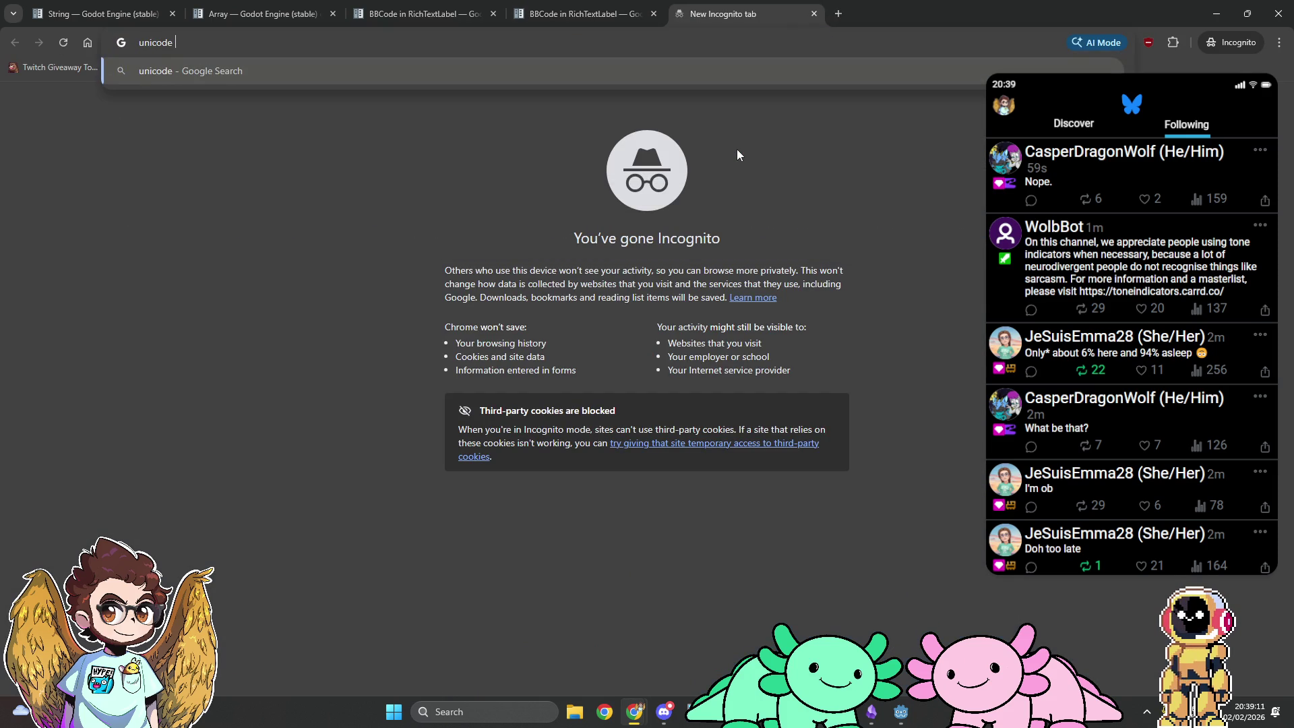
text(checkbox)
key(Return)
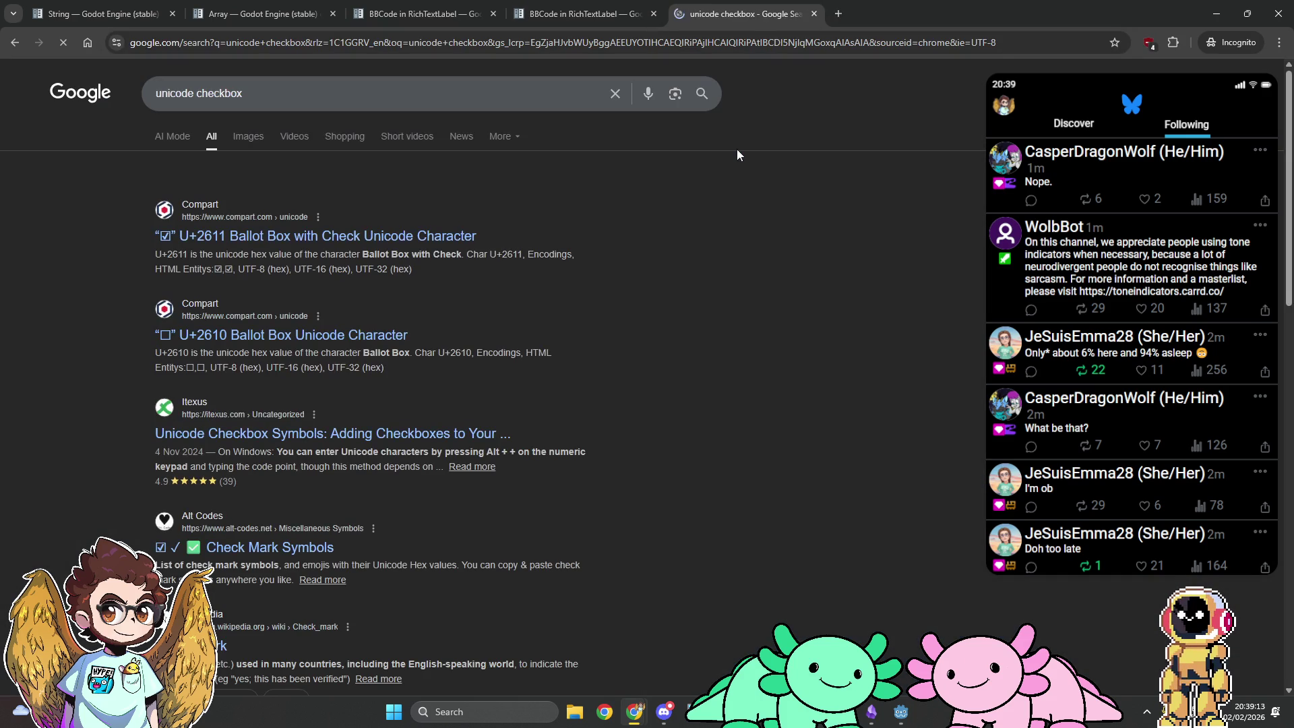
click(287, 239)
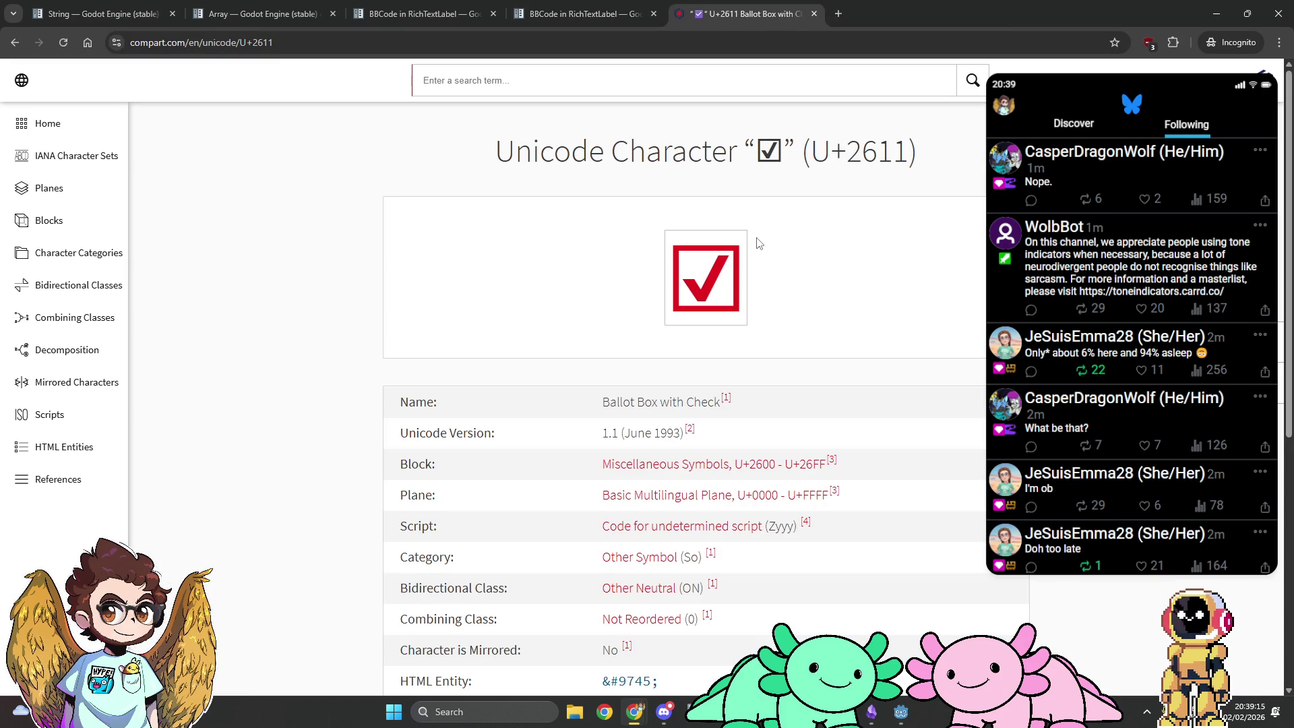
key(alt+Left)
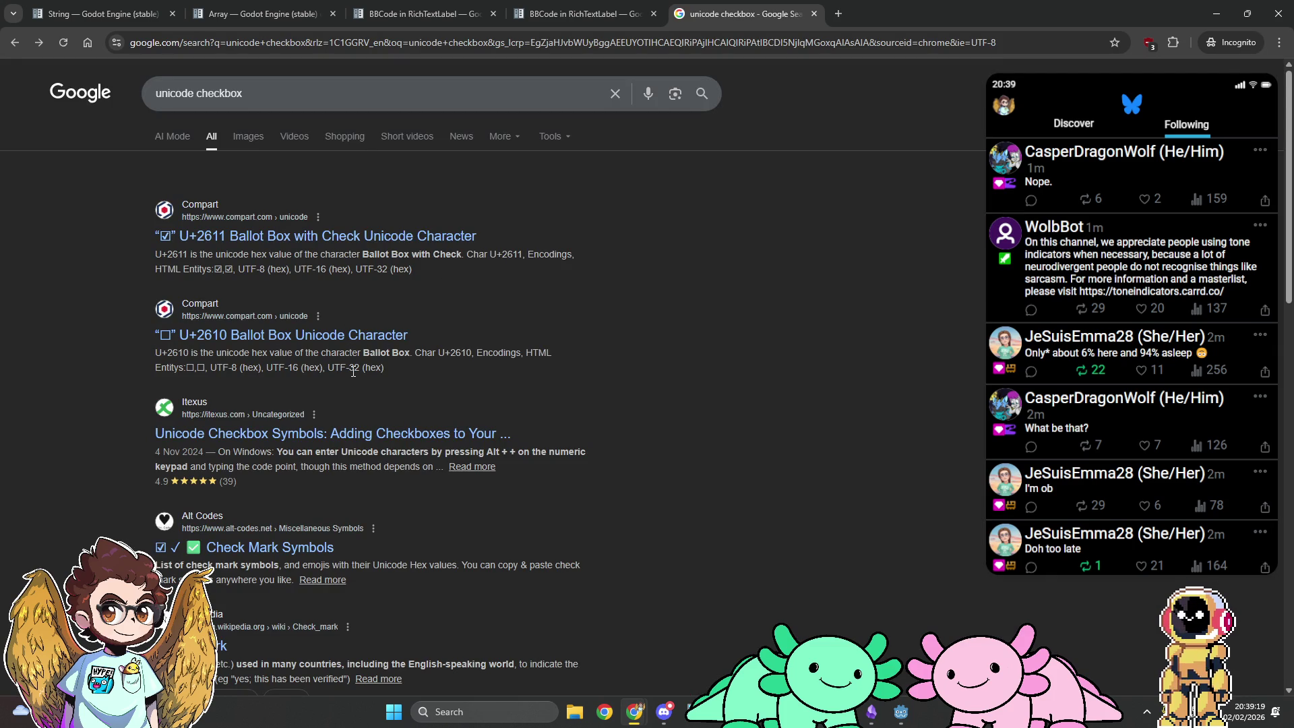
middle_click(364, 337)
click(903, 12)
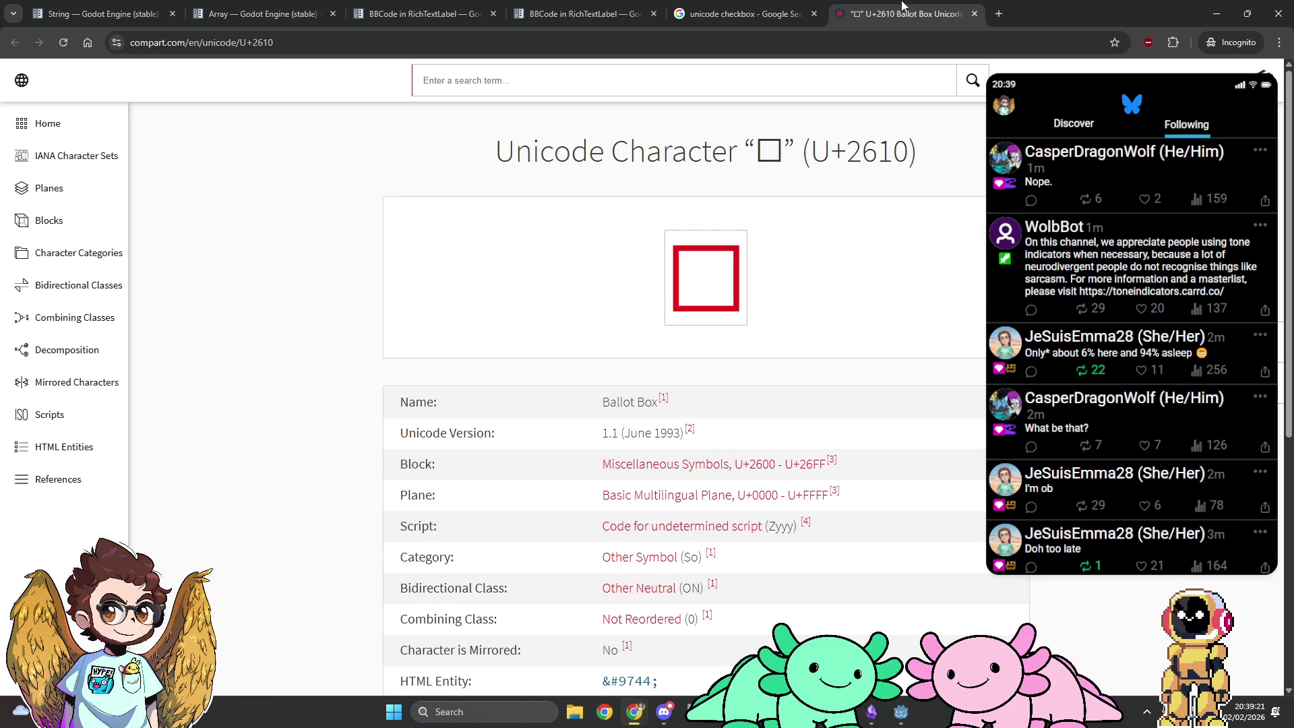
middle_click(903, 6)
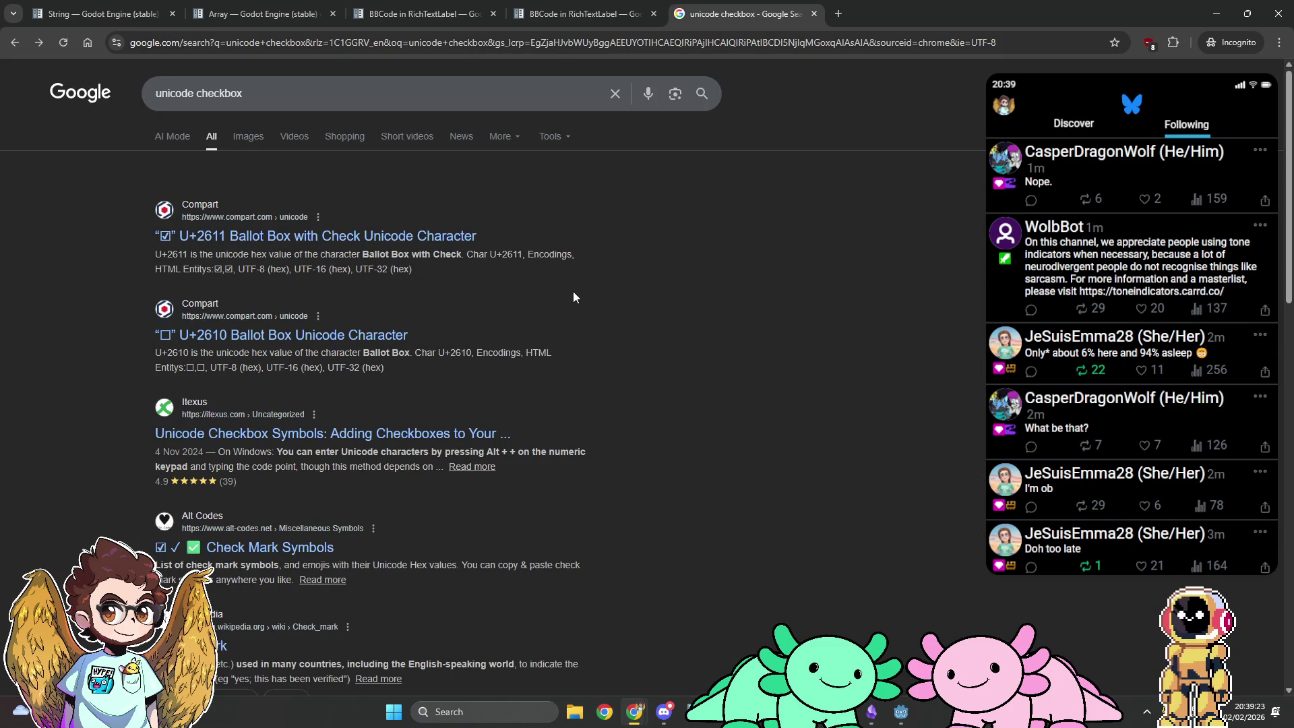
Step: Check the Check Mark Symbols page, accepting its privacy notice, then return to the BBCode docs
middle_click(296, 546)
click(943, 7)
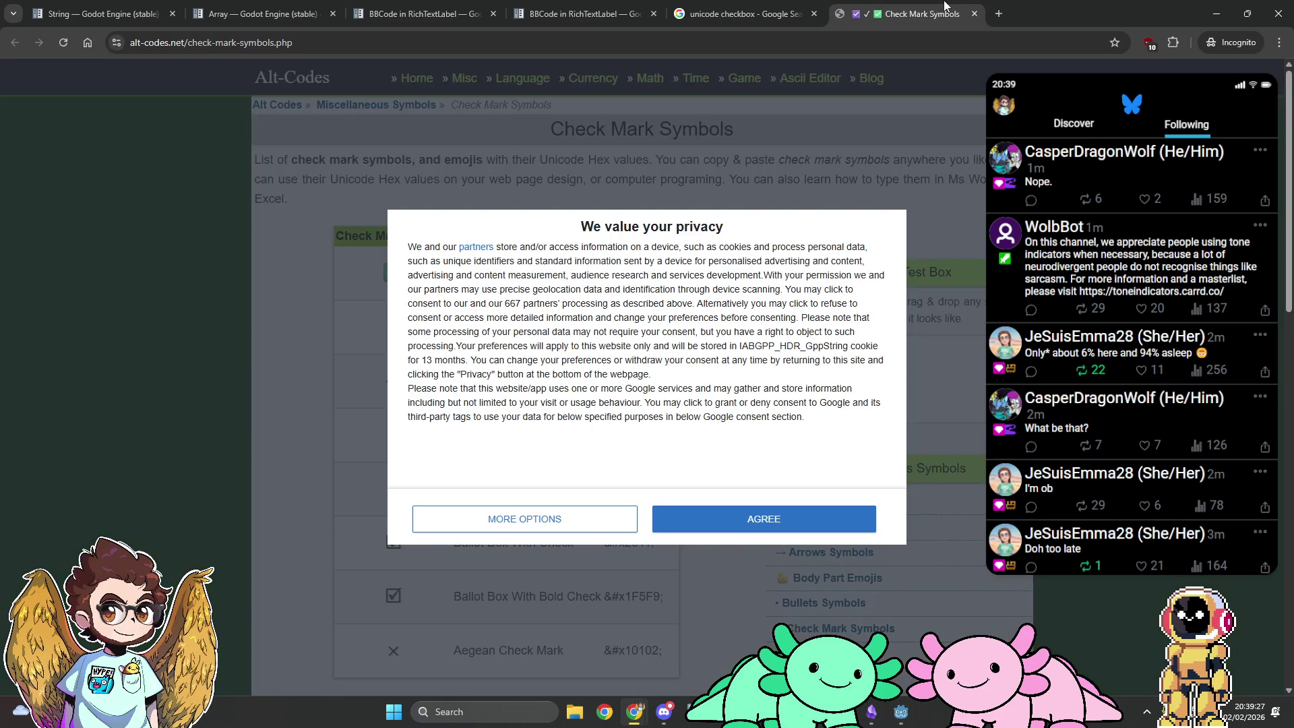
click(674, 522)
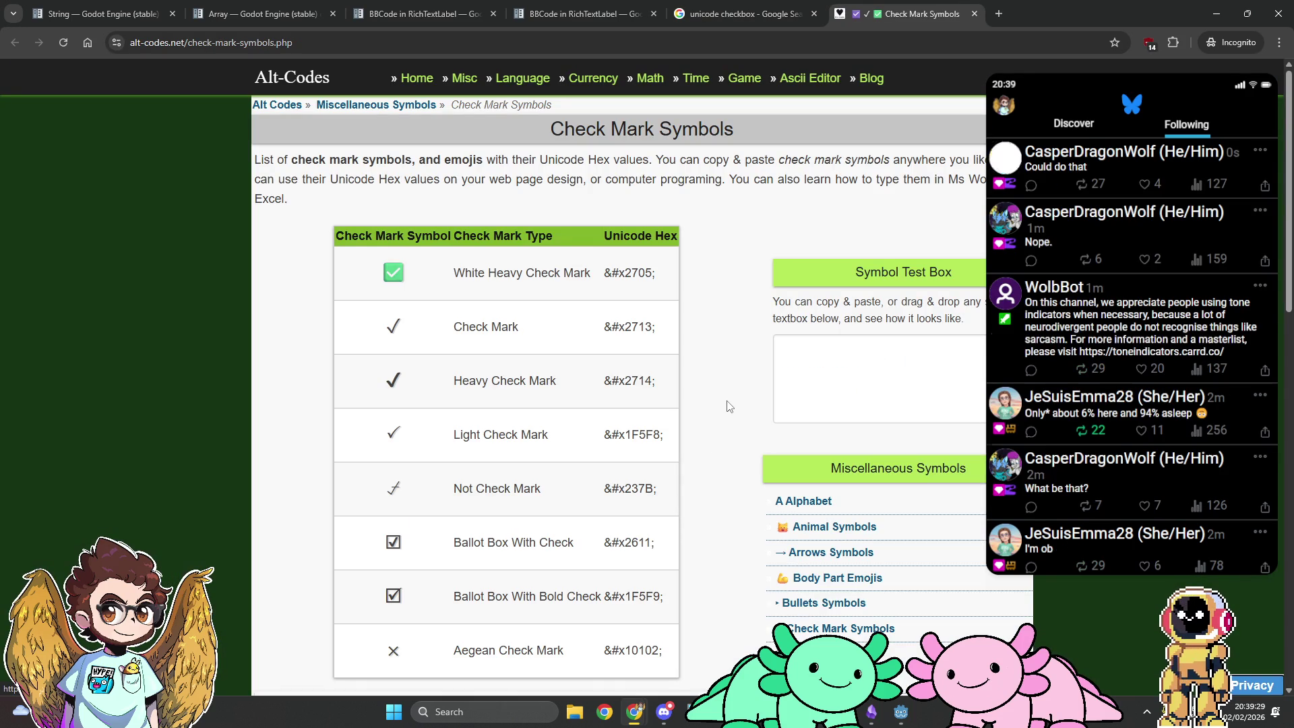
scroll(726, 405, down, 1)
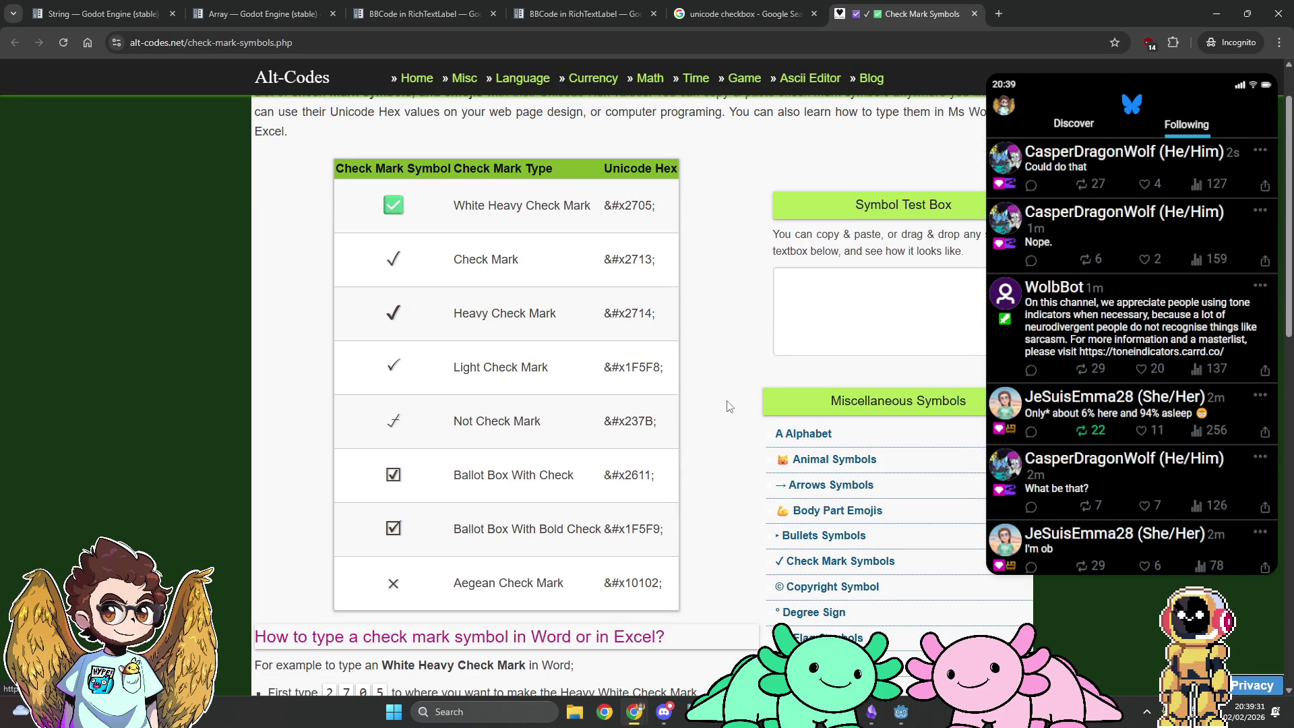
scroll(727, 405, up, 1)
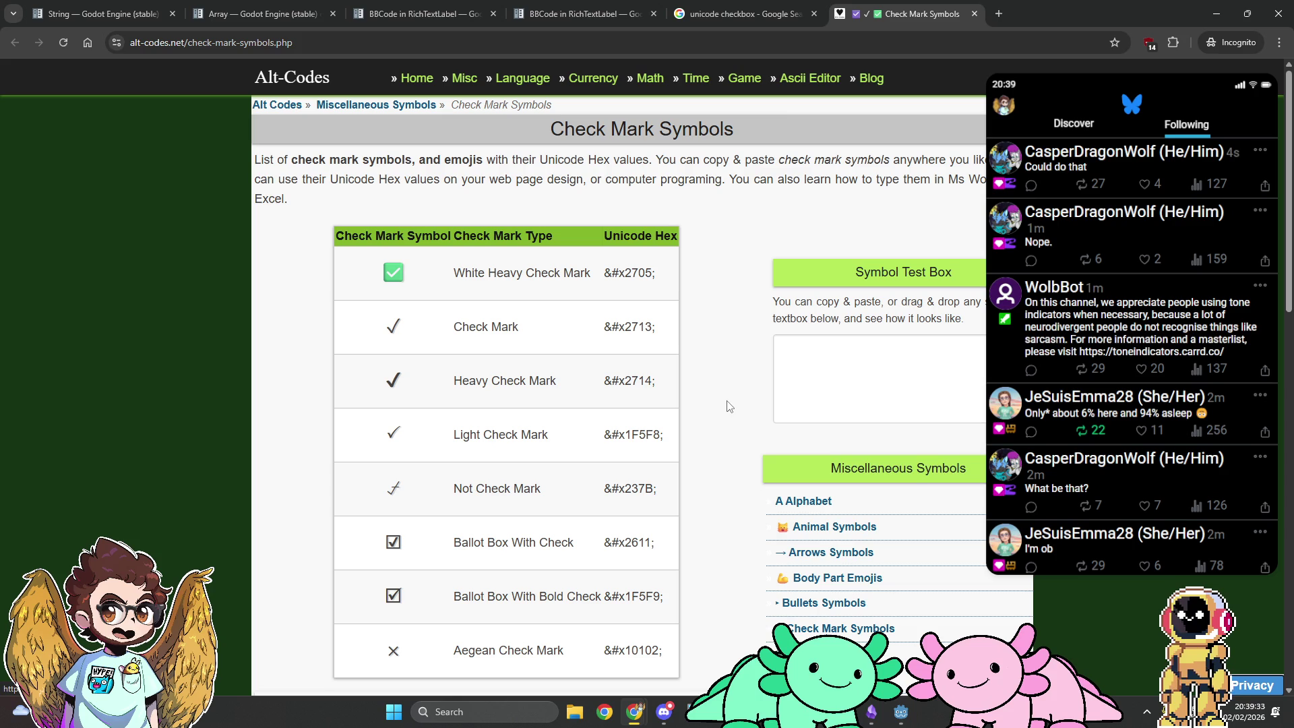
middle_click(921, 5)
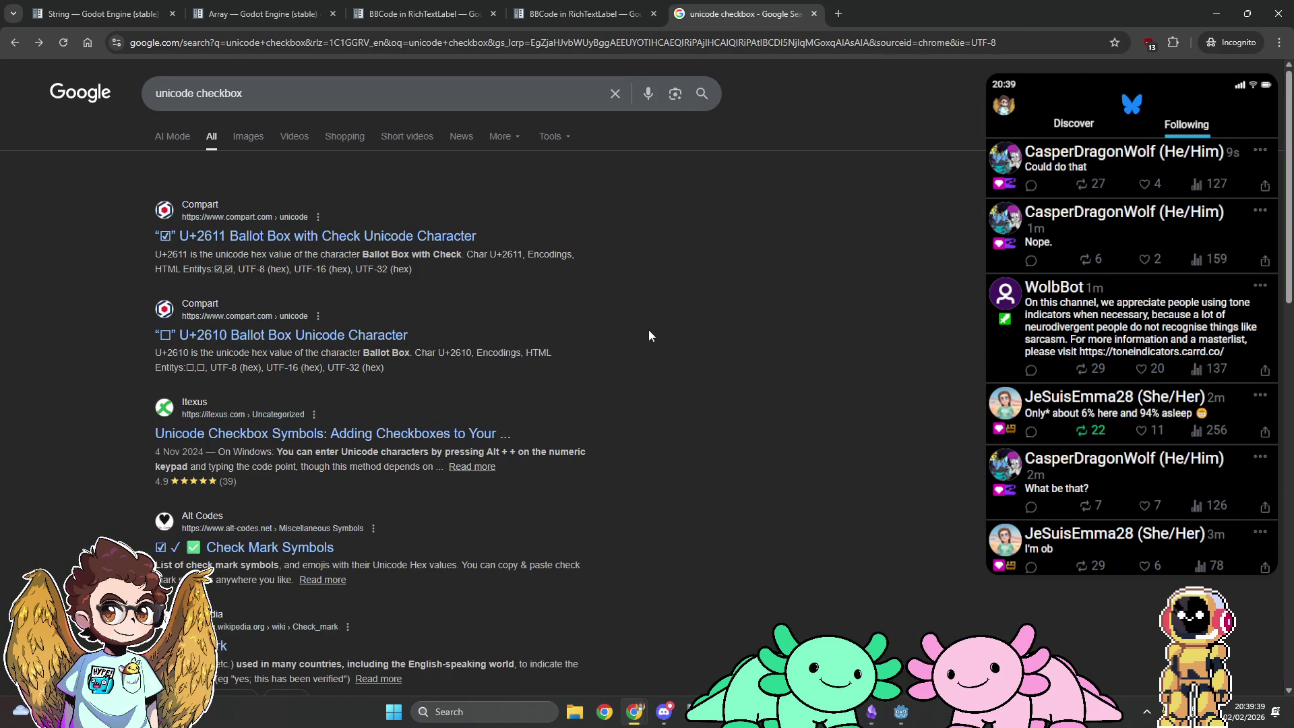
click(558, 9)
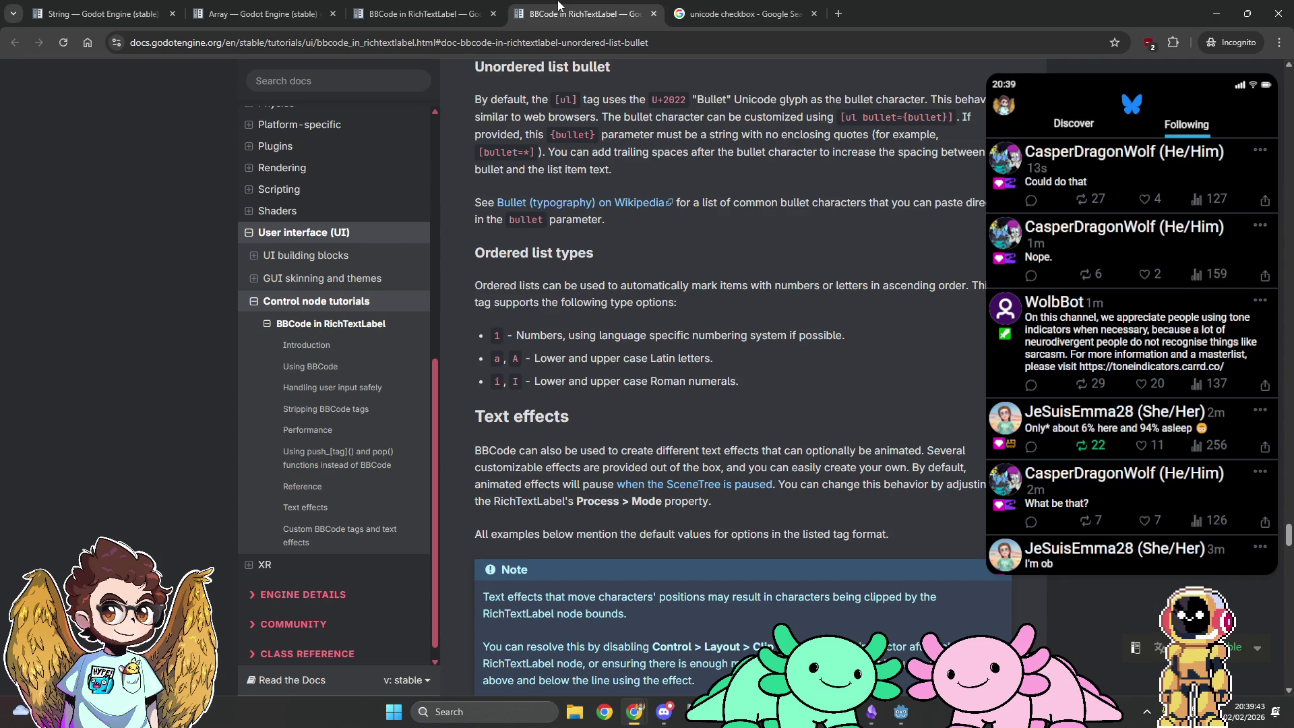
Step: Open the Bullet (typography) Wikipedia article and review its In Unicode section
middle_click(657, 203)
click(741, 14)
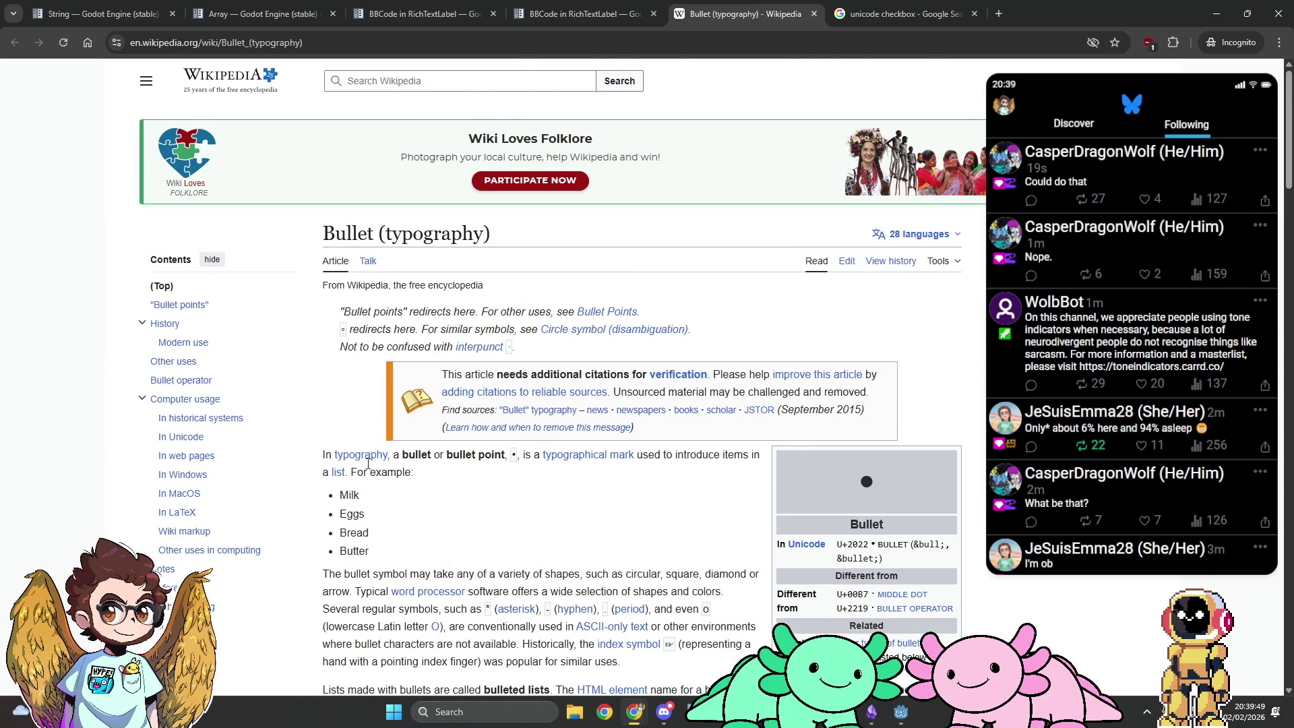
click(180, 437)
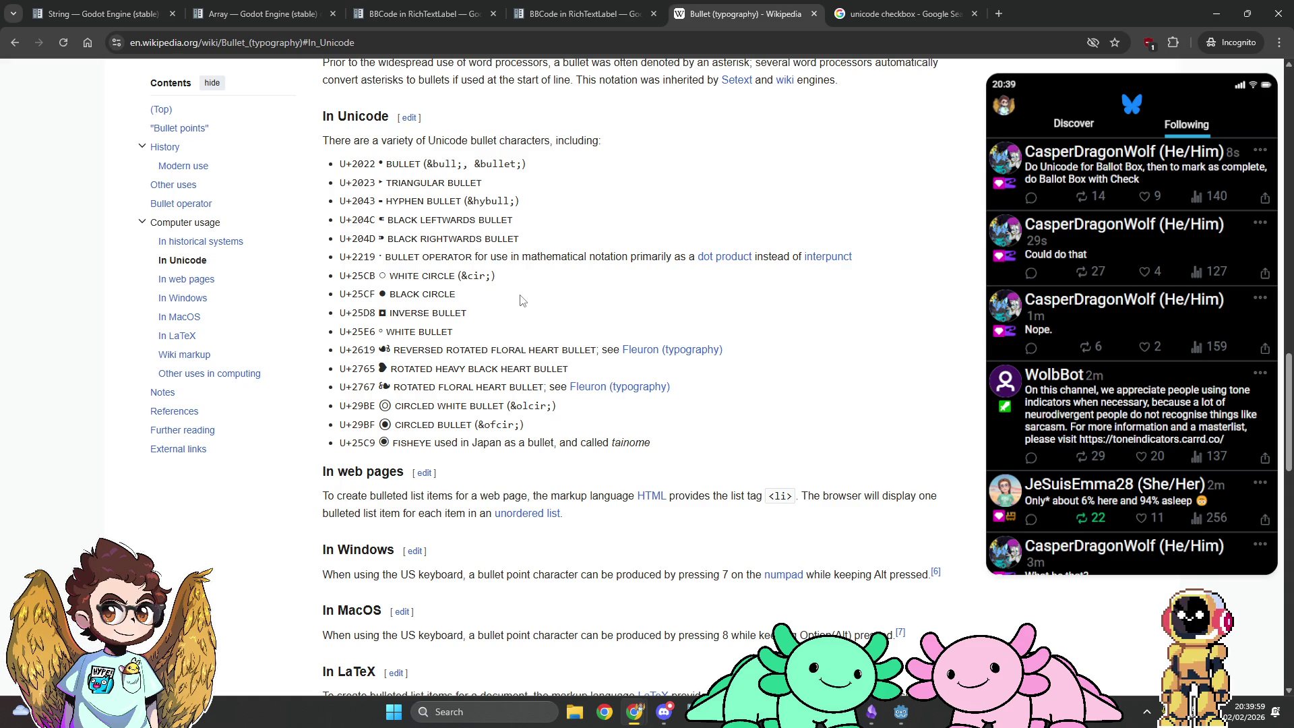
key(alt+Left)
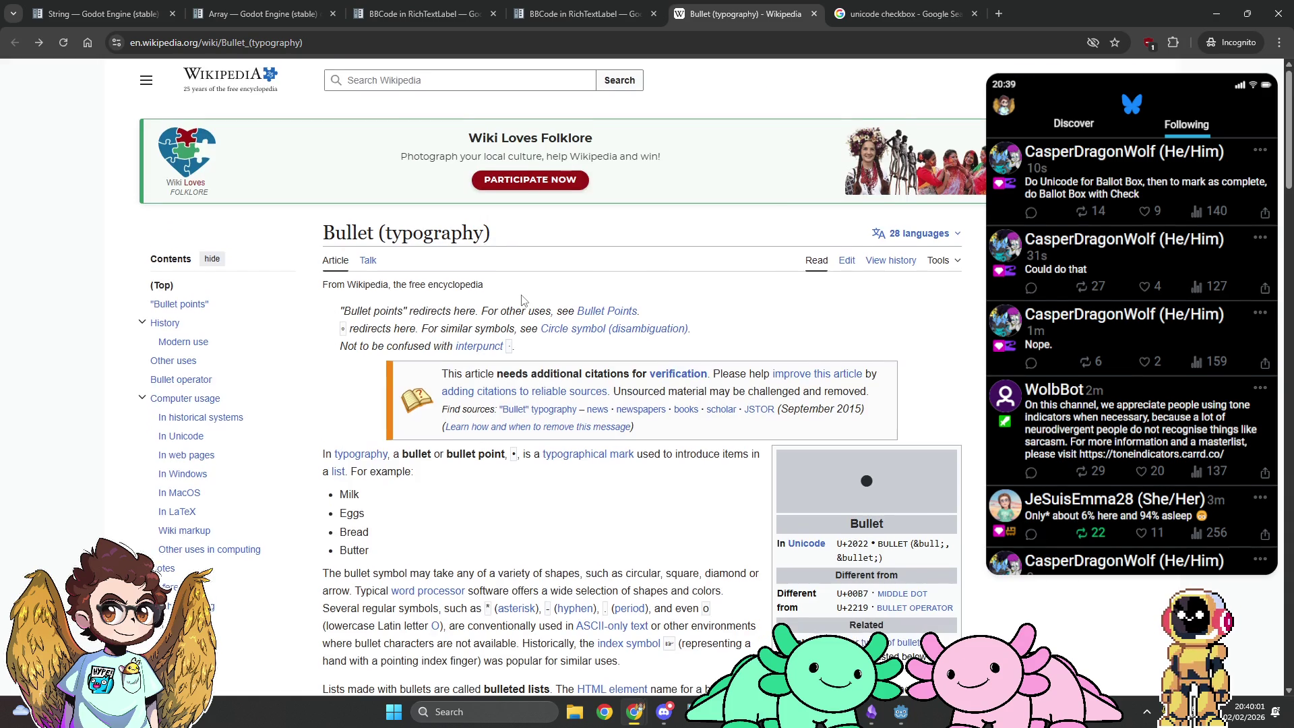
scroll(520, 300, down, 7)
scroll(521, 300, down, 9)
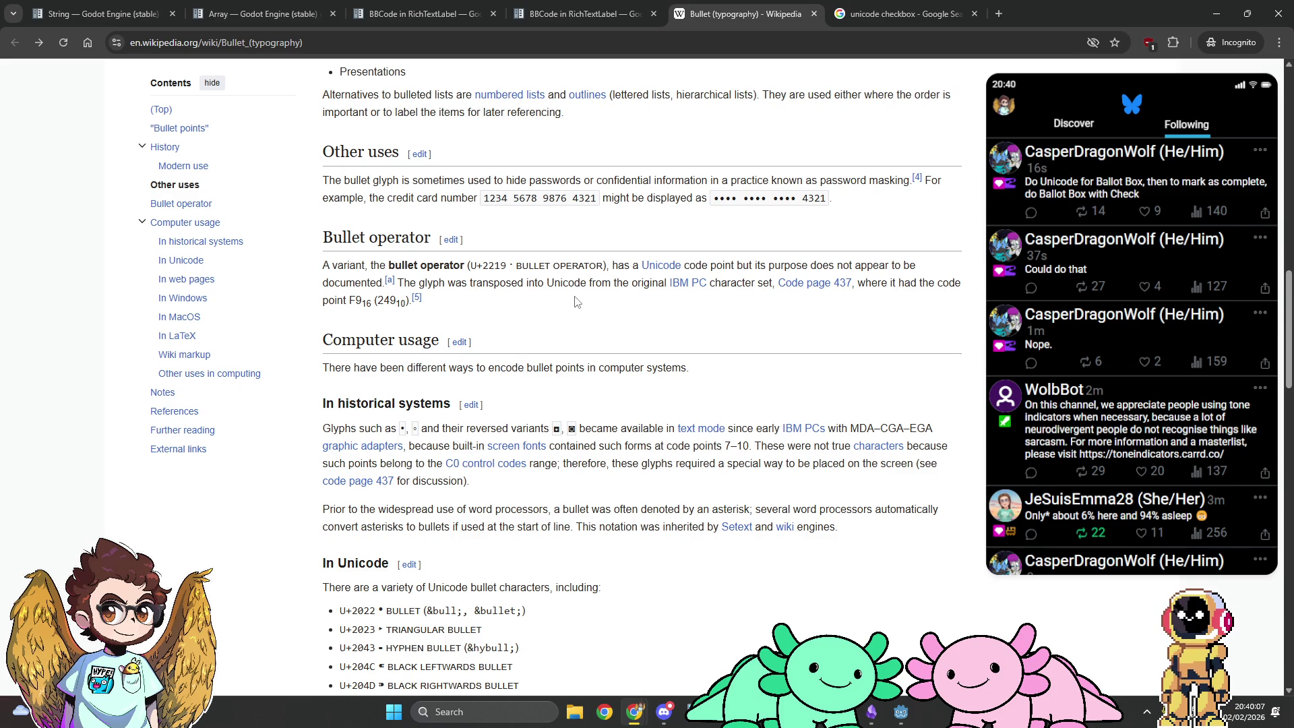
scroll(576, 301, down, 13)
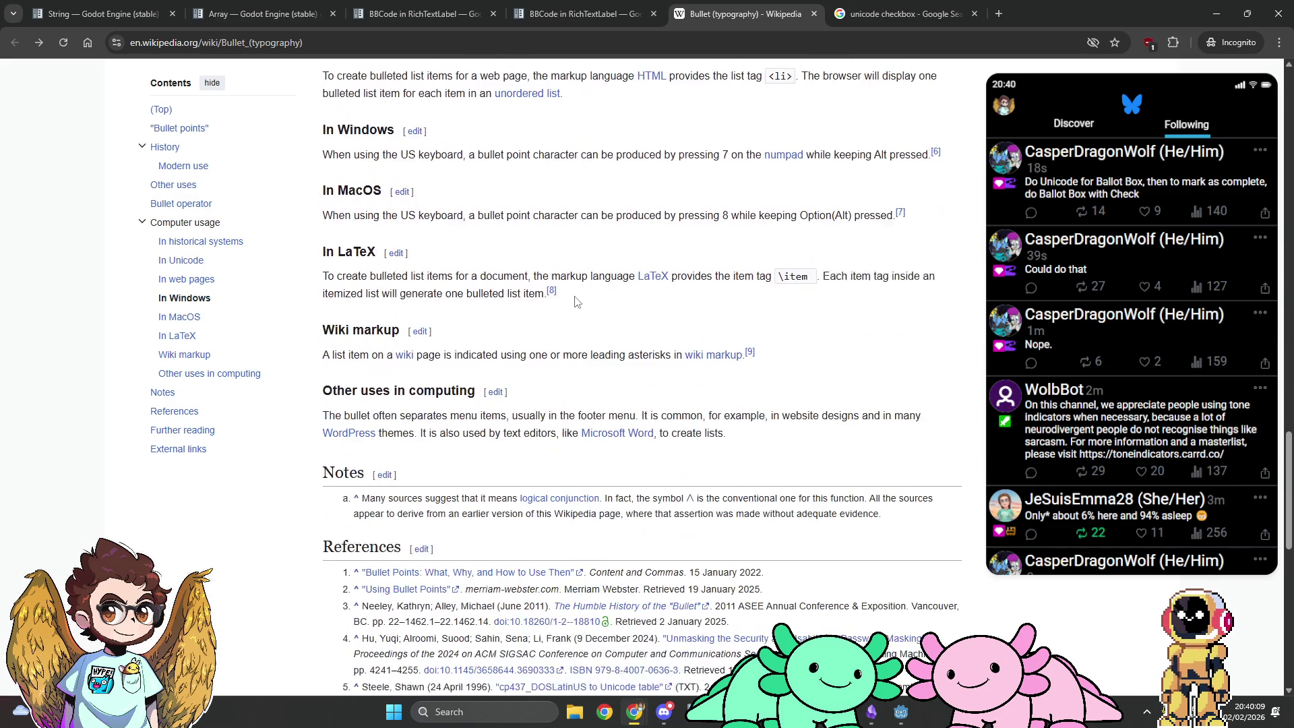
scroll(576, 301, up, 8)
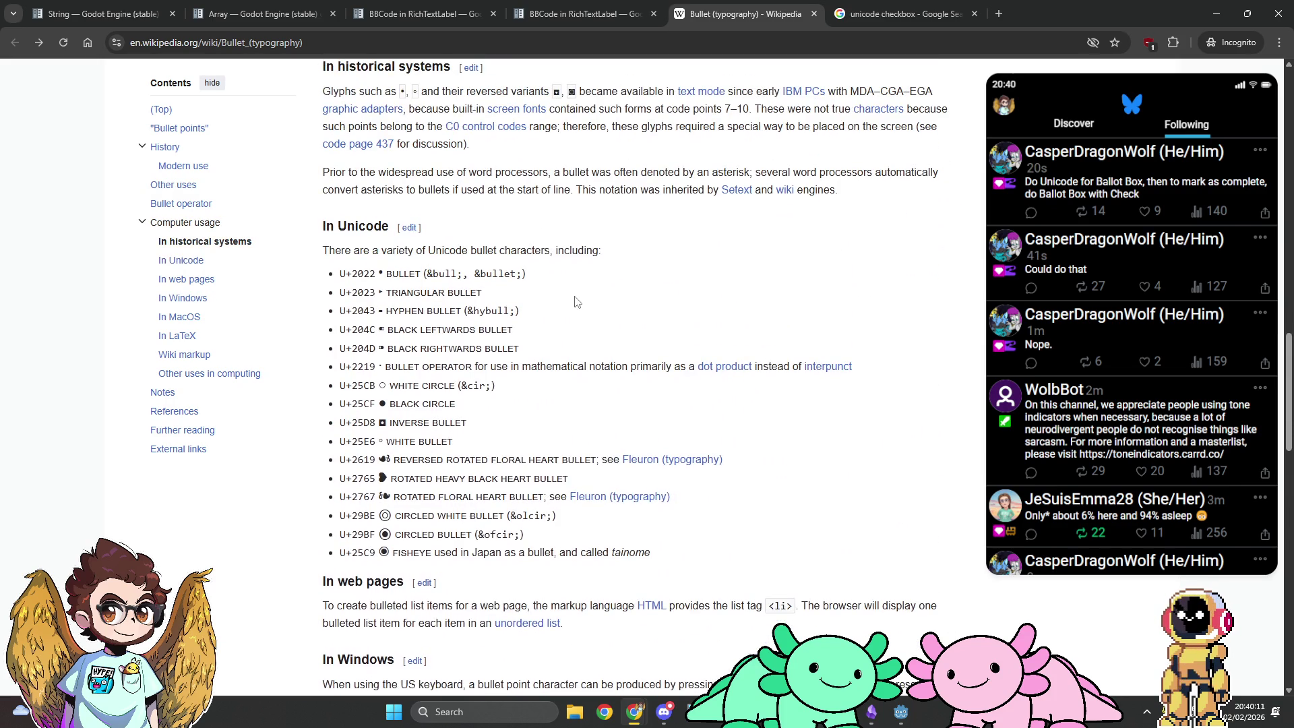
click(659, 10)
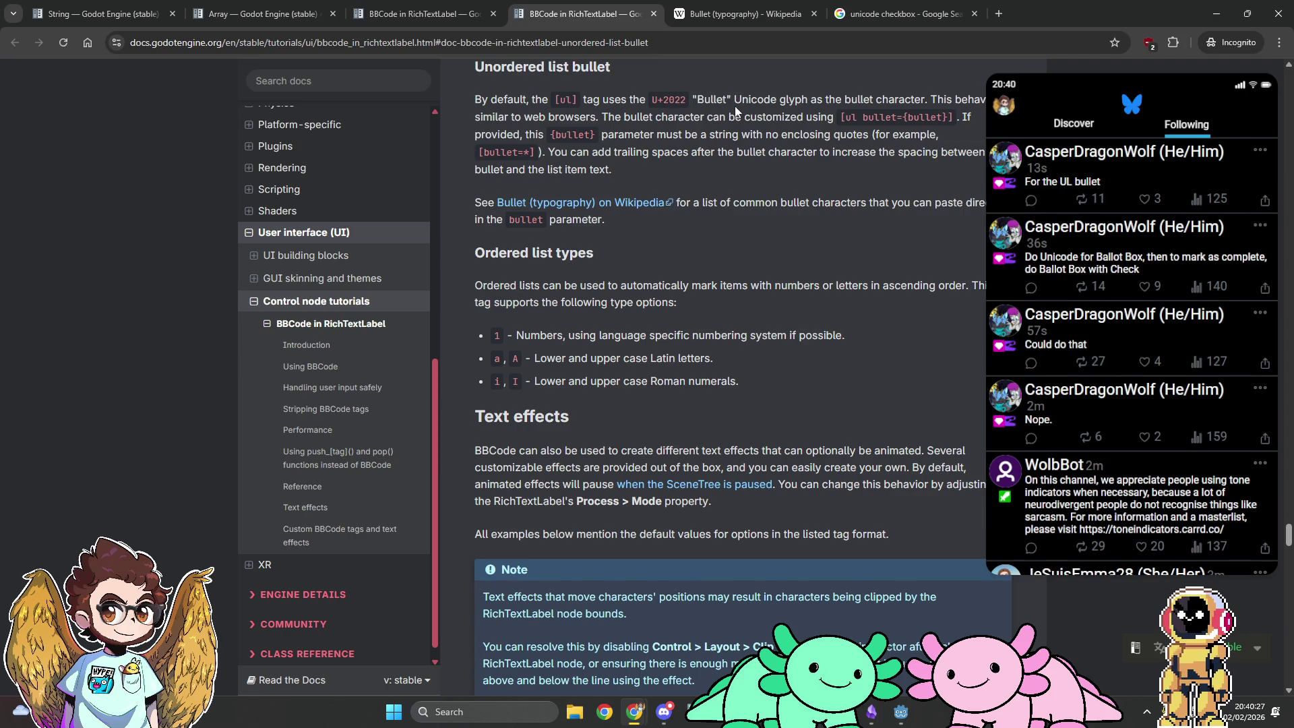
Step: Type '[ul bullet=' into the Contents label text in Godot
key(alt+Tab)
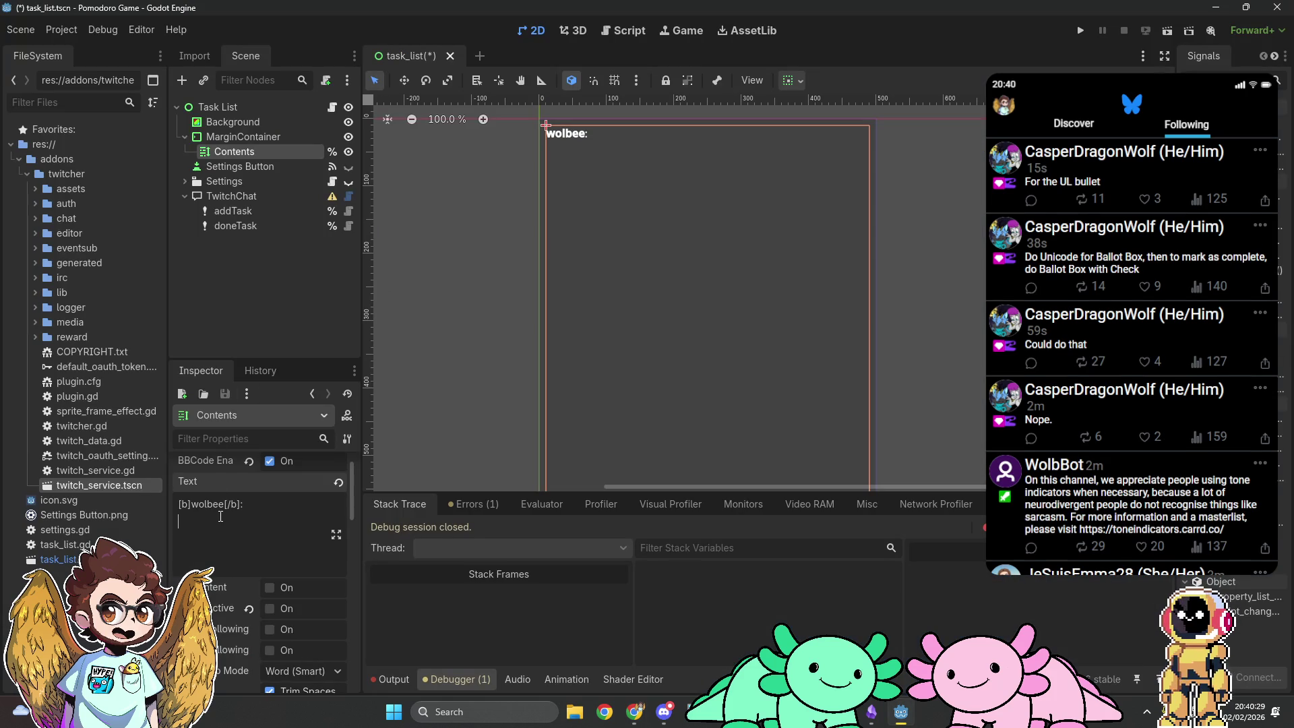
text([ul bullet=)
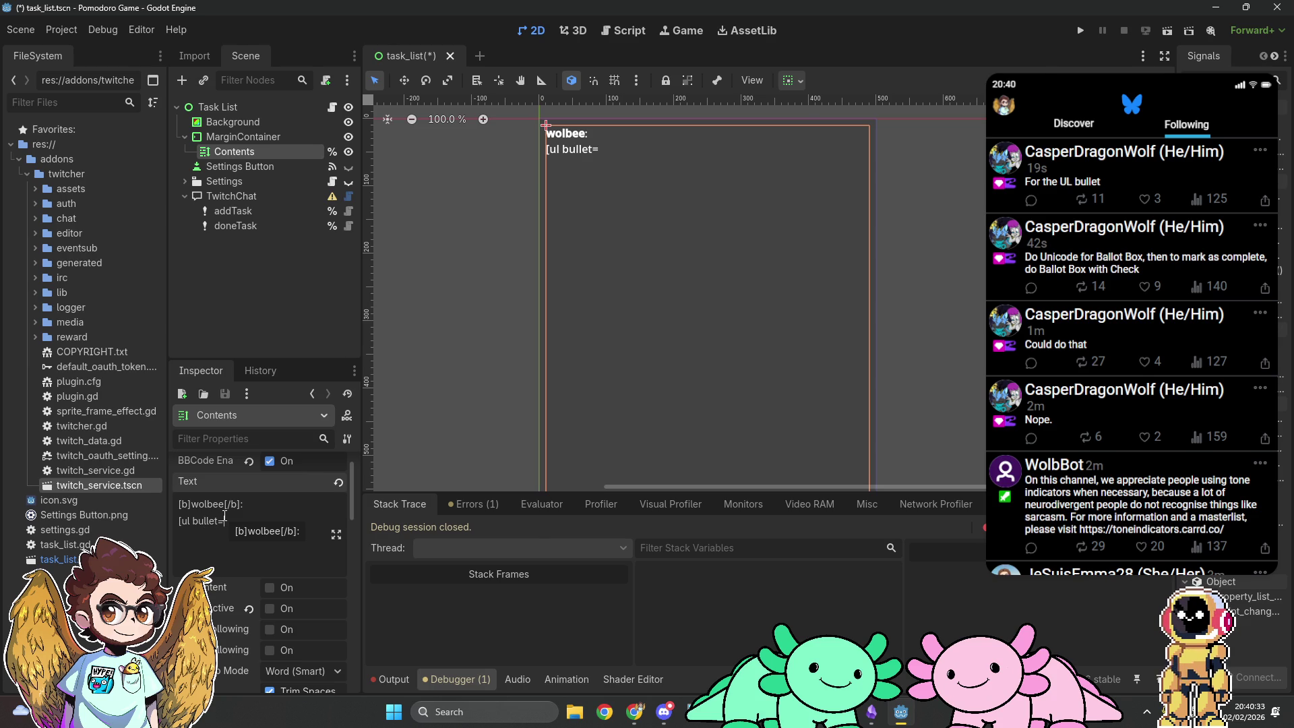
key(alt+Tab)
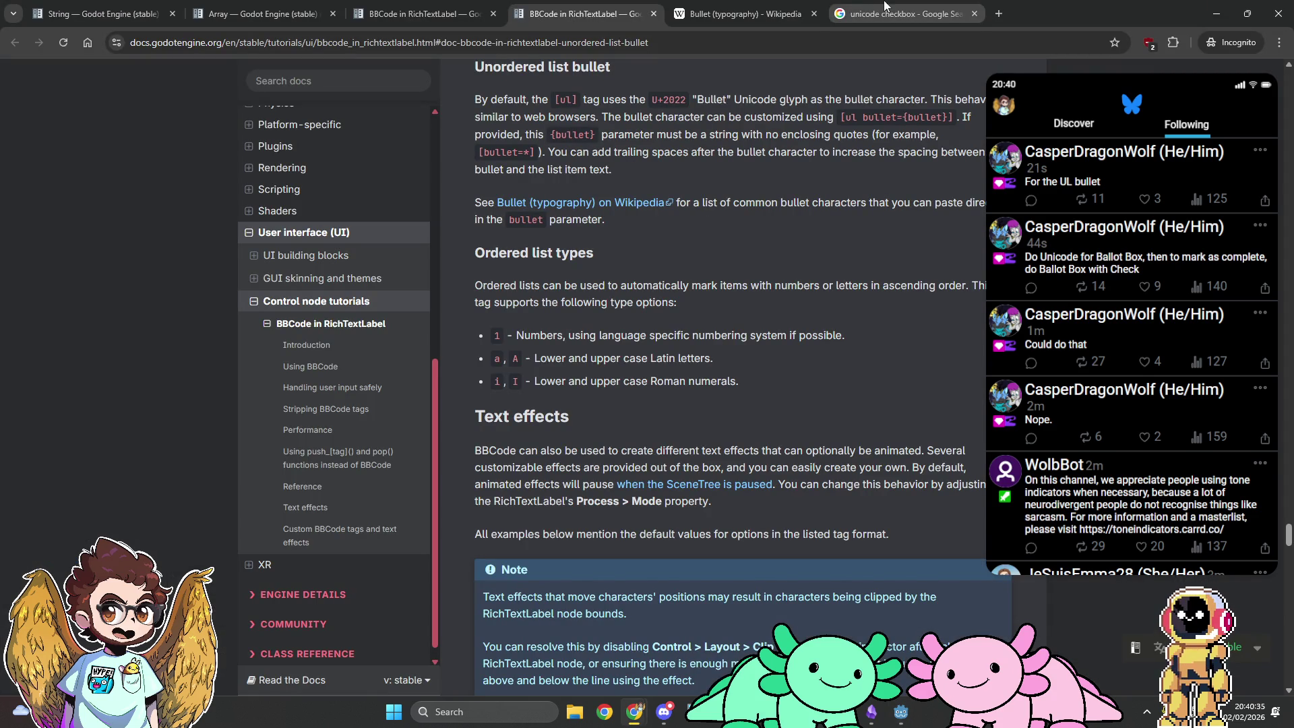
Step: Open the U+2610 Ballot Box and Ballot Box with Check result pages
click(768, 10)
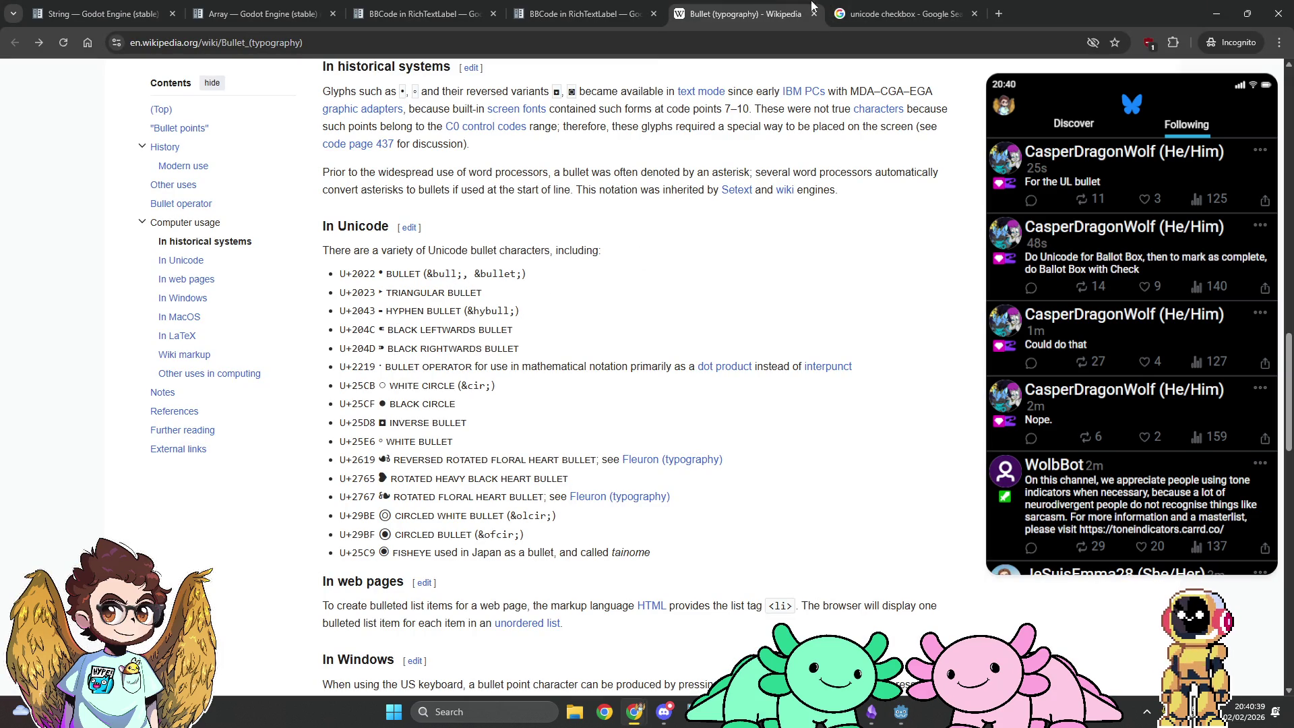
click(875, 12)
middle_click(276, 335)
middle_click(465, 236)
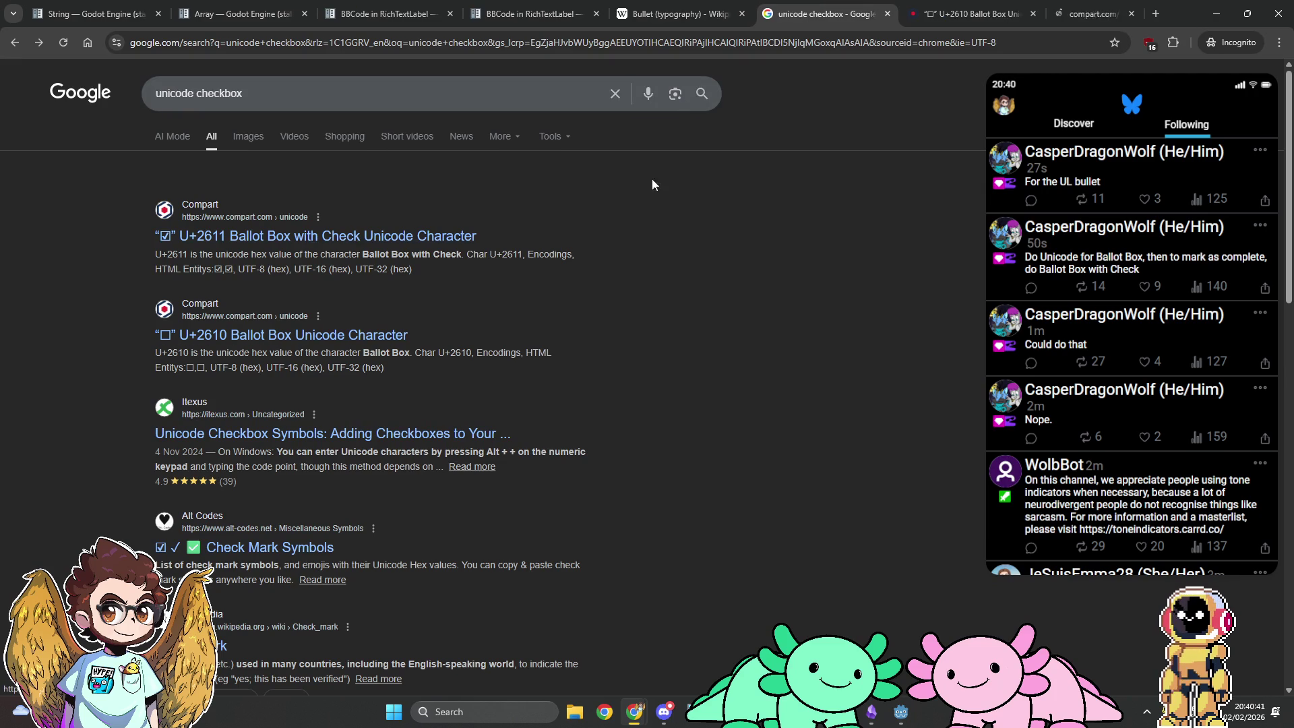
key(ctrl+Tab)
scroll(560, 447, down, 4)
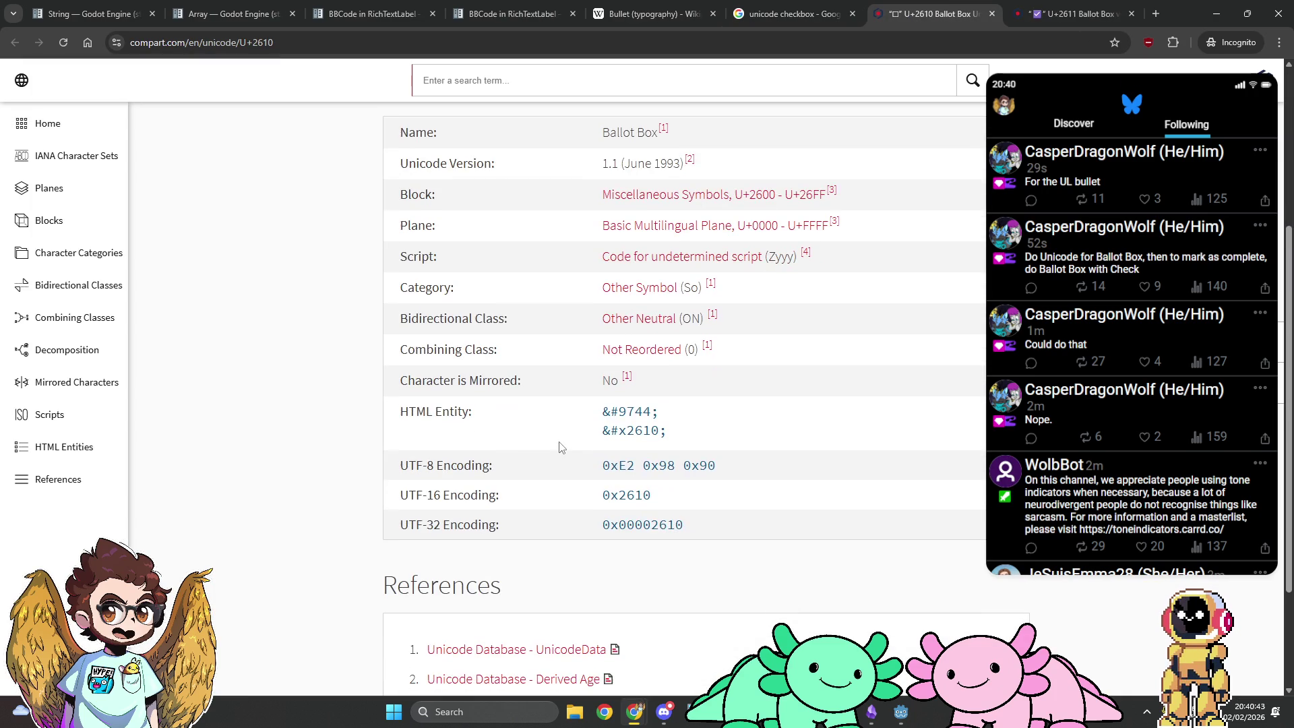
scroll(559, 447, down, 2)
scroll(560, 447, up, 6)
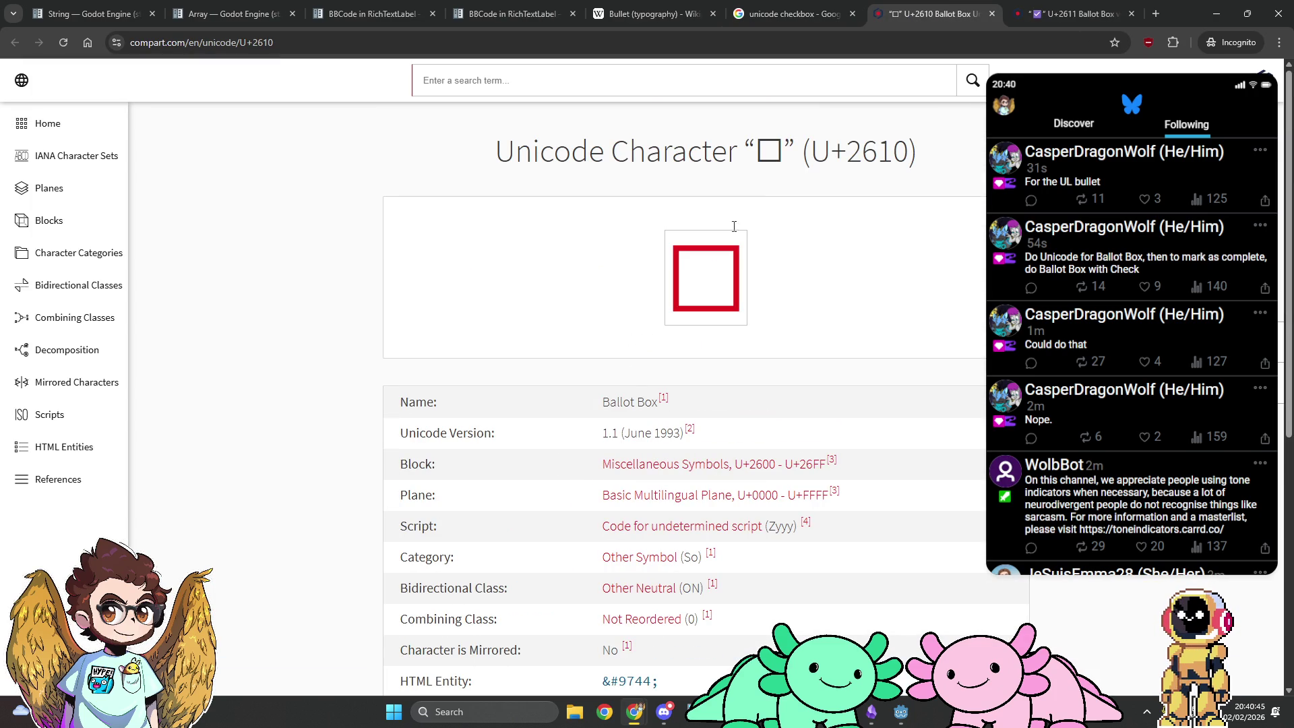
scroll(775, 300, down, 3)
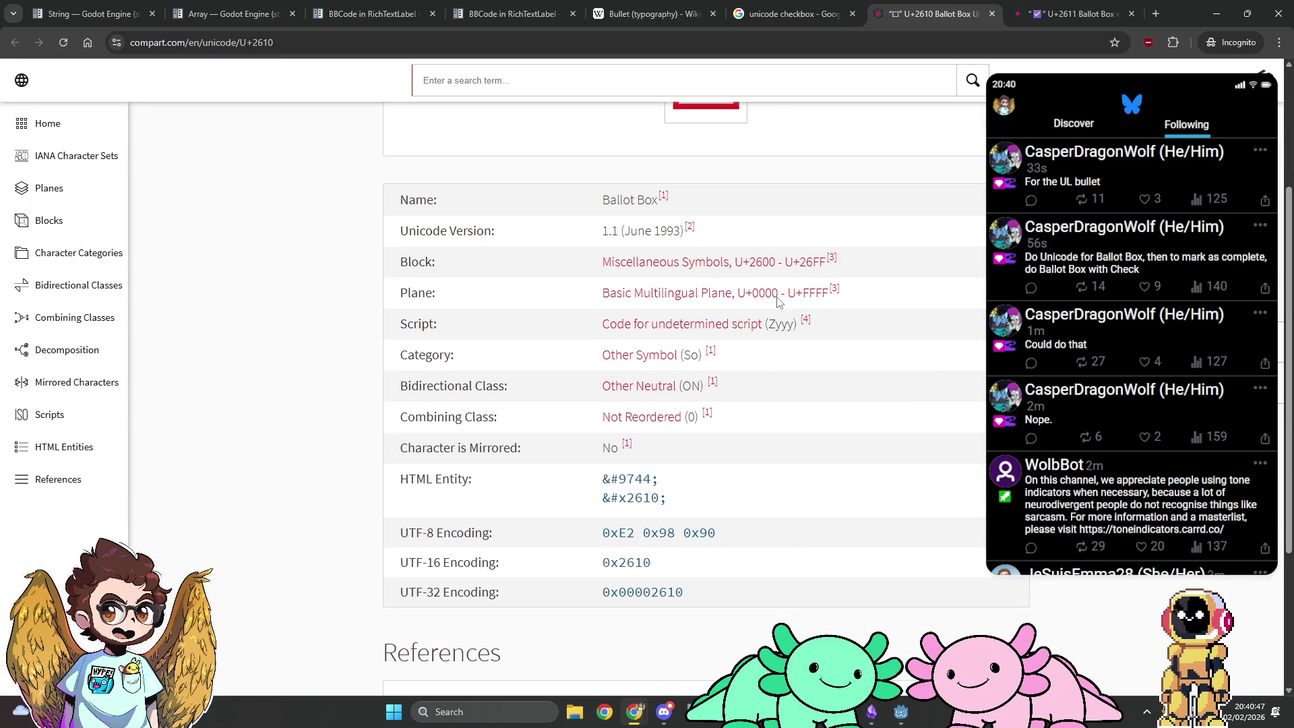
Step: Search 'godot 4 enter unicode character' and open the Stack Overflow answer on RichTextLabel Unicode
key(ctrl+t)
text(godo)
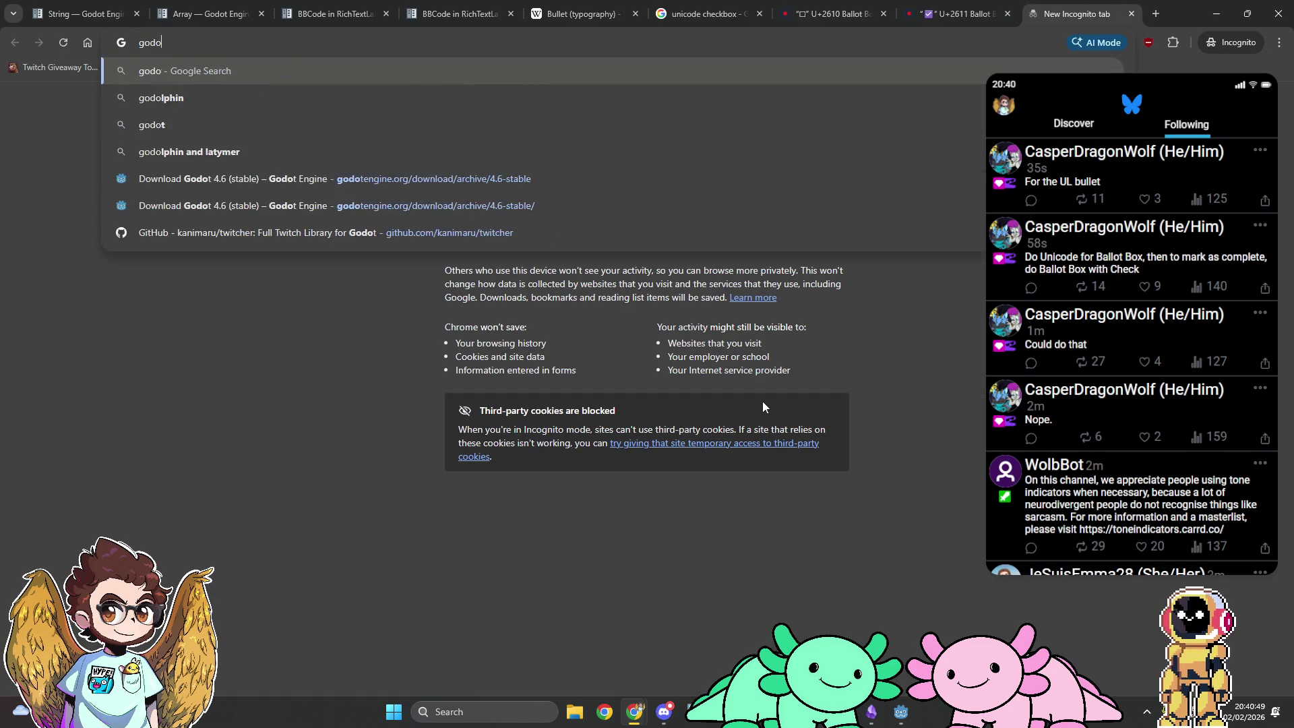
text(t 4 enter)
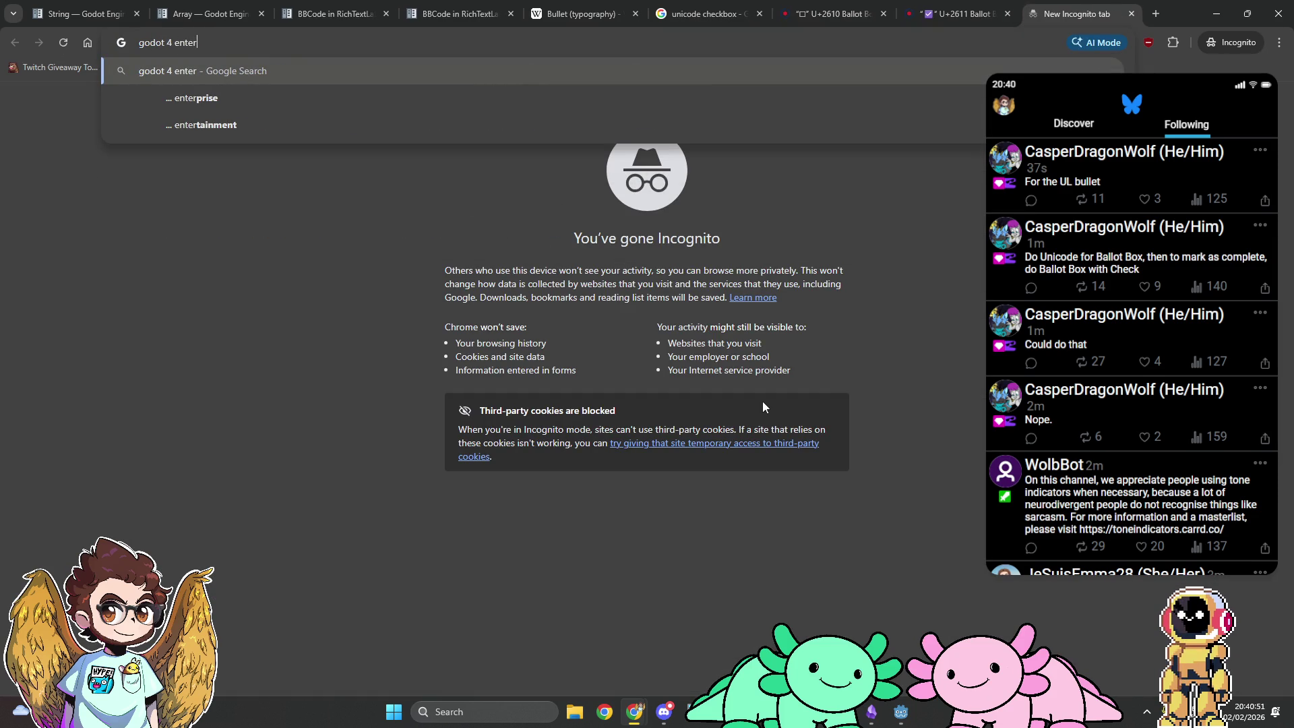
text( unicode)
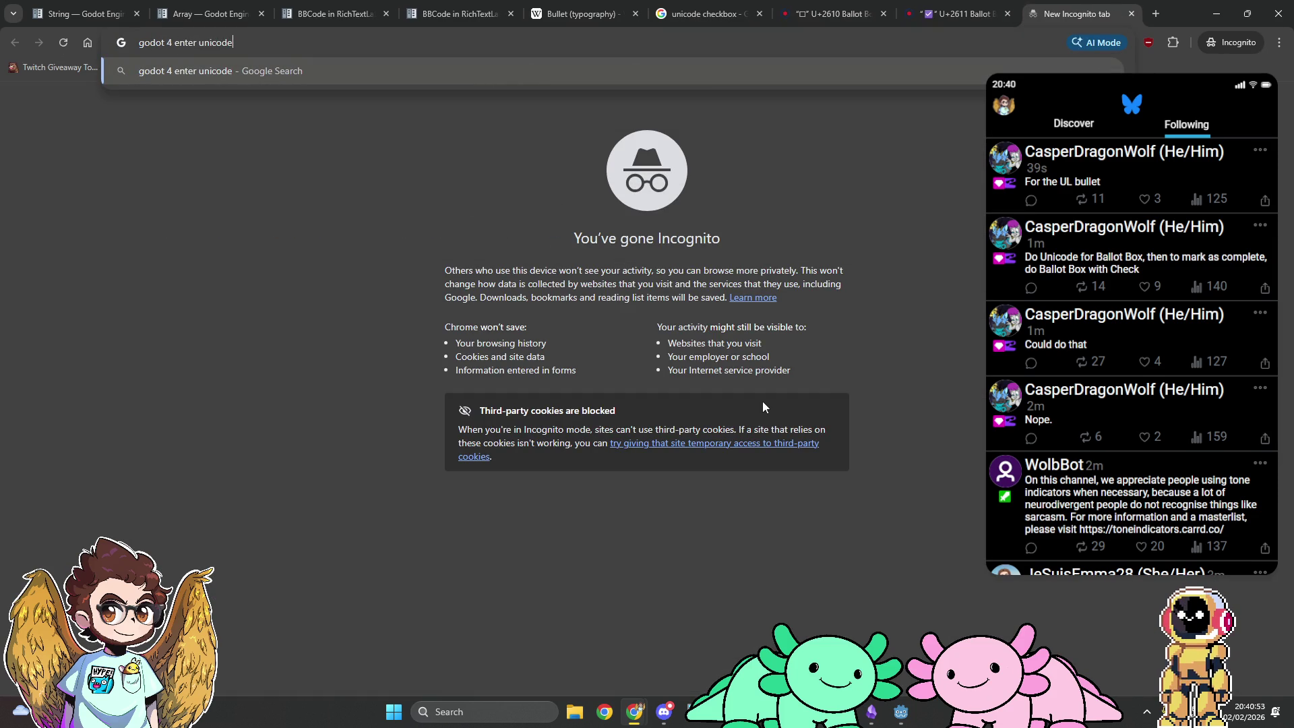
text( character)
key(Return)
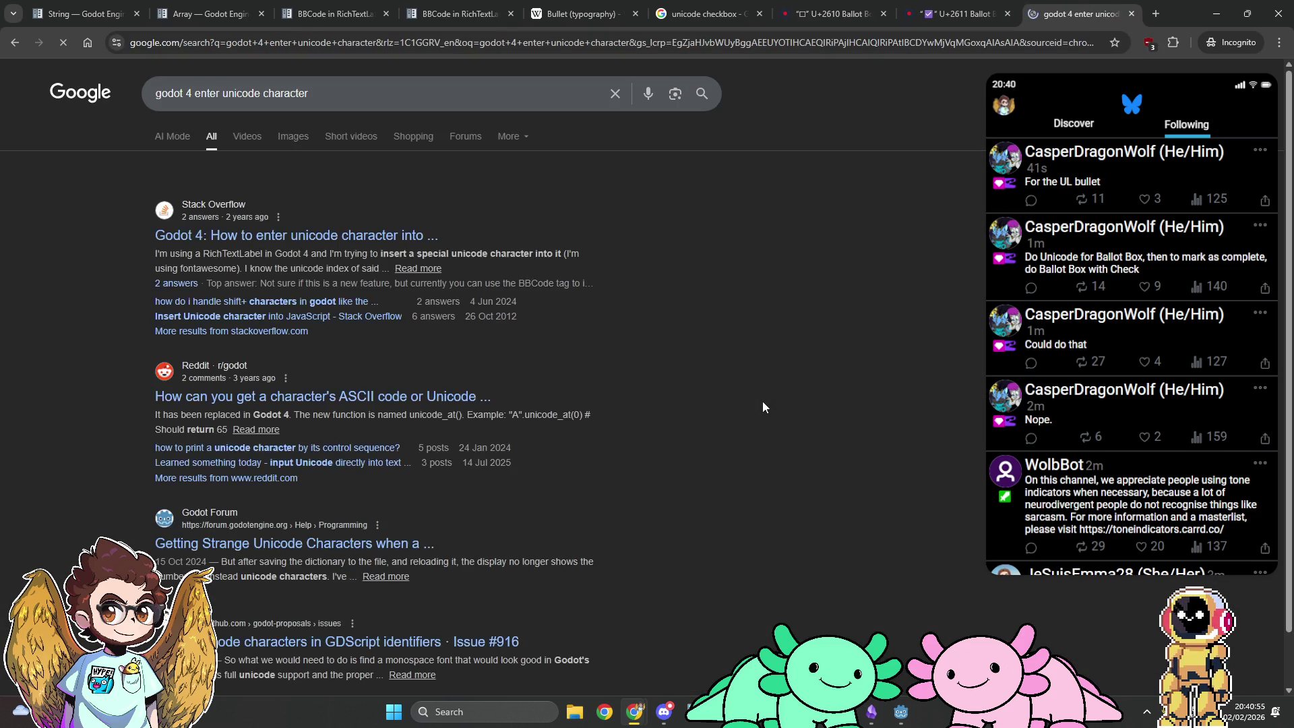
click(342, 235)
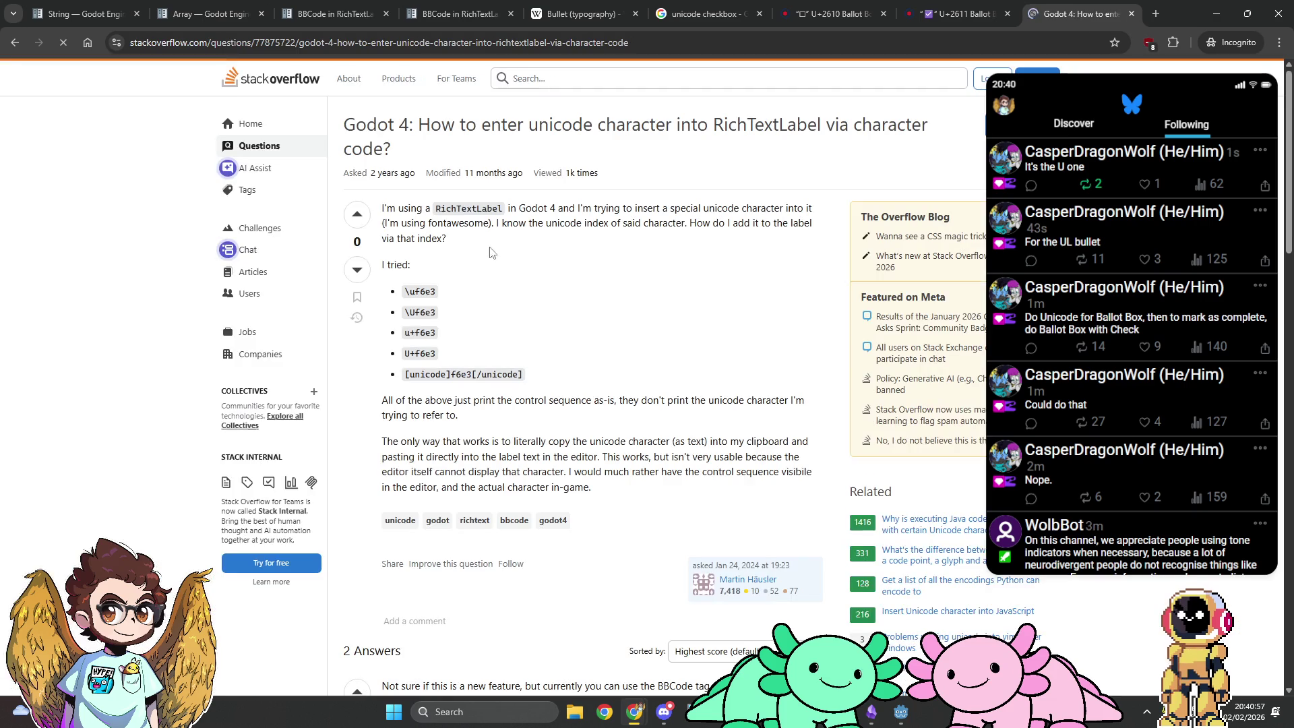
scroll(509, 290, down, 5)
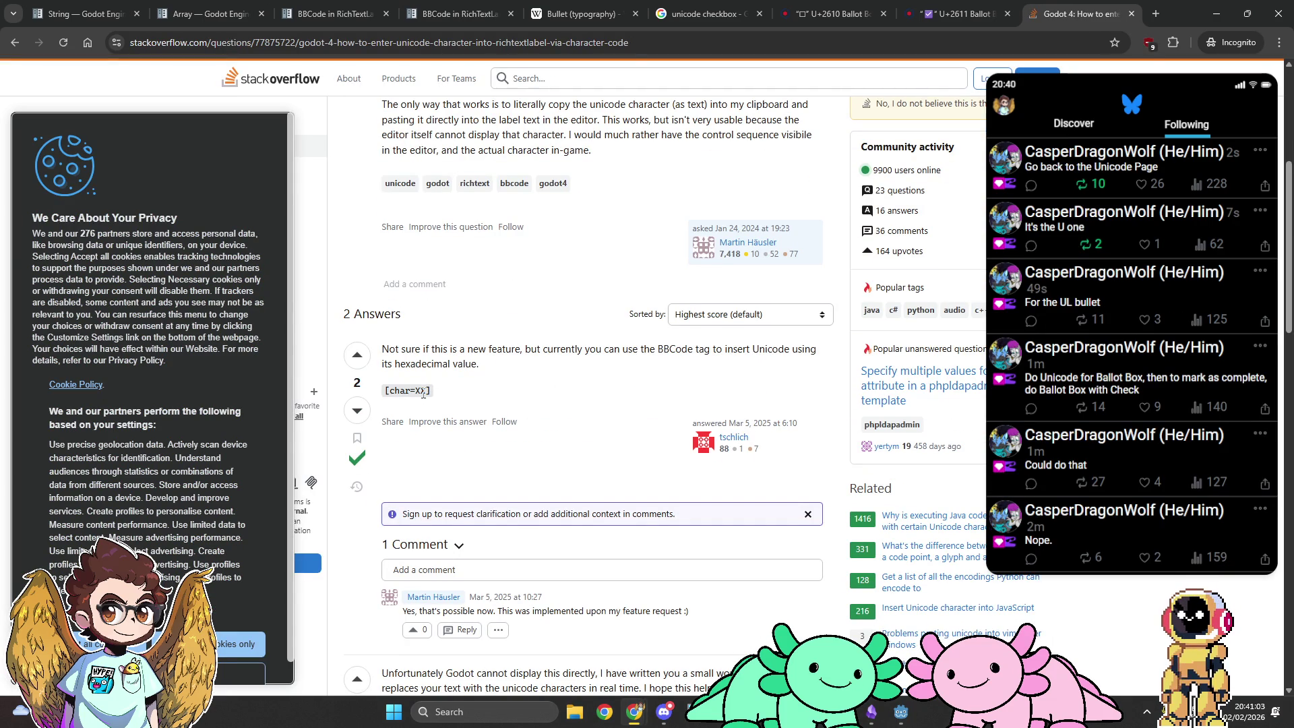
Step: Copy the ☐ character from the U+2610 page heading
click(850, 6)
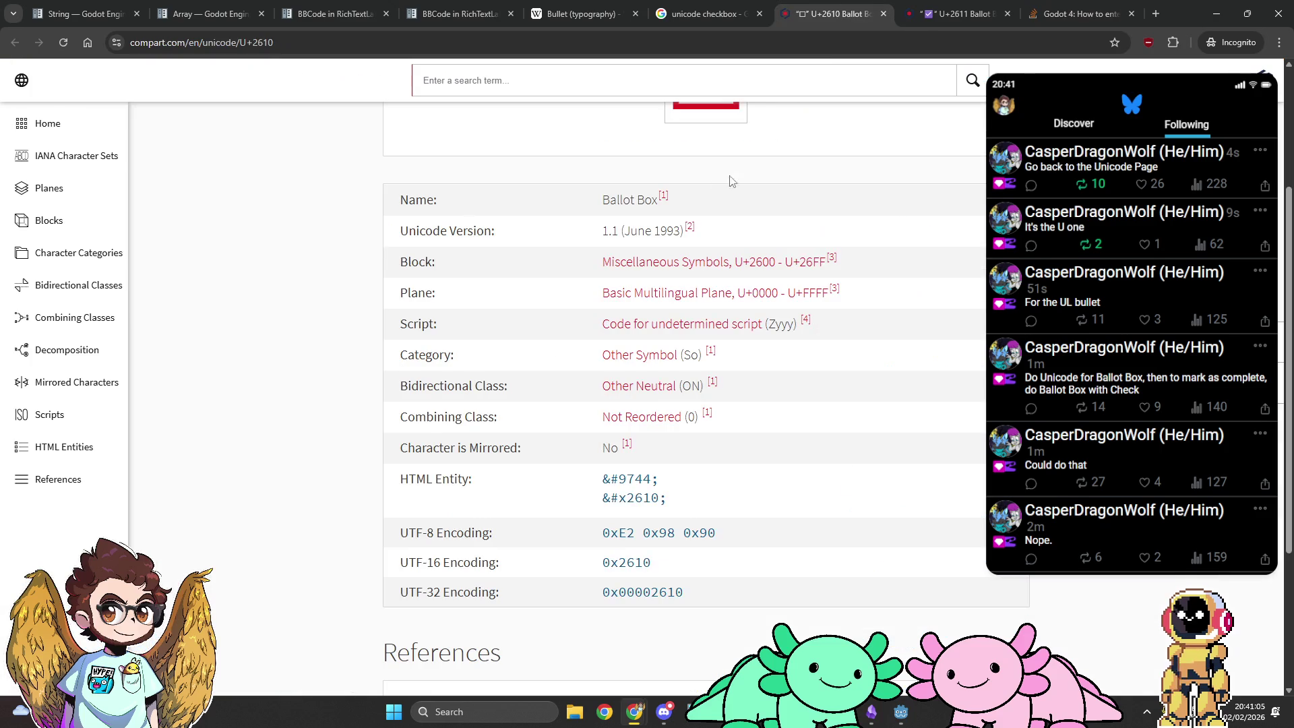
scroll(701, 186, up, 3)
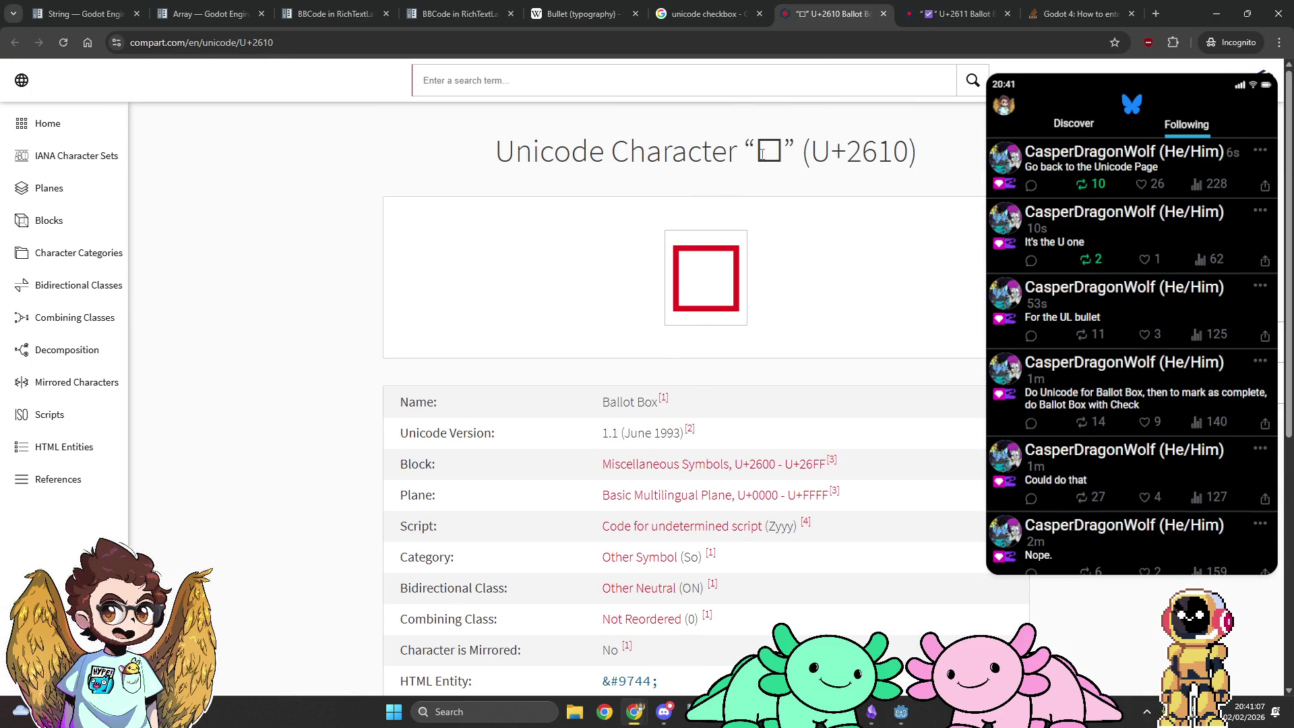
double_click(769, 150)
key(ctrl+c)
key(alt+Tab)
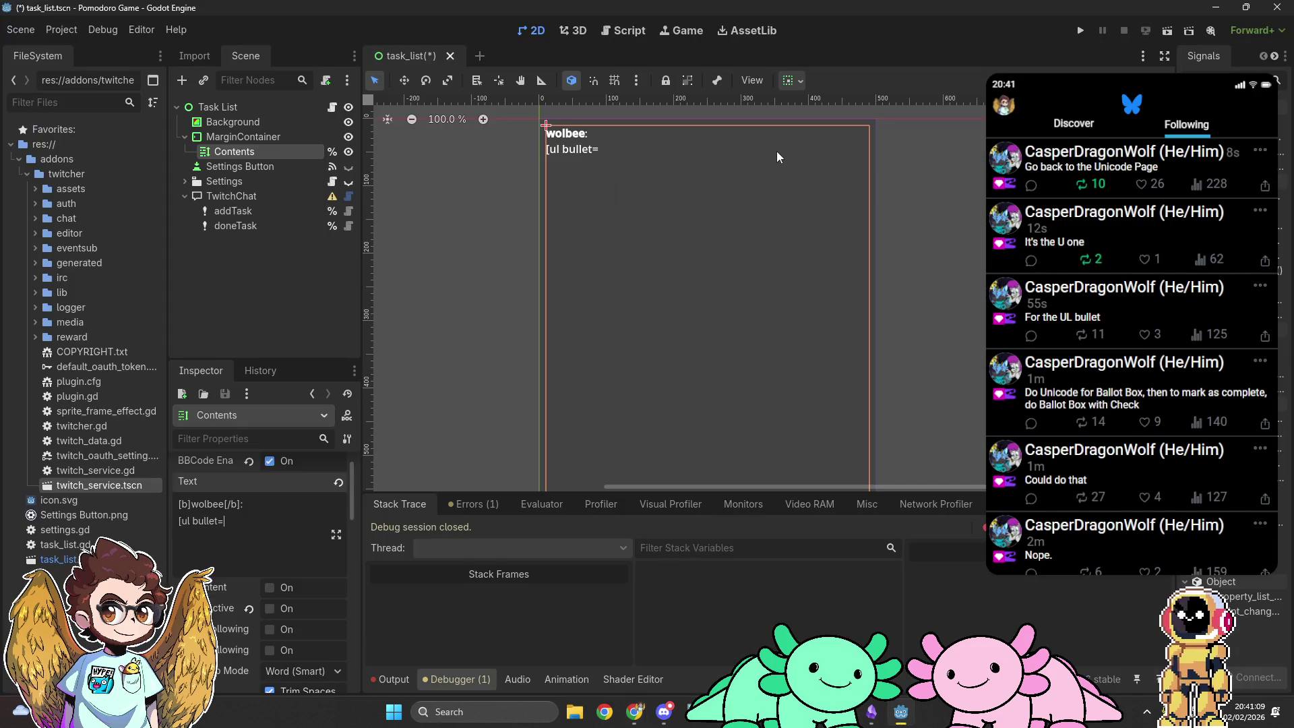
Step: Paste ☐ as the list bullet and add task1 as the first item
key(ctrl+v)
text(])
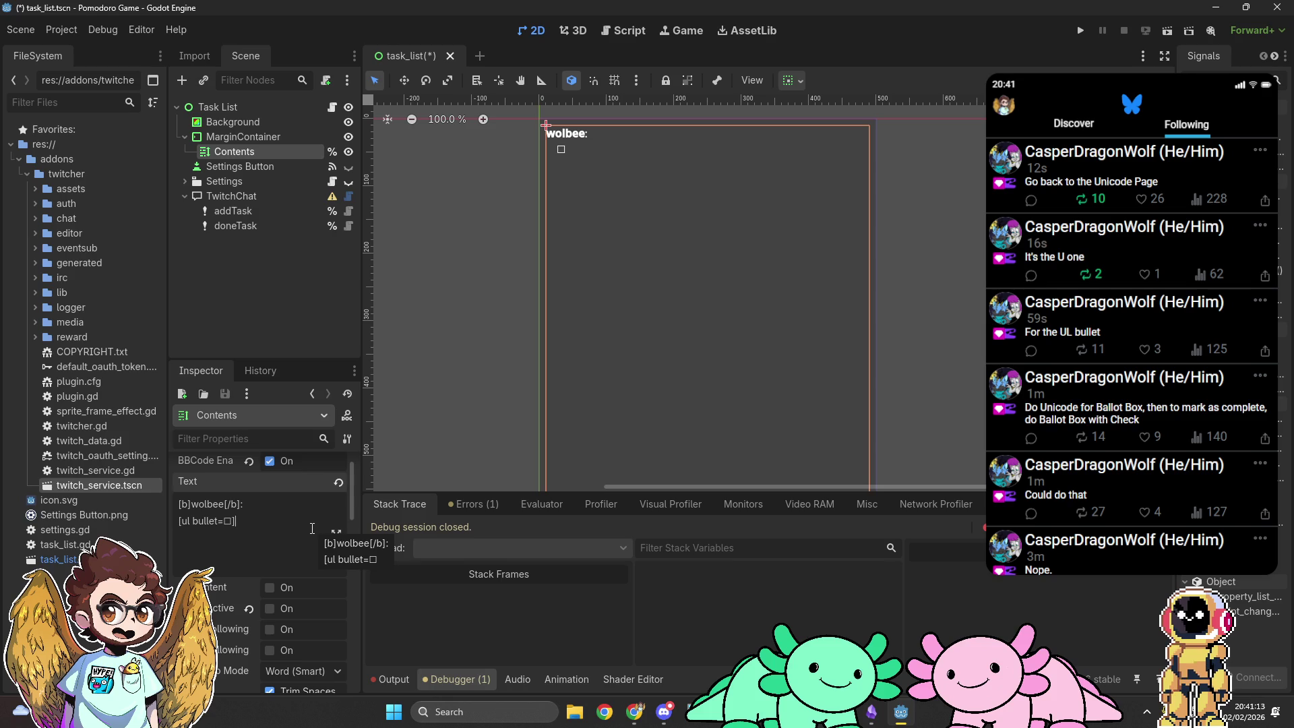
text(task1)
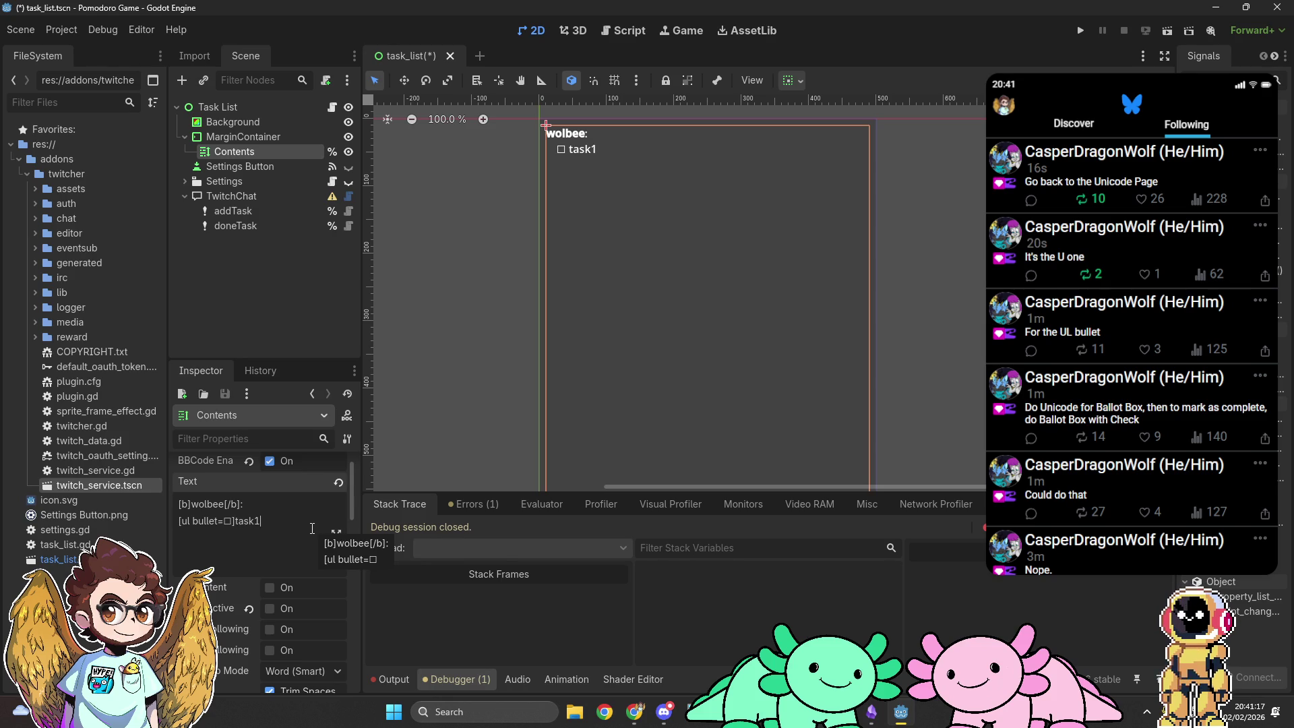
key(alt+Tab)
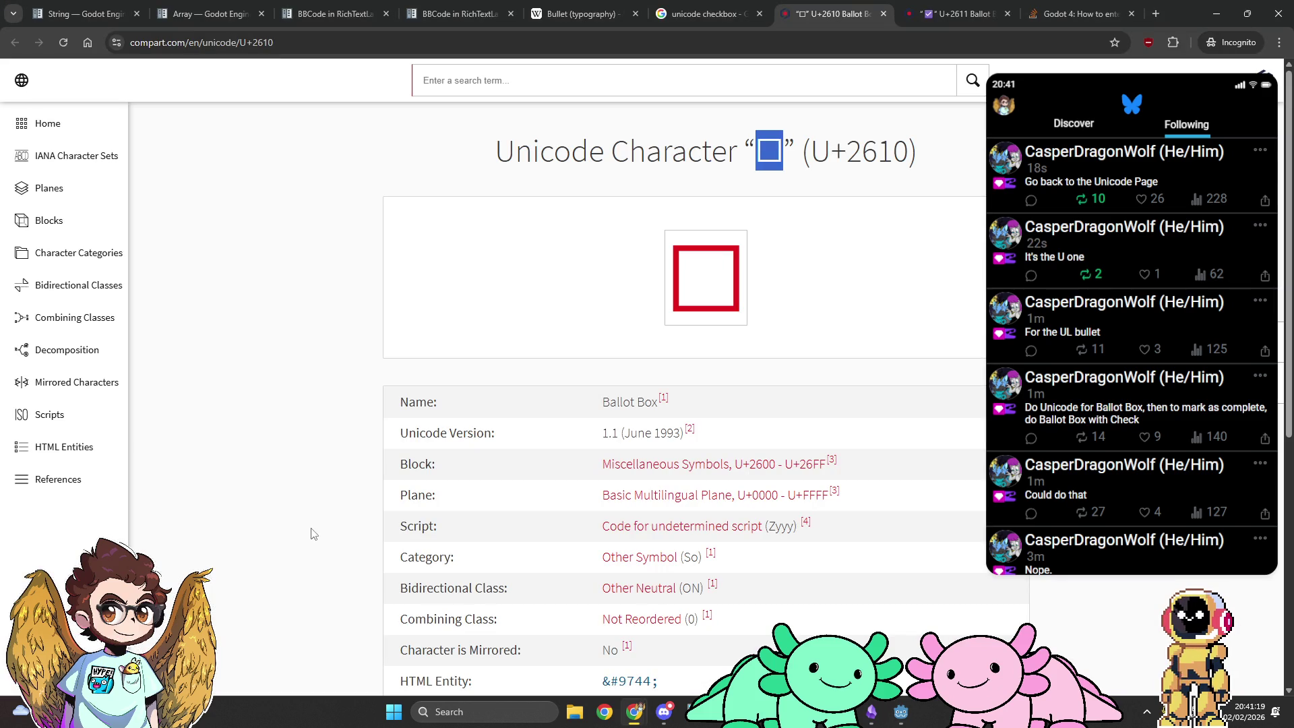
click(715, 8)
click(590, 7)
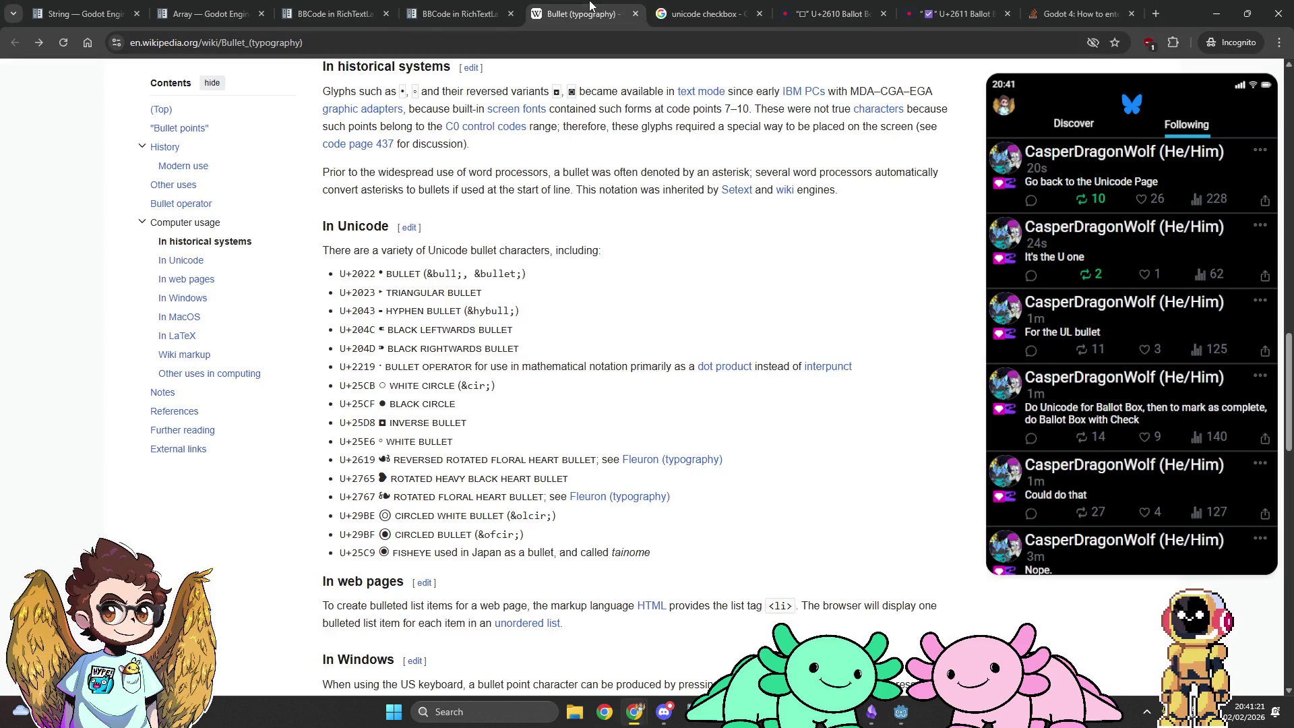
click(470, 9)
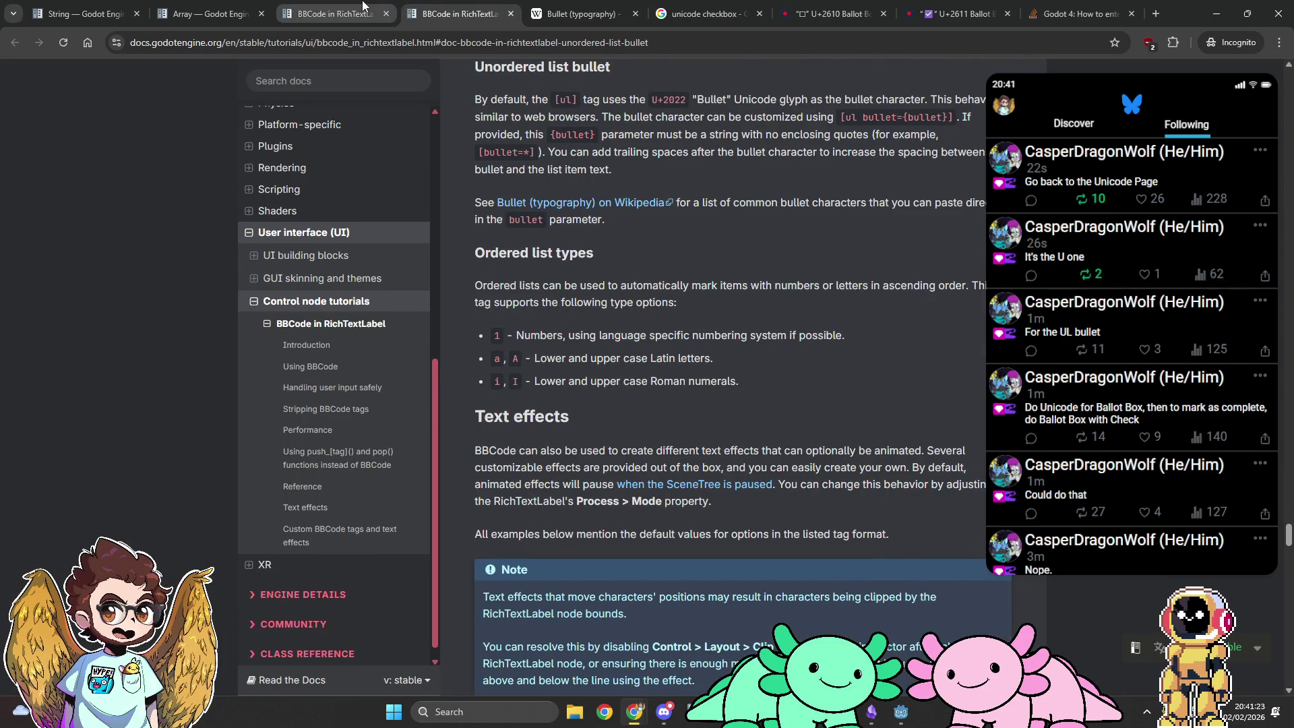
click(362, 7)
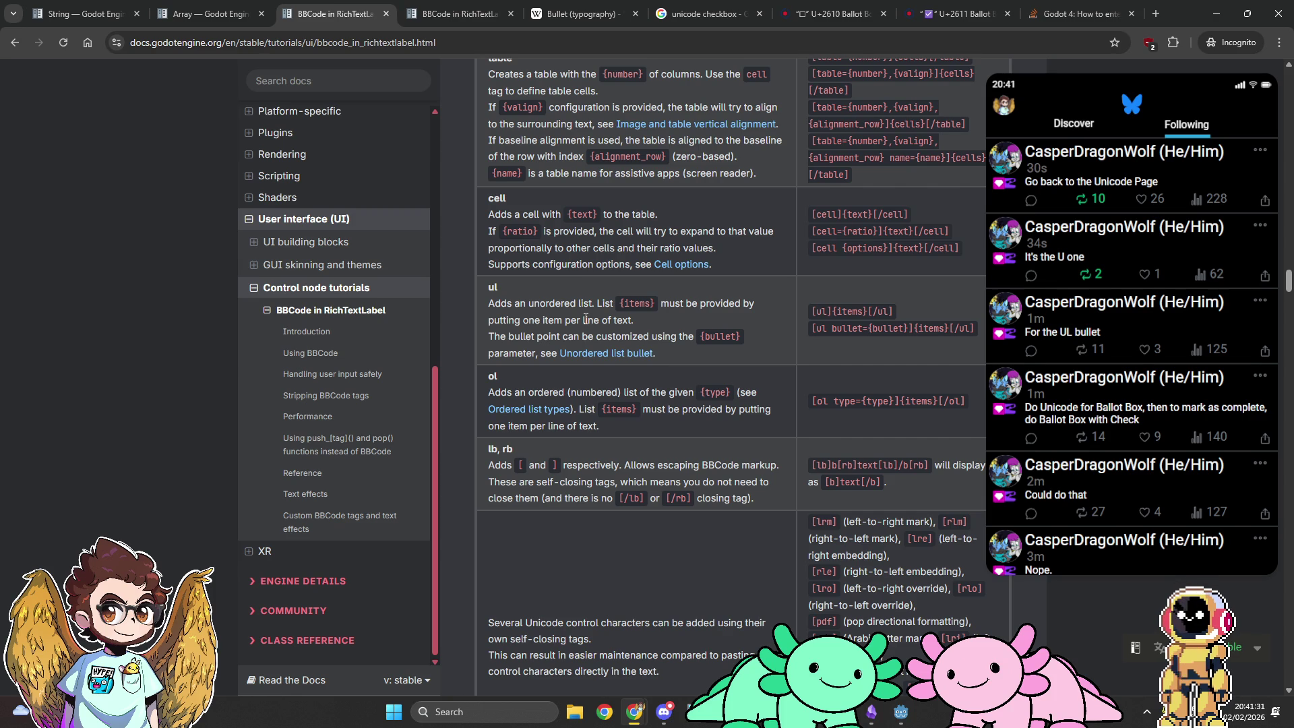
key(alt+Tab)
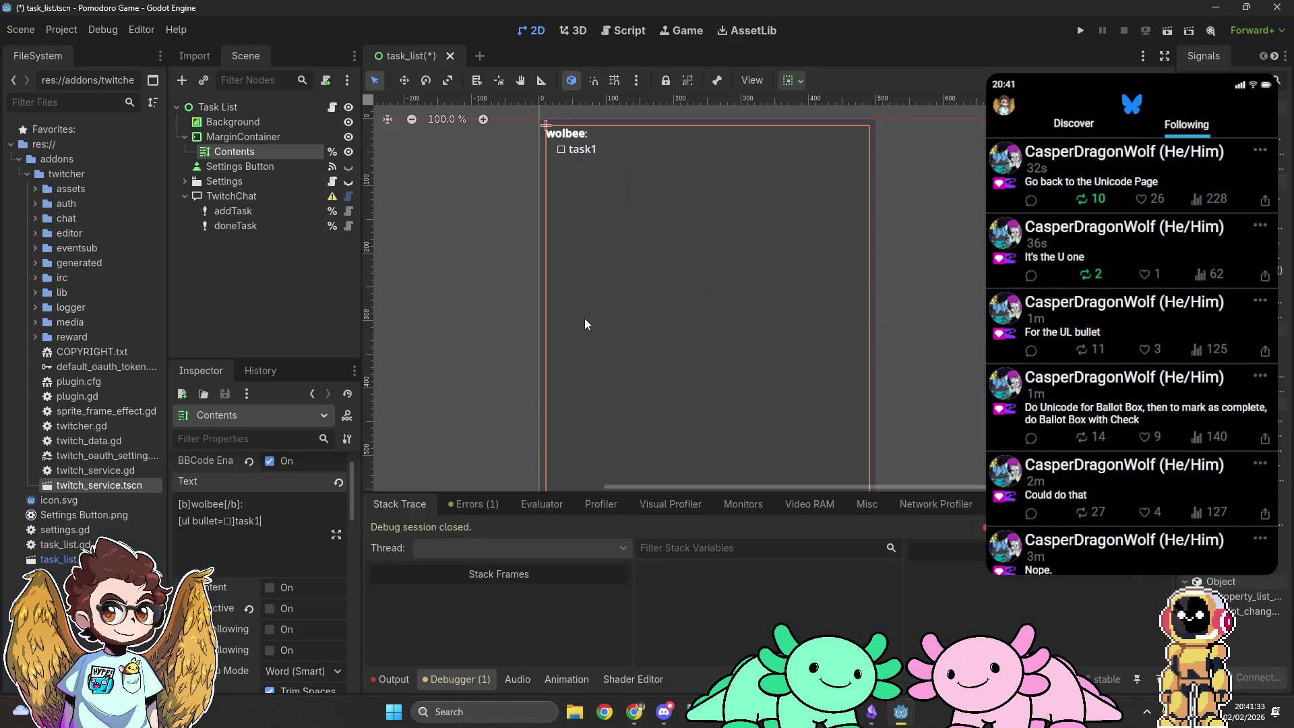
Step: Add task2, close the list with [/ul], and begin a second 'ul bullet=' list
key(Return)
text(task2)
text([/)
text(ul])
key(Return)
text(ul)
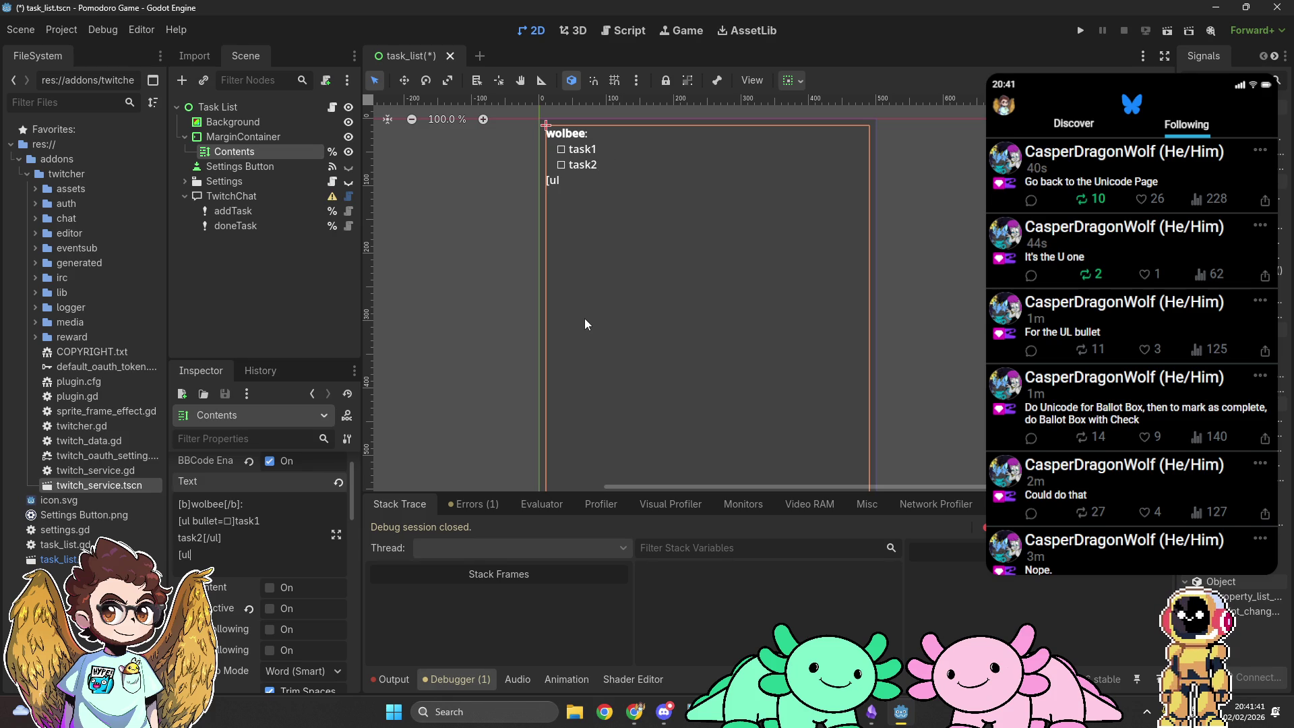
text( bullet=)
key(alt+Tab)
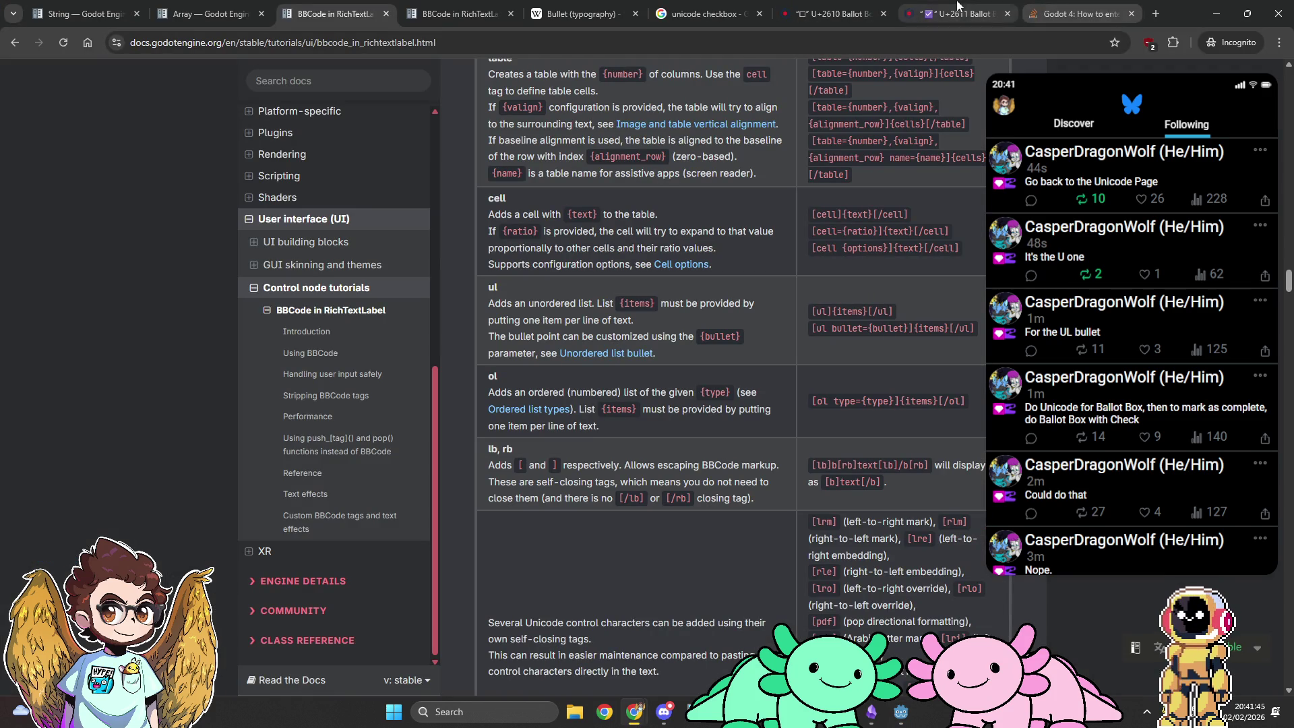
Step: Copy ☑ from the U+2611 page and use it as the second list's bullet
click(960, 7)
double_click(776, 149)
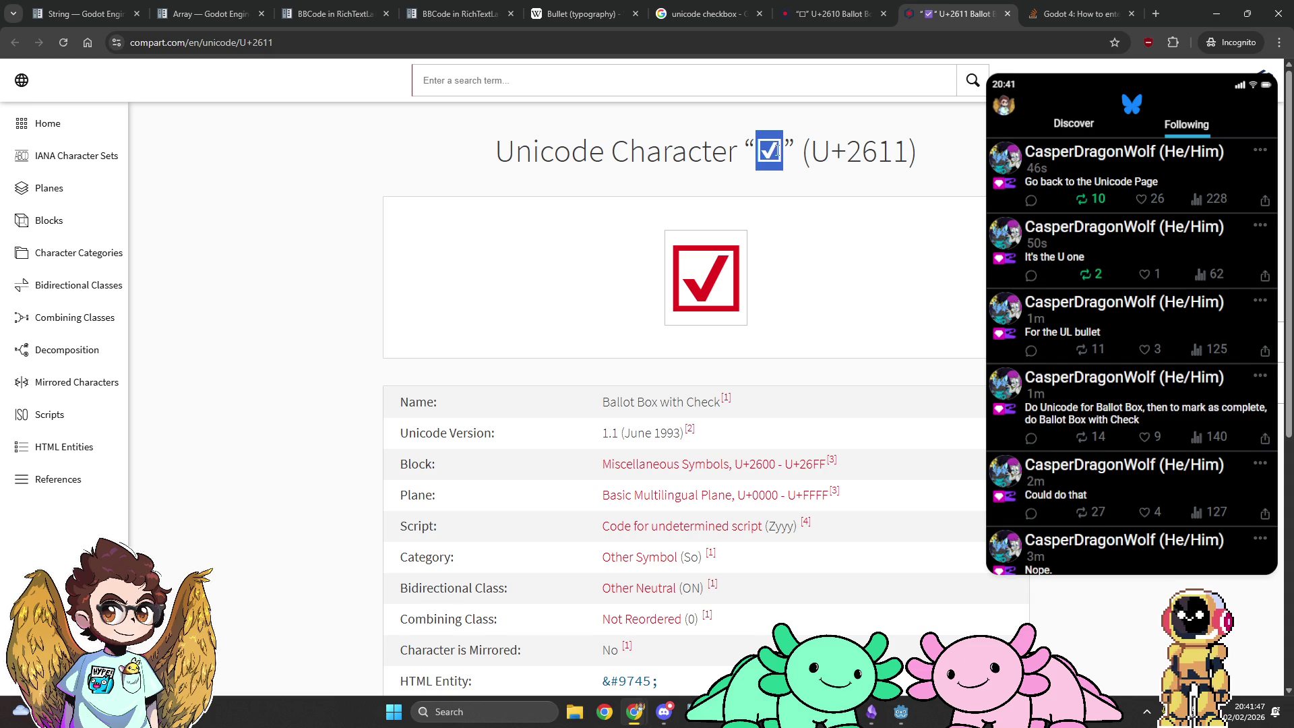
key(ctrl+c)
key(alt+Tab)
key(ctrl+v)
text(])
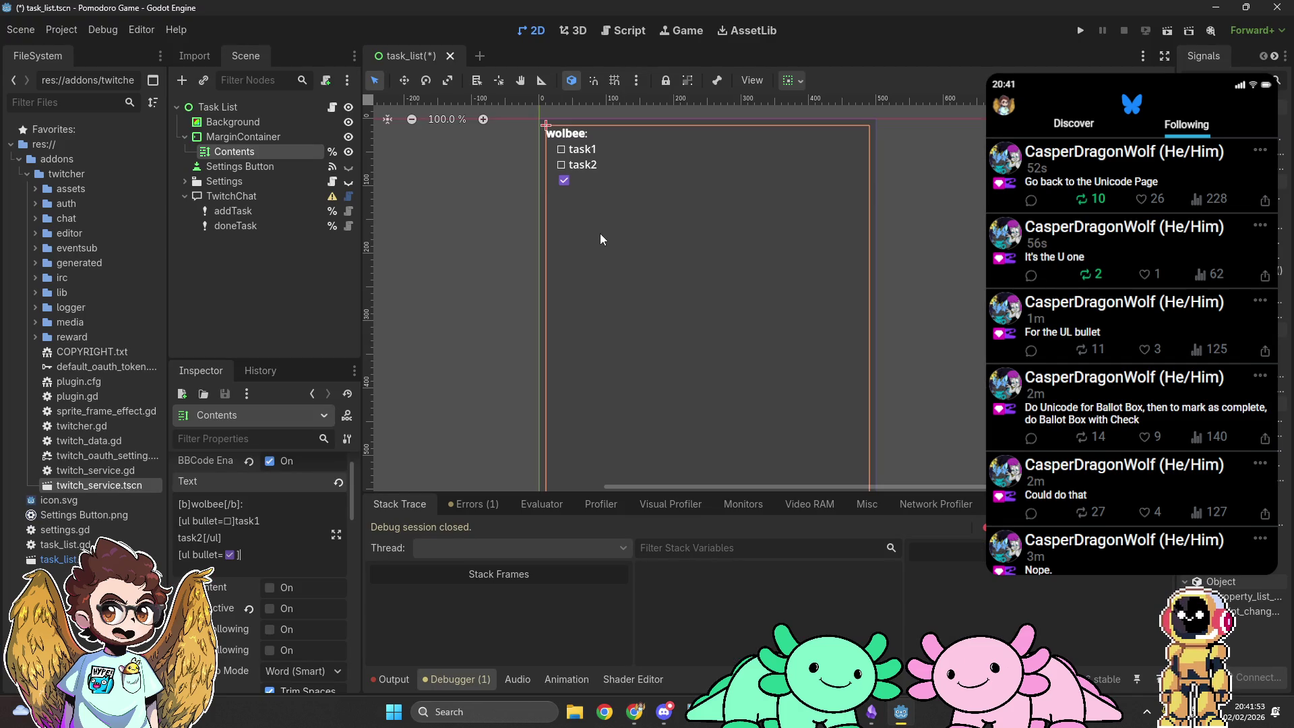
Step: Add task3 and task4 to the ☑ list, close it with [/ul], and wrap them in [s] tags
key(alt+Tab)
scroll(638, 291, down, 3)
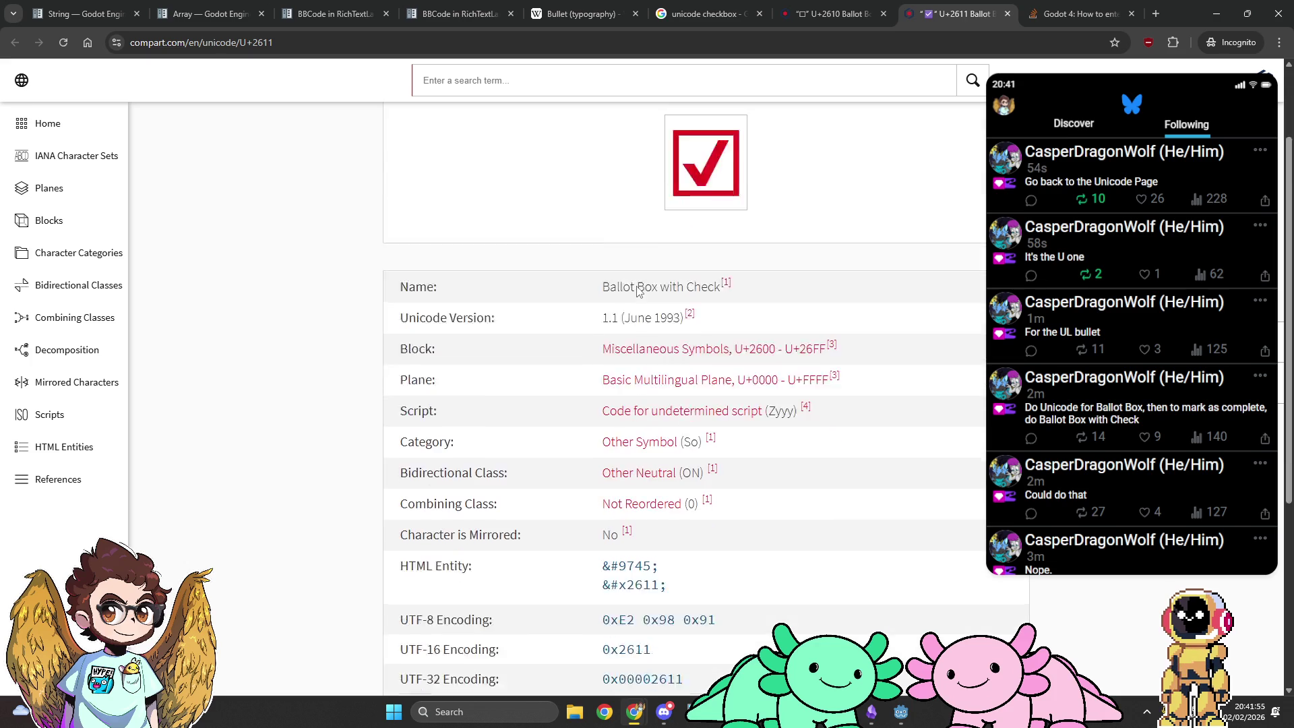
scroll(638, 291, up, 3)
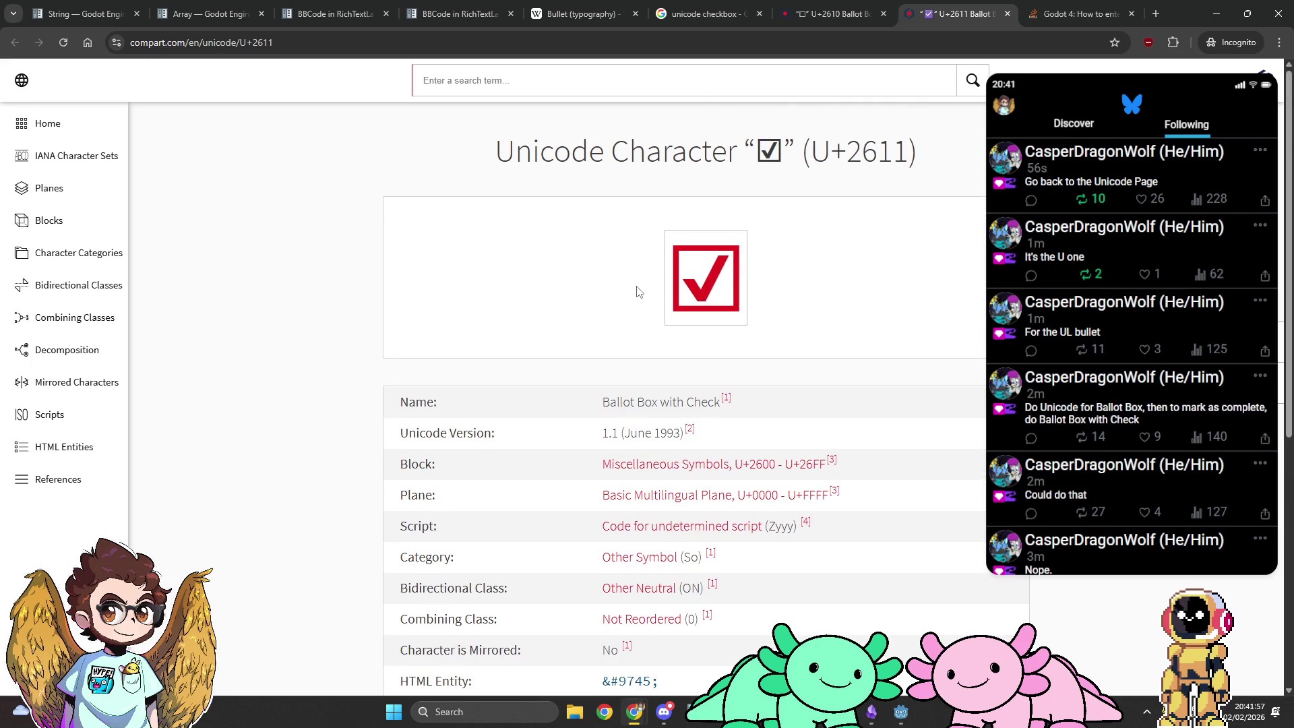
key(alt+Tab)
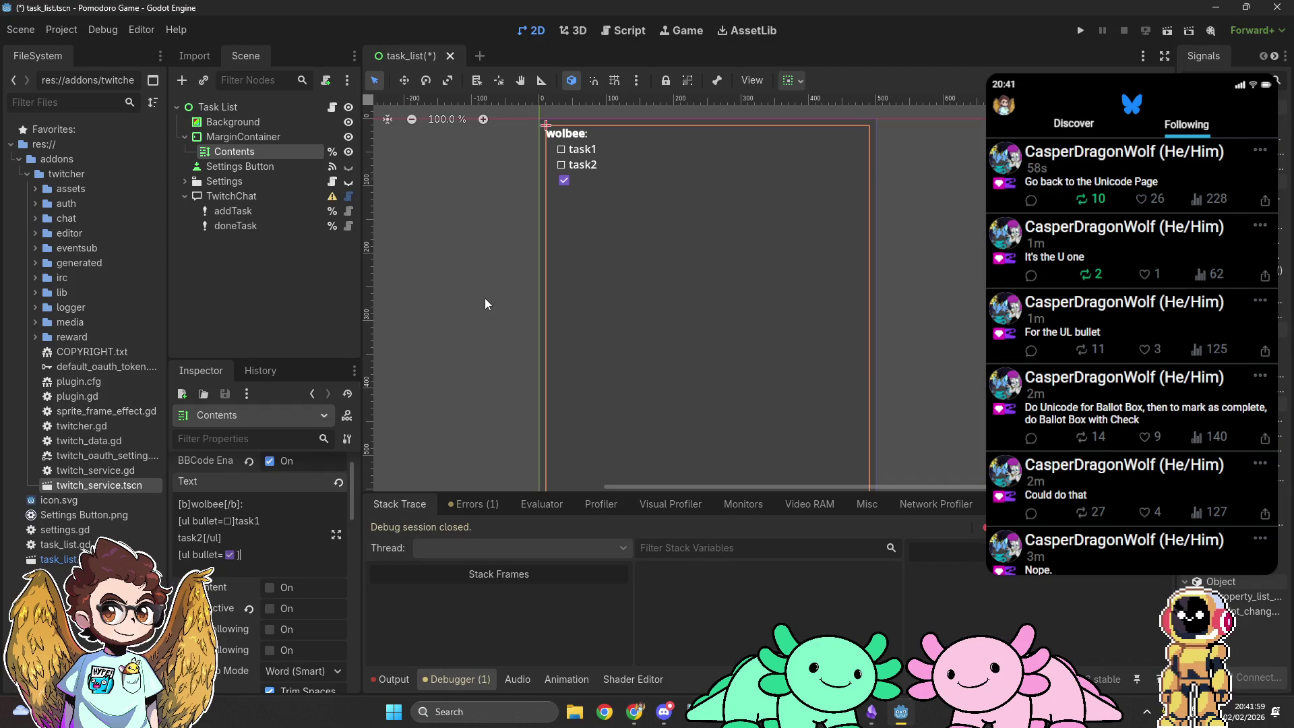
text(task3)
key(Return)
text(task4[/ul])
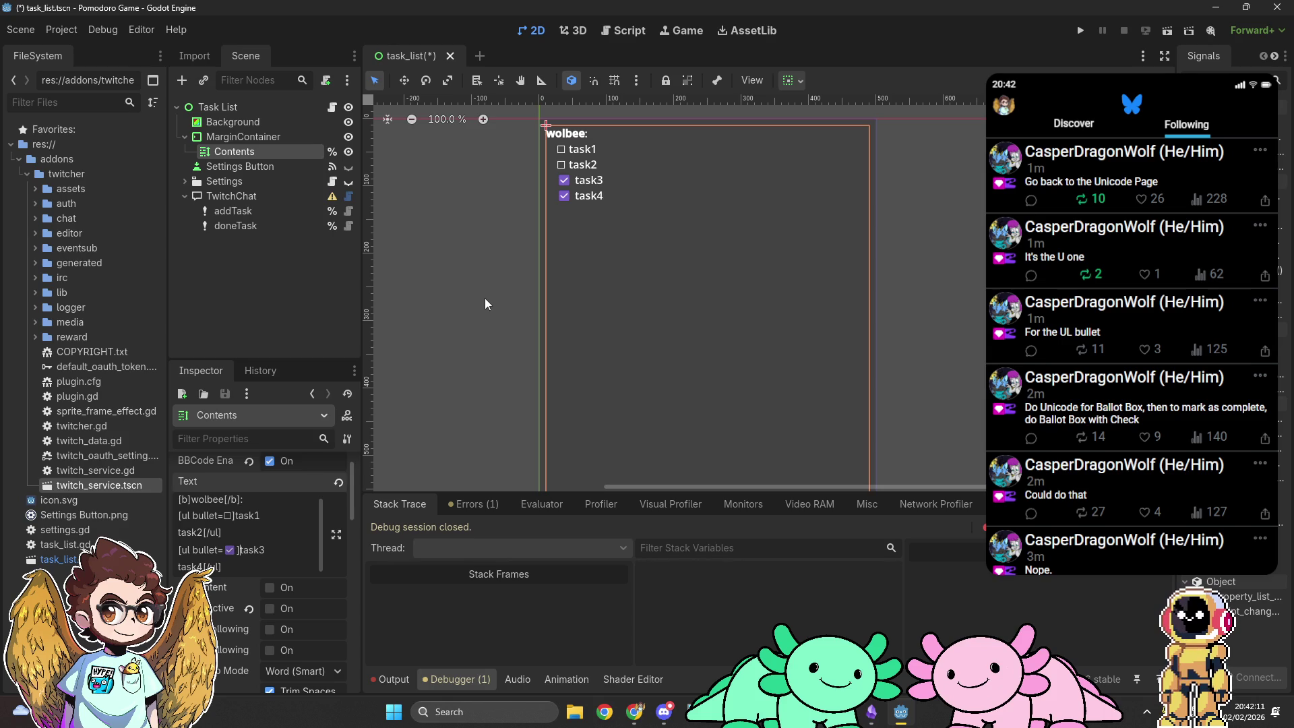
text([s])
text([s])
text(/)
double_click(229, 515)
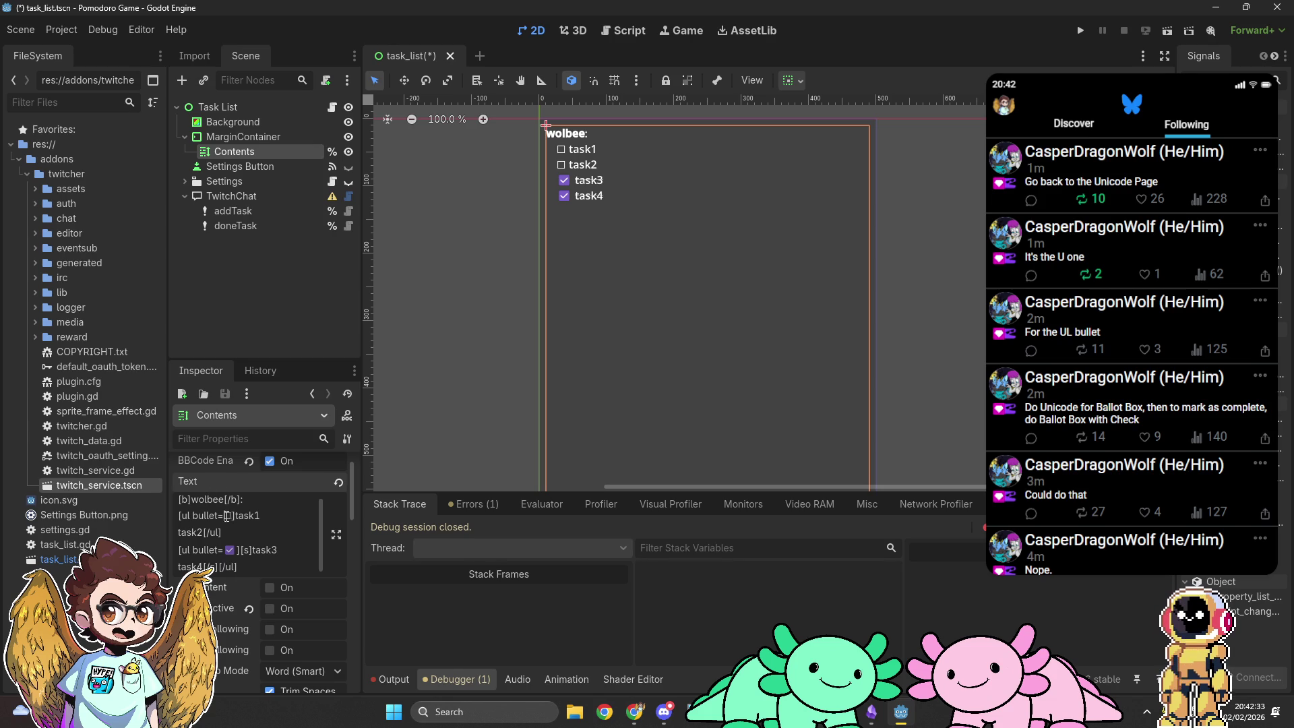
Step: Swap the ☐ and ☑ bullets between the two lists and move the [s]…[/s] tags to task1–task2
key(ctrl+x)
click(228, 550)
key(ctrl+v)
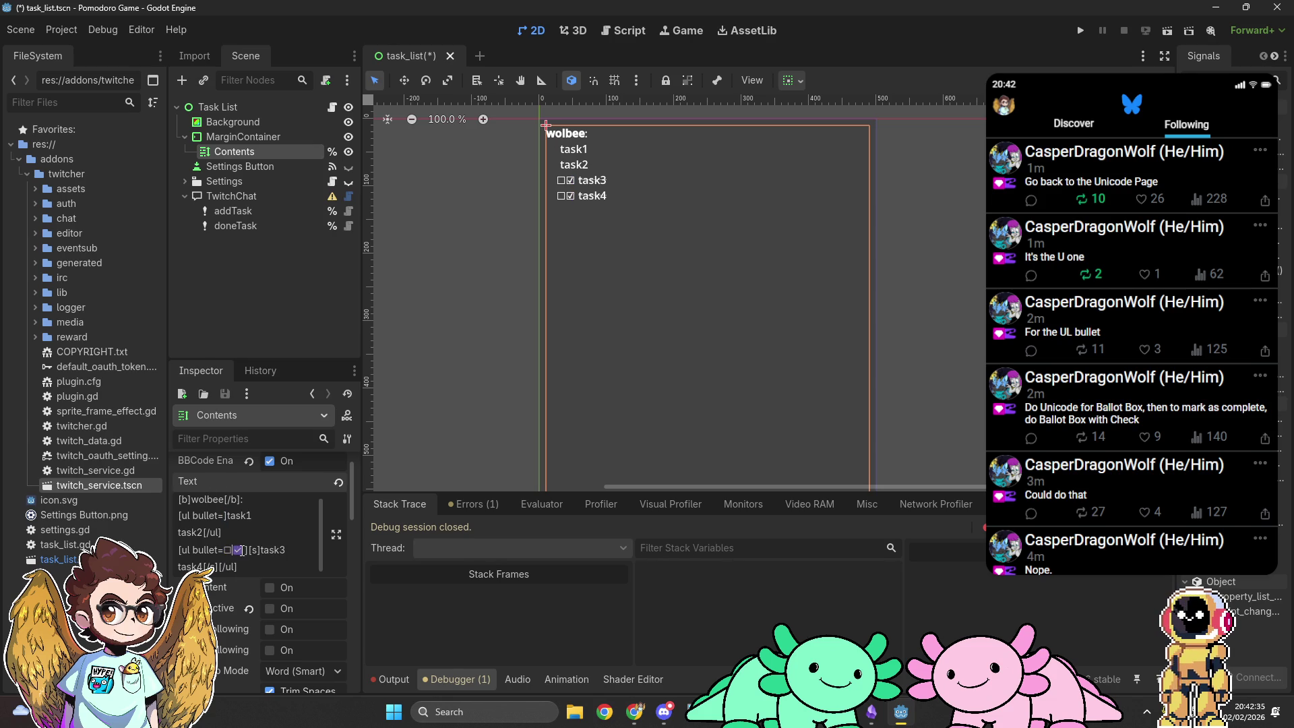
key(Delete)
key(ctrl+v)
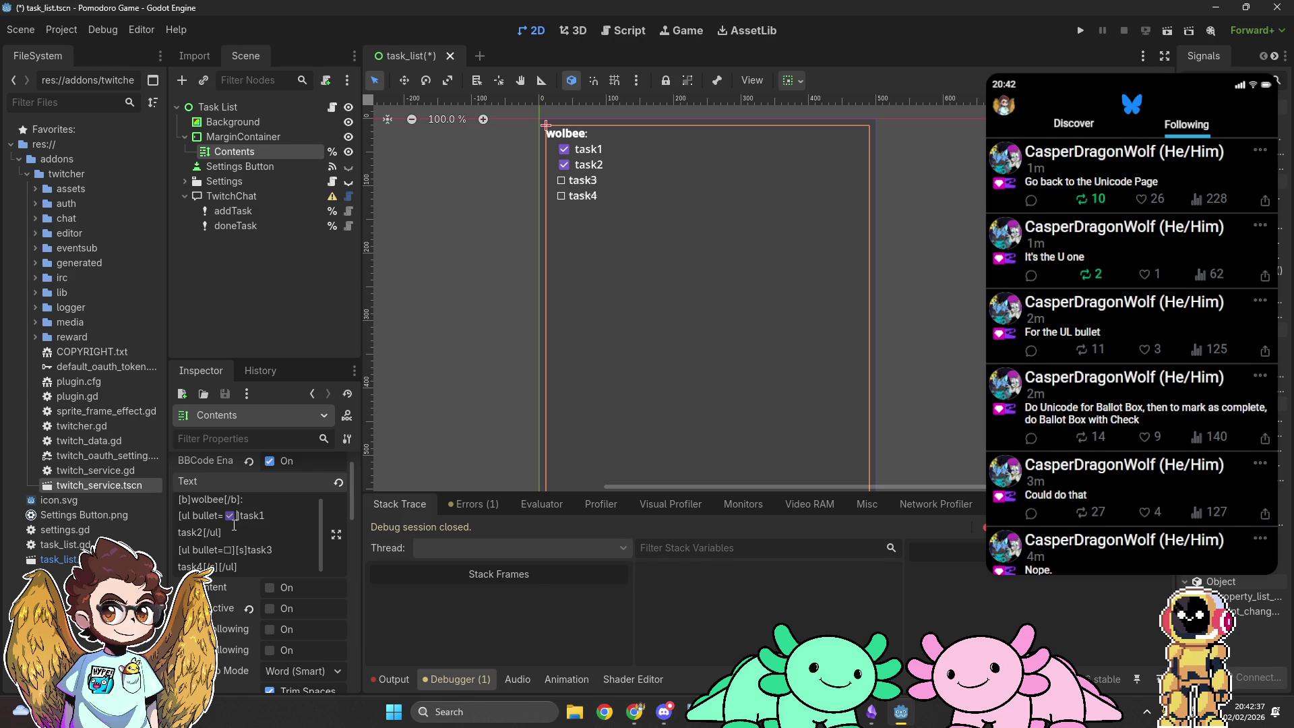
text([s])
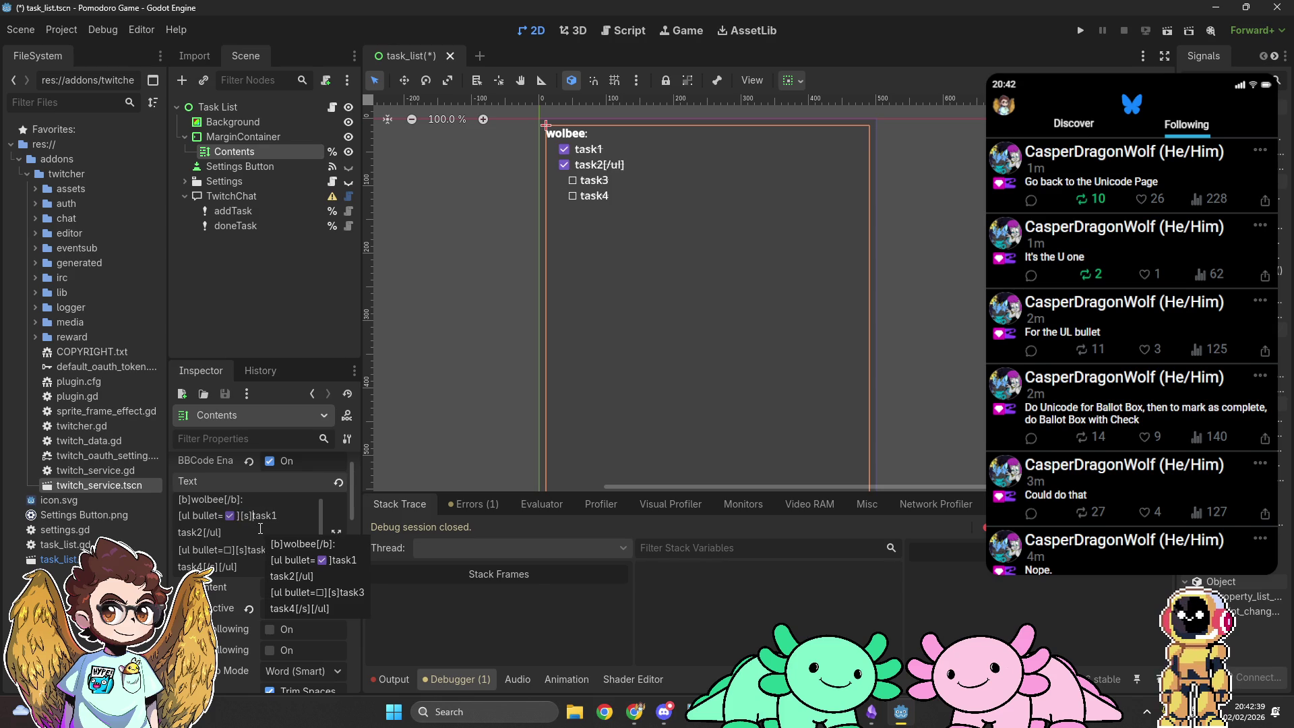
text([/s])
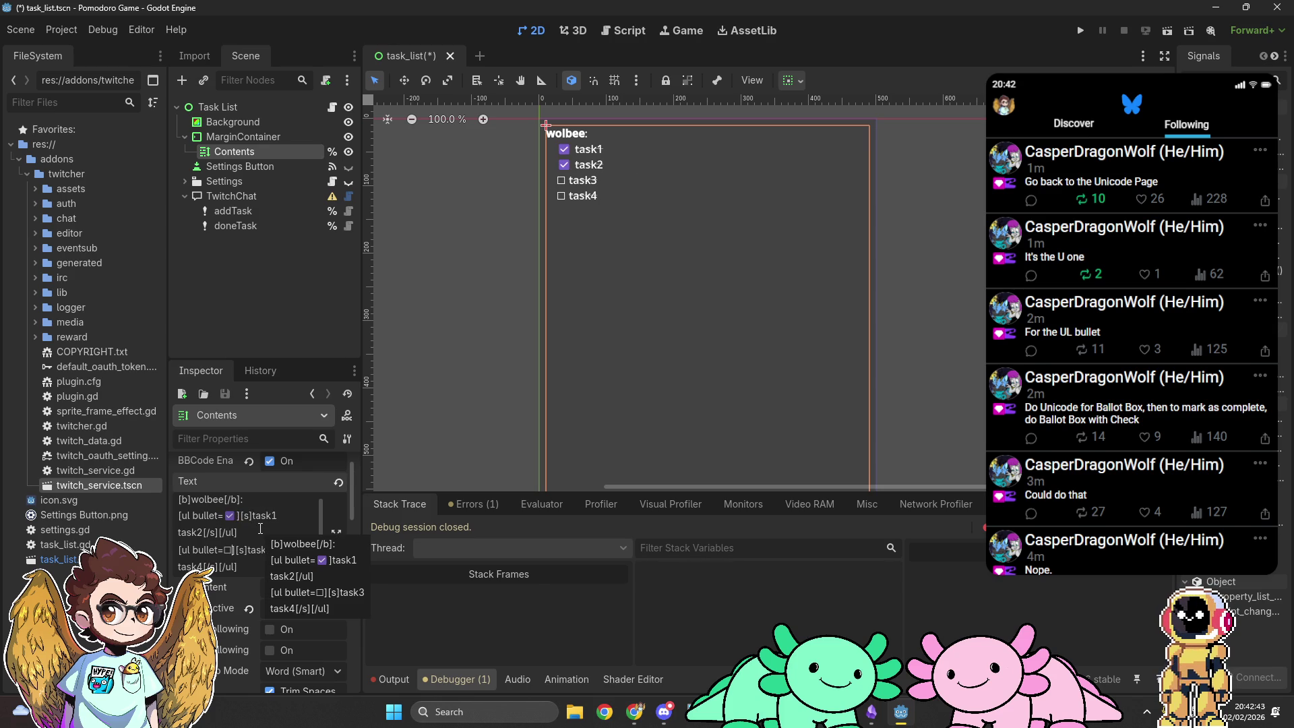
key(BackSpace)
key(BackSpace)
key(BackSpace)
key(BackSpace)
key(BackSpace)
key(BackSpace)
key(BackSpace)
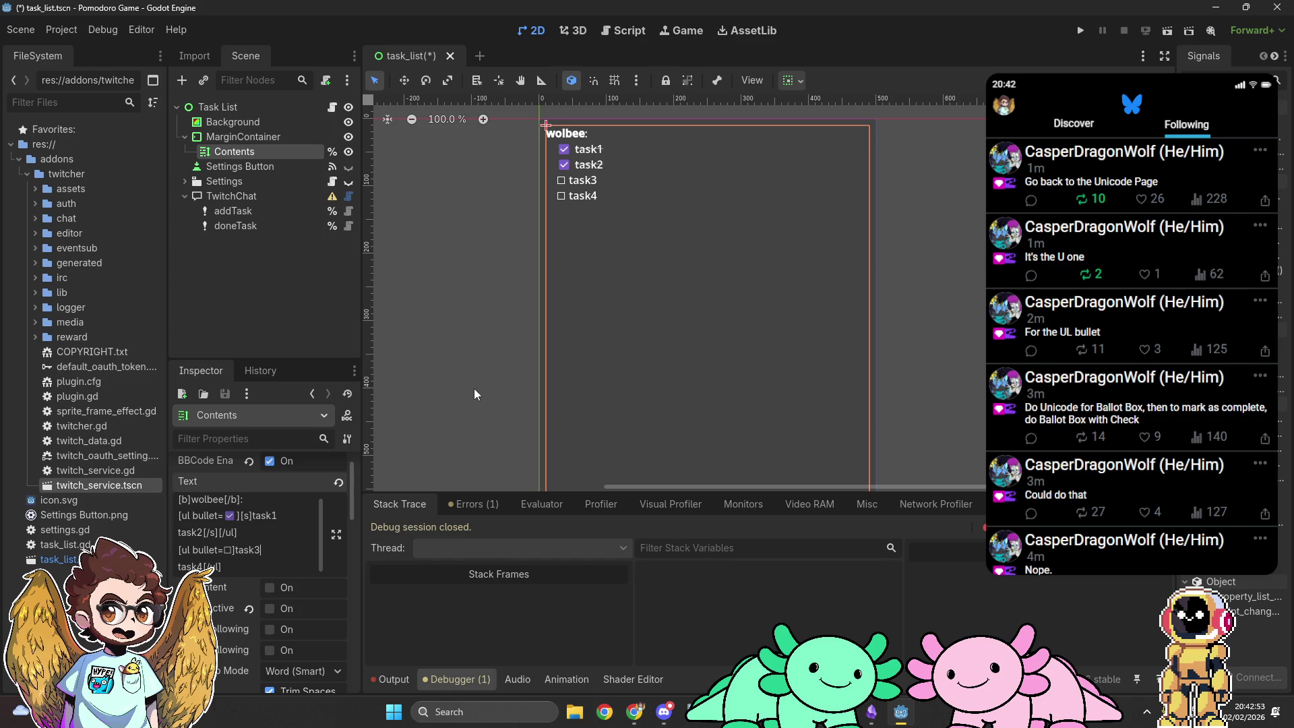
key(alt+Tab)
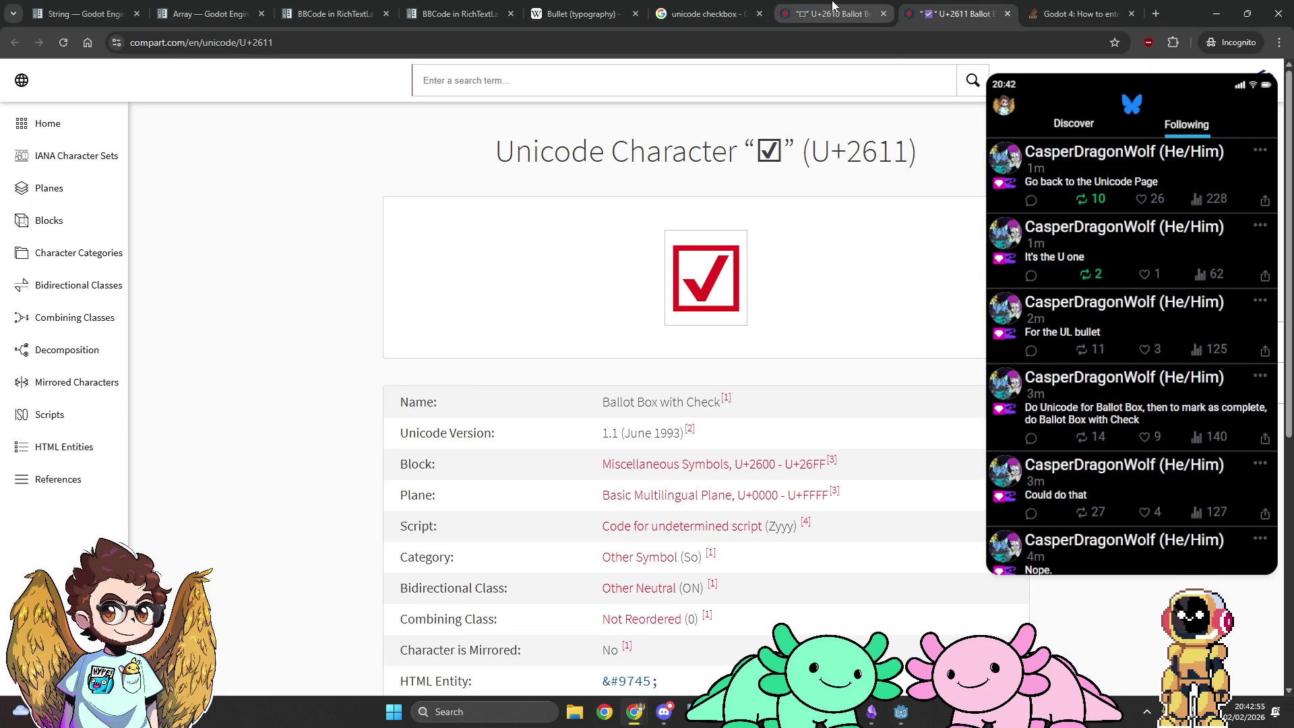
Step: Look over the U+2610 Ballot Box page, then close the extra Unicode and Godot 4 tabs
click(835, 12)
scroll(791, 353, down, 2)
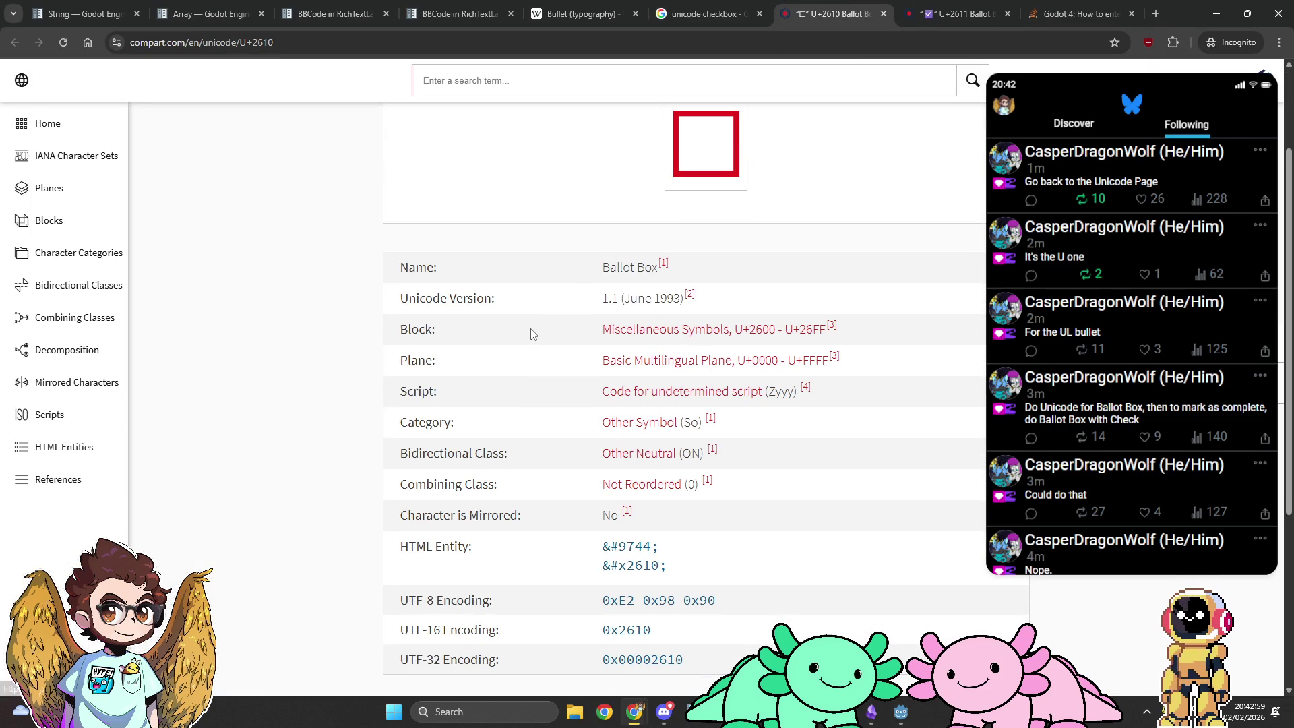
scroll(532, 335, down, 4)
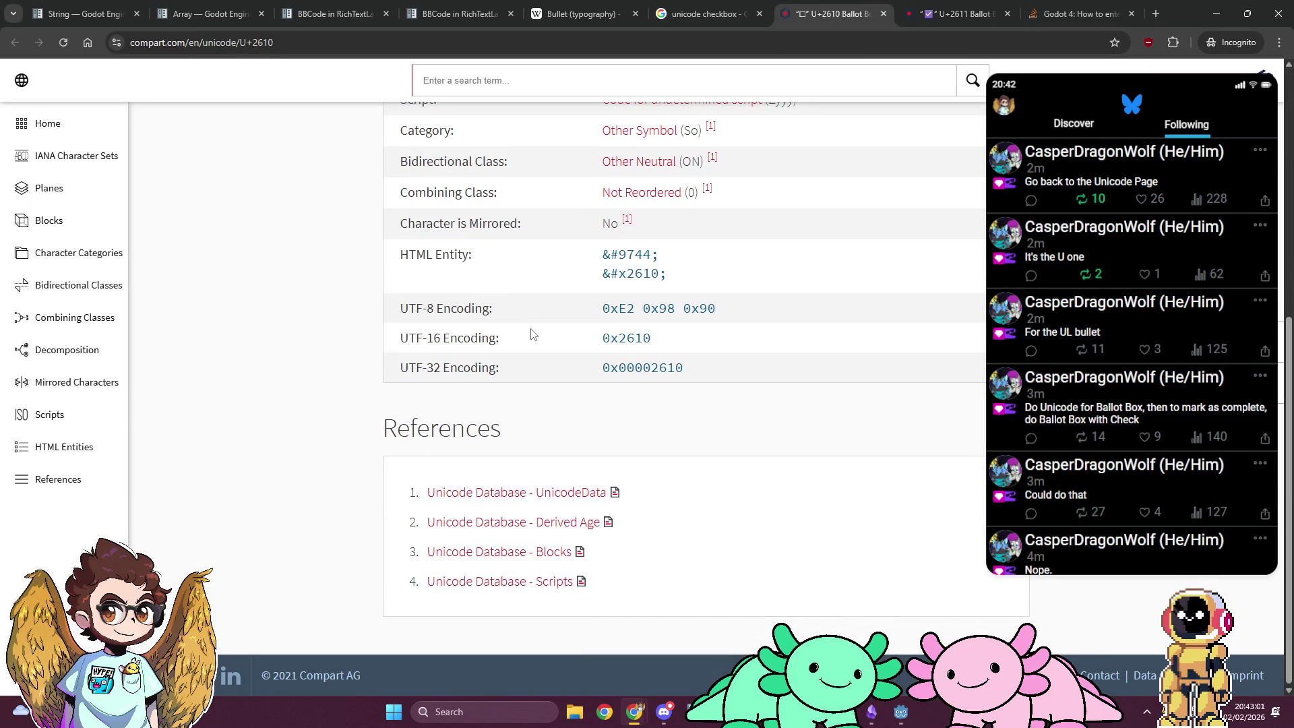
click(705, 7)
middle_click(817, 6)
middle_click(817, 7)
middle_click(816, 7)
Step: Browse the image results for 'unicode checkbox' and return to the Godot editor
click(260, 140)
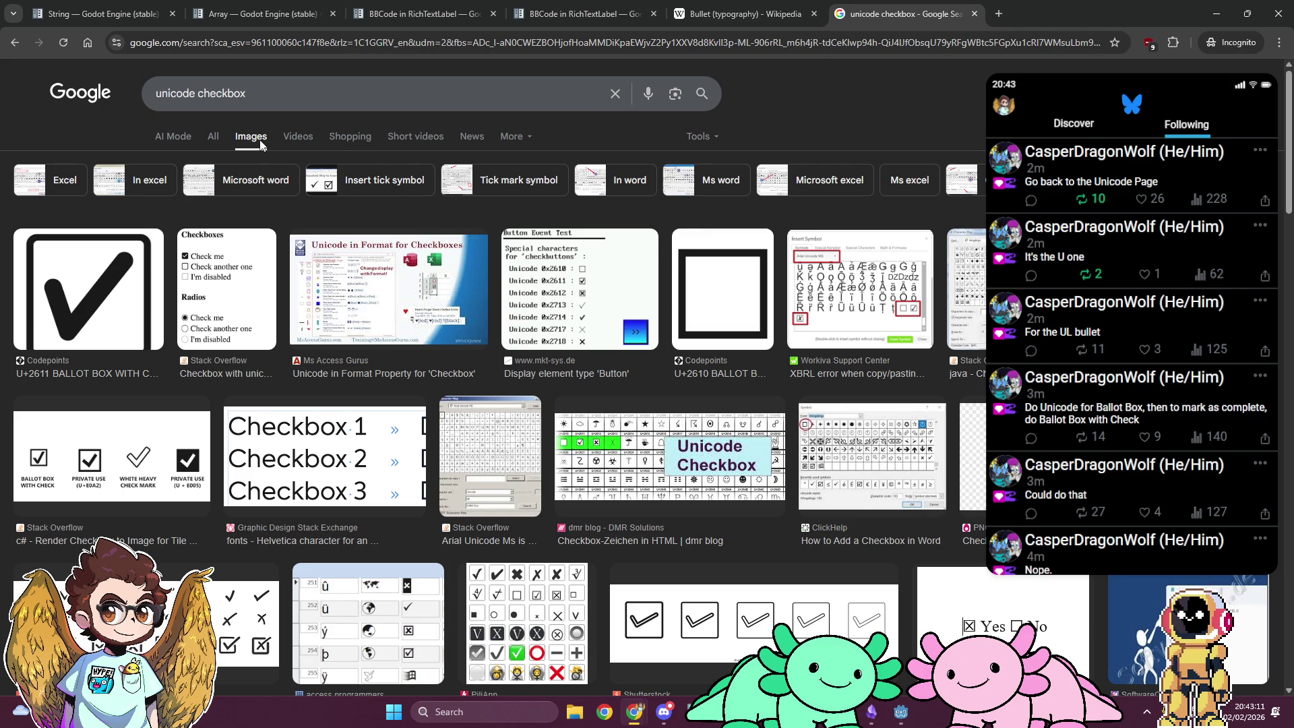
scroll(260, 143, down, 2)
scroll(260, 143, up, 2)
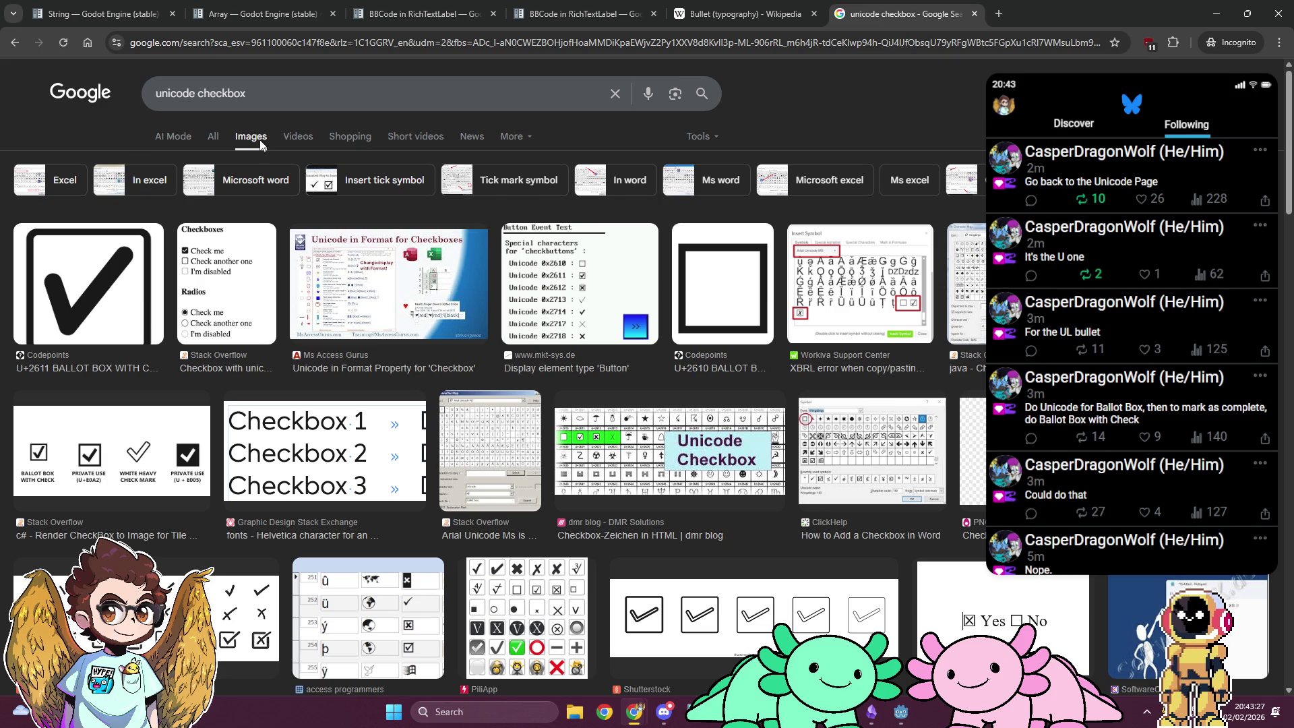
key(alt+Tab)
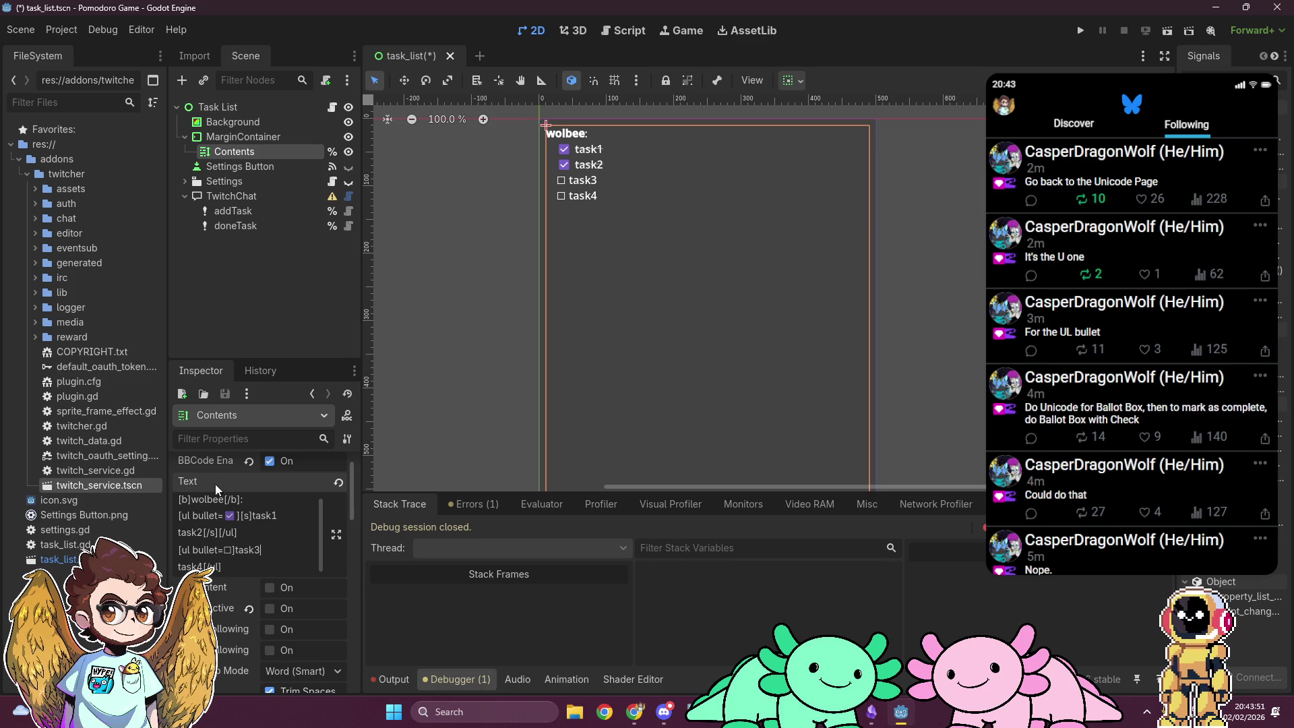
drag(225, 516, 234, 516)
text([char=26)
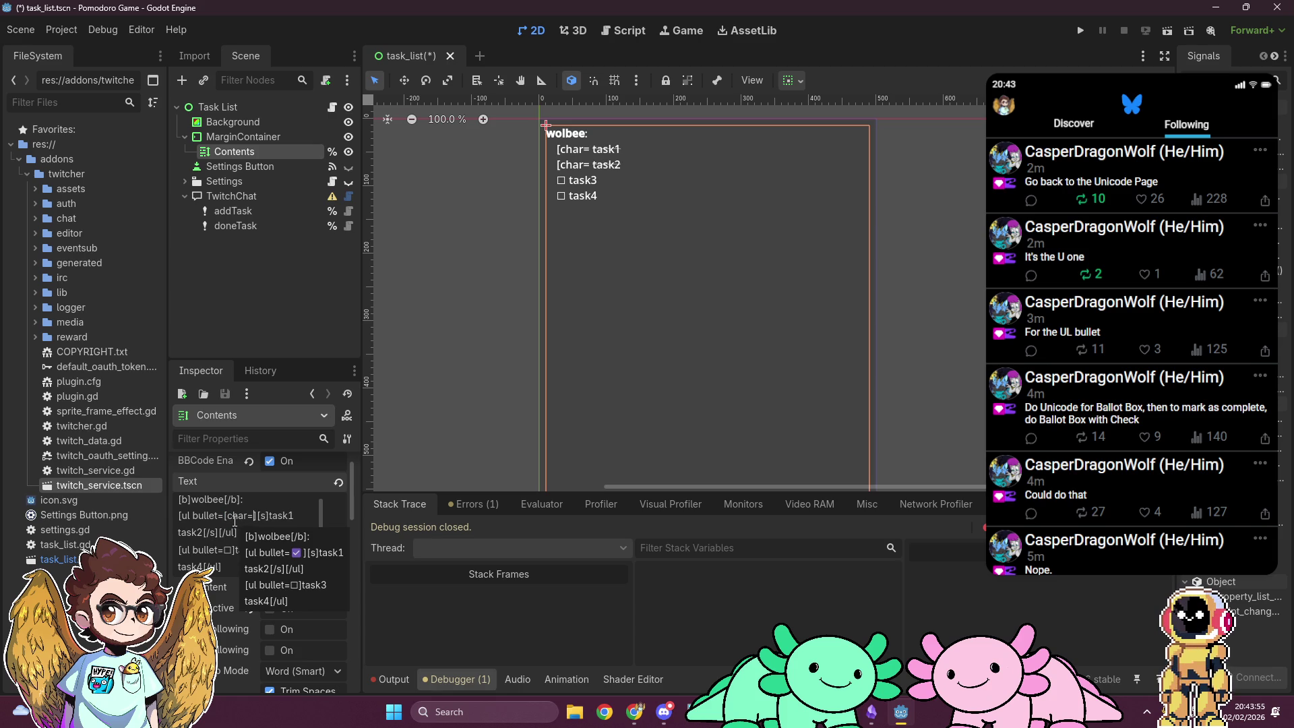
text(10])
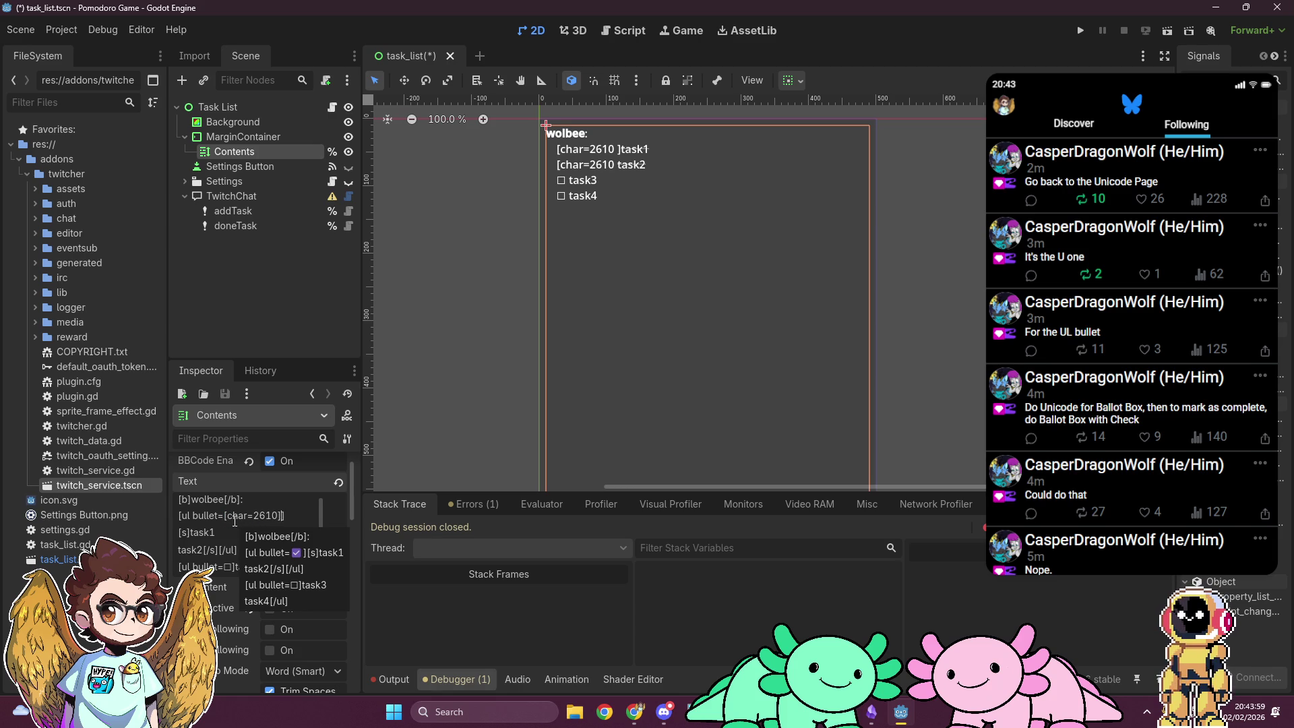
key(ctrl+z)
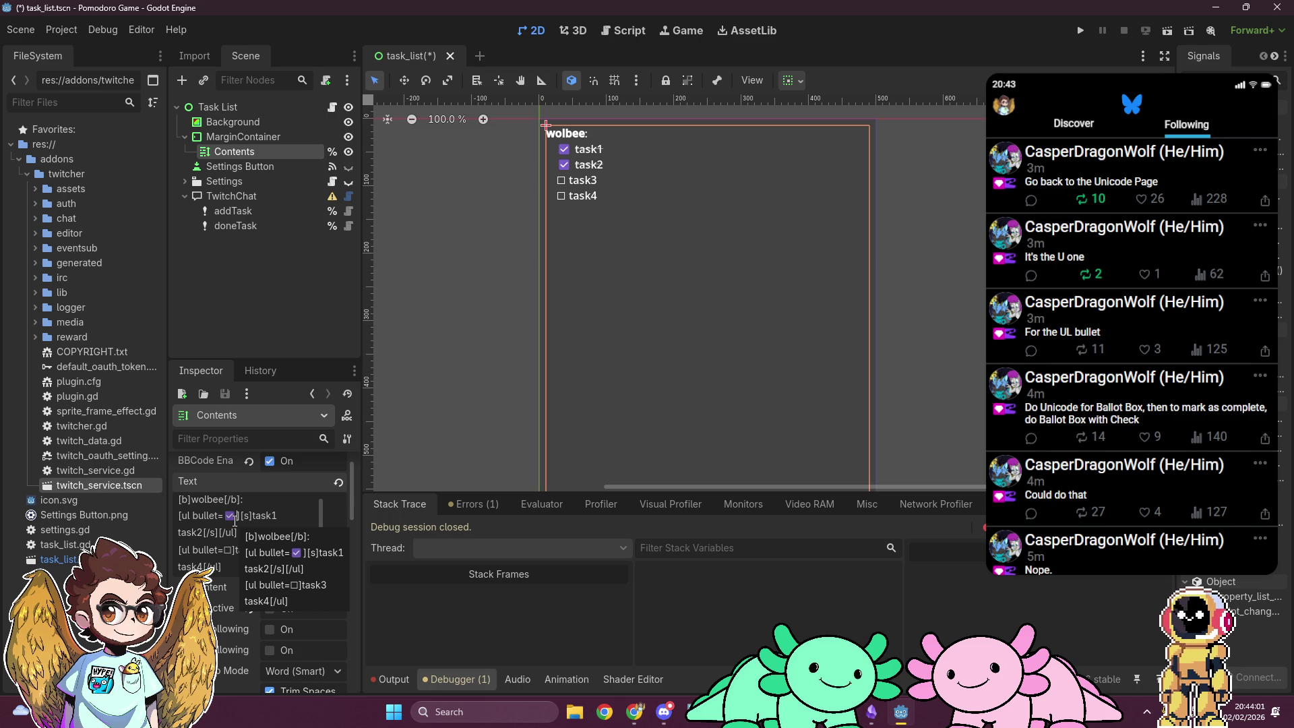
click(435, 404)
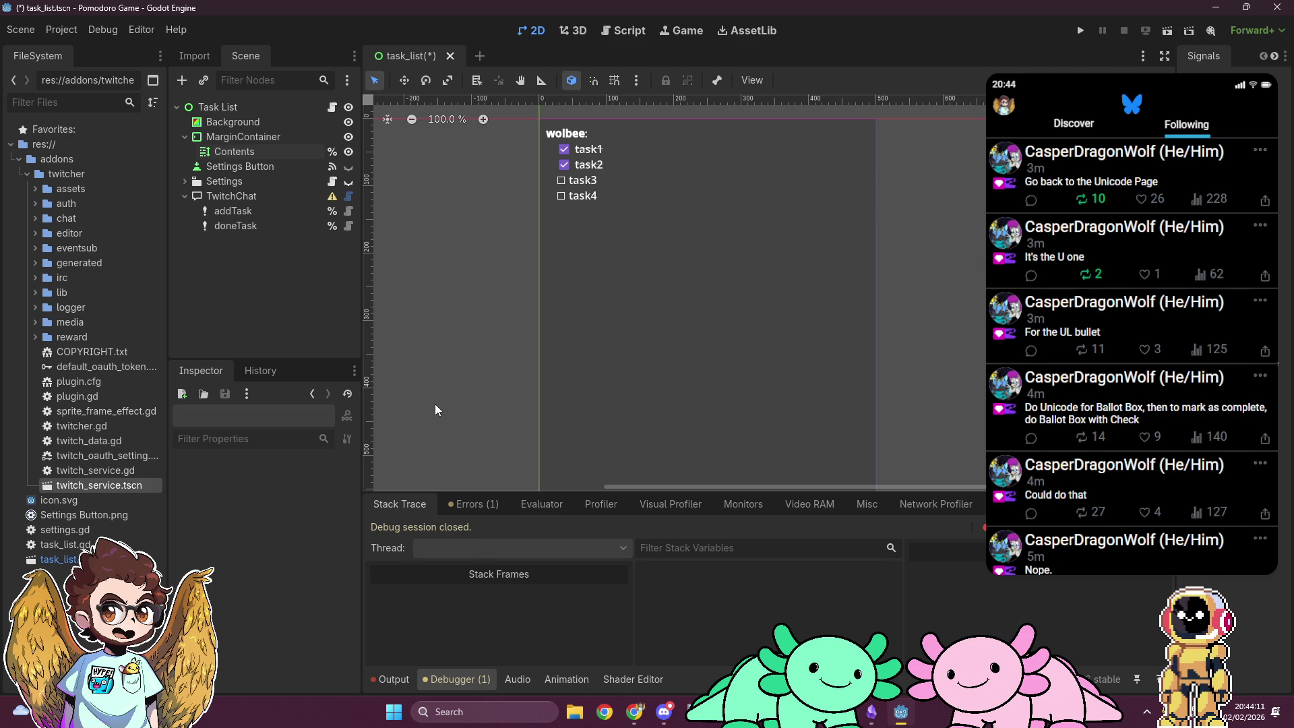
Step: Switch the checkbox search to web results and start editing the Contents label's text
key(alt+Tab)
key(alt+Tab)
click(251, 153)
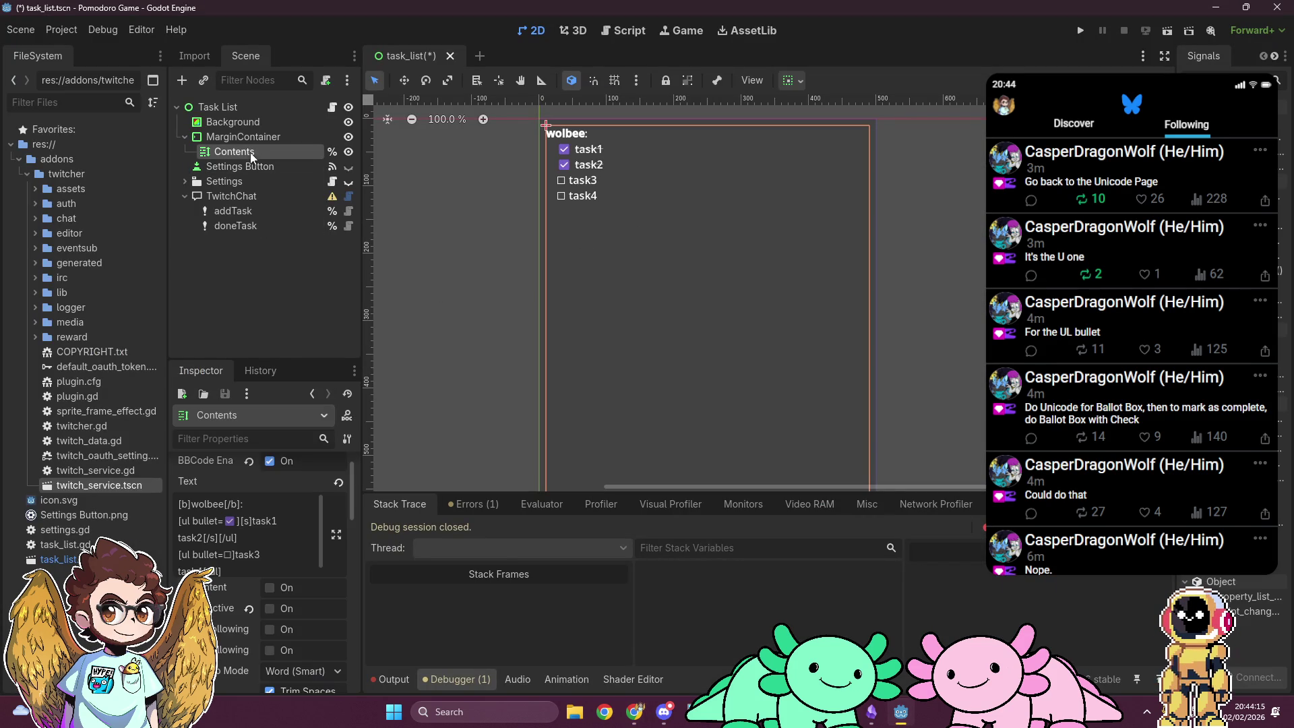
key(alt+Tab)
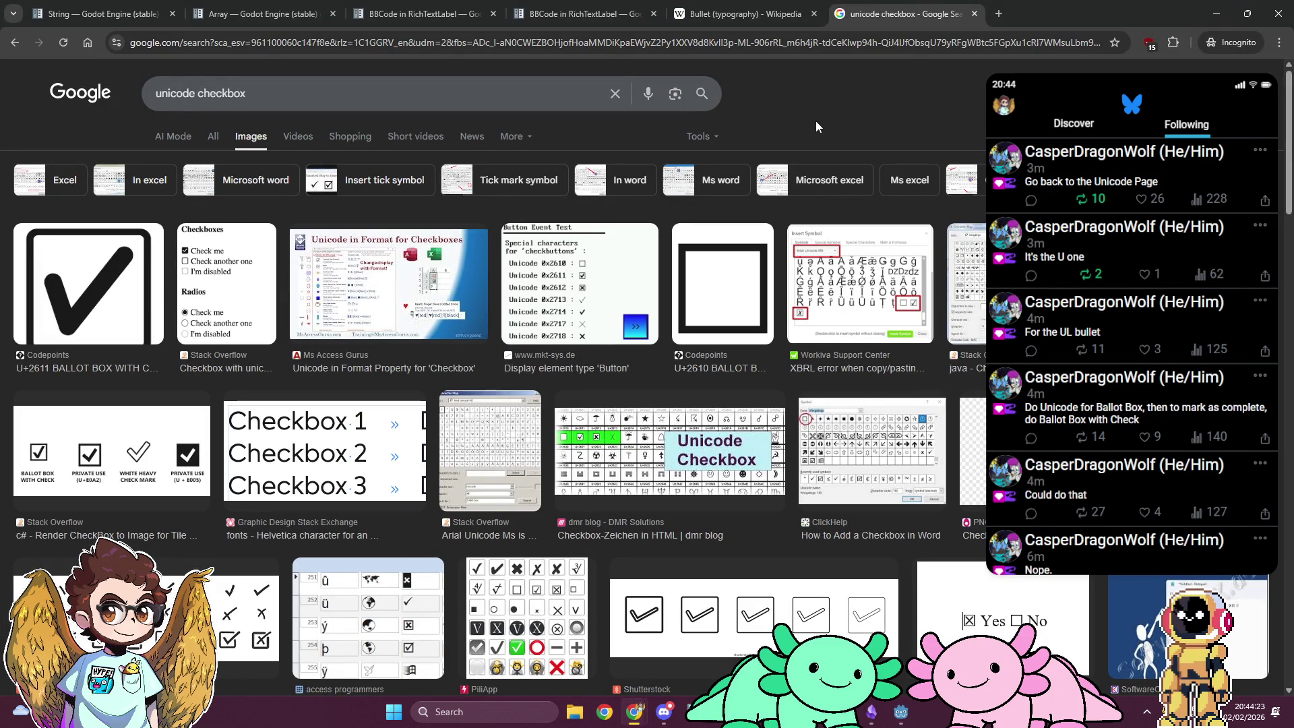
click(213, 136)
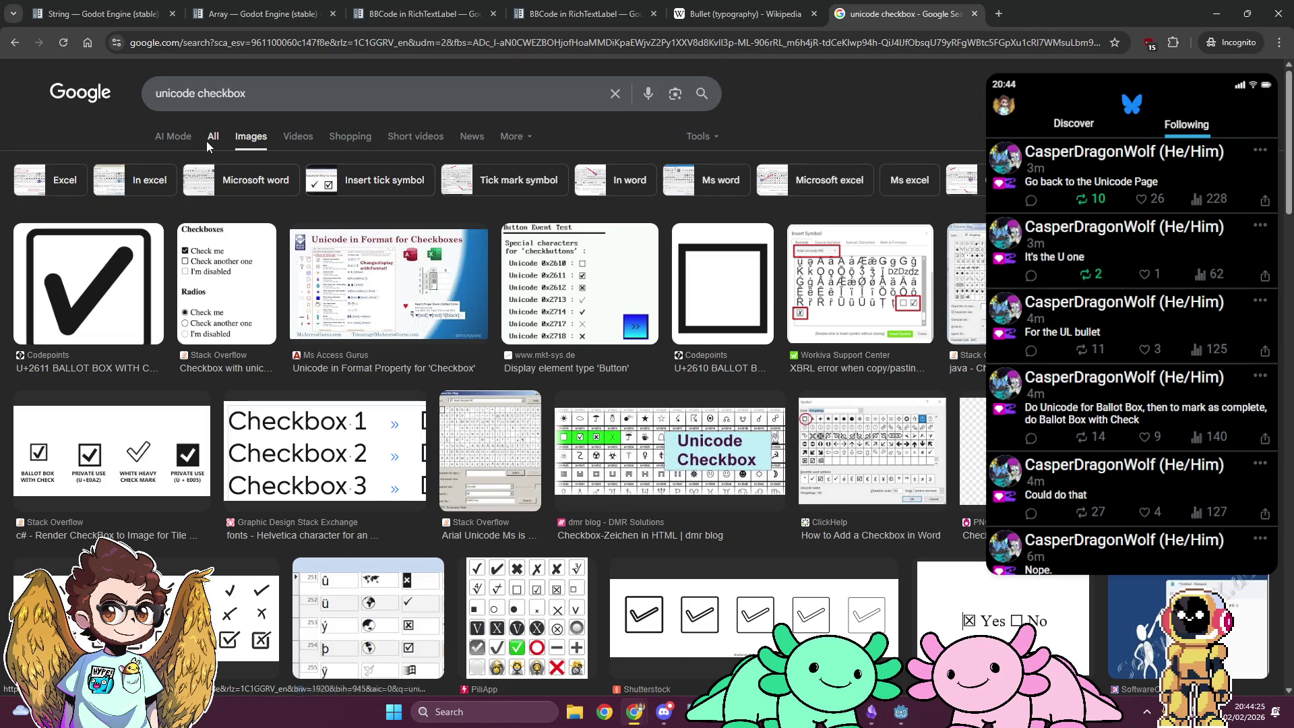
key(alt+Tab)
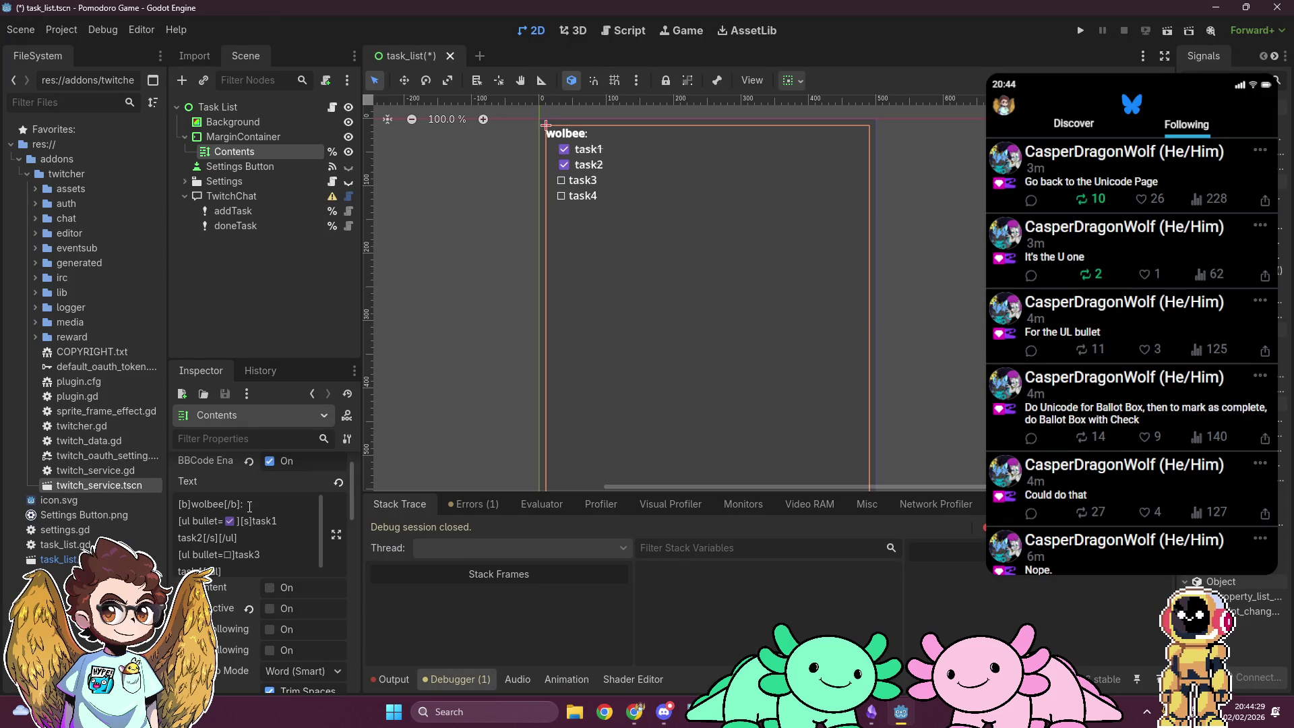
click(279, 521)
click(275, 570)
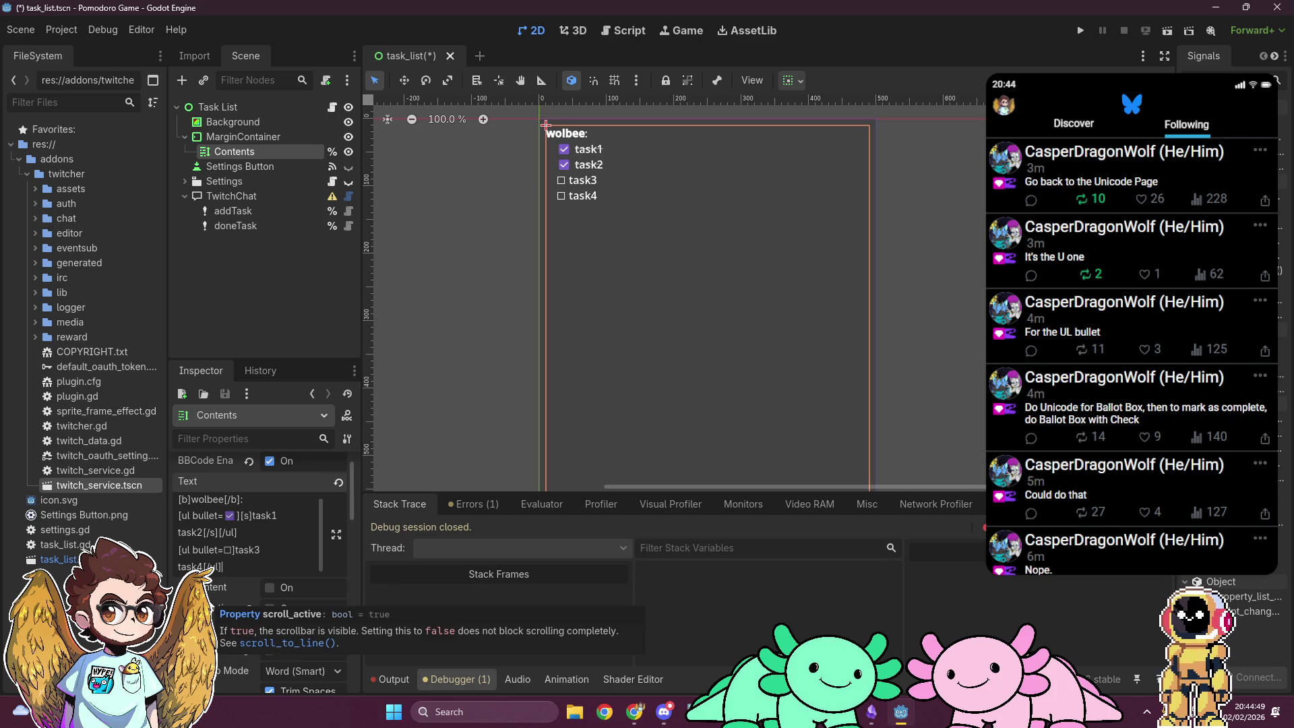
Step: Take ✓ from Wikipedia's Check mark article and paste it over the ☑ bullet
mouse_move(664, 714)
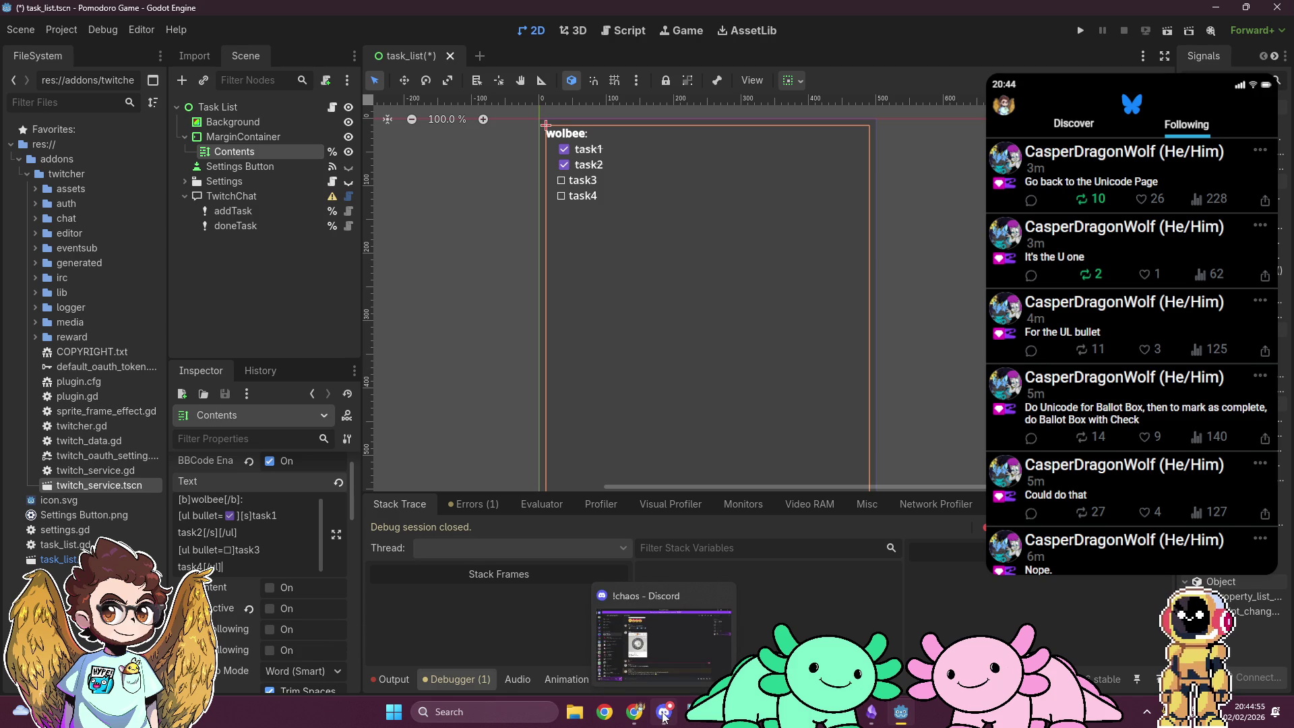
click(663, 644)
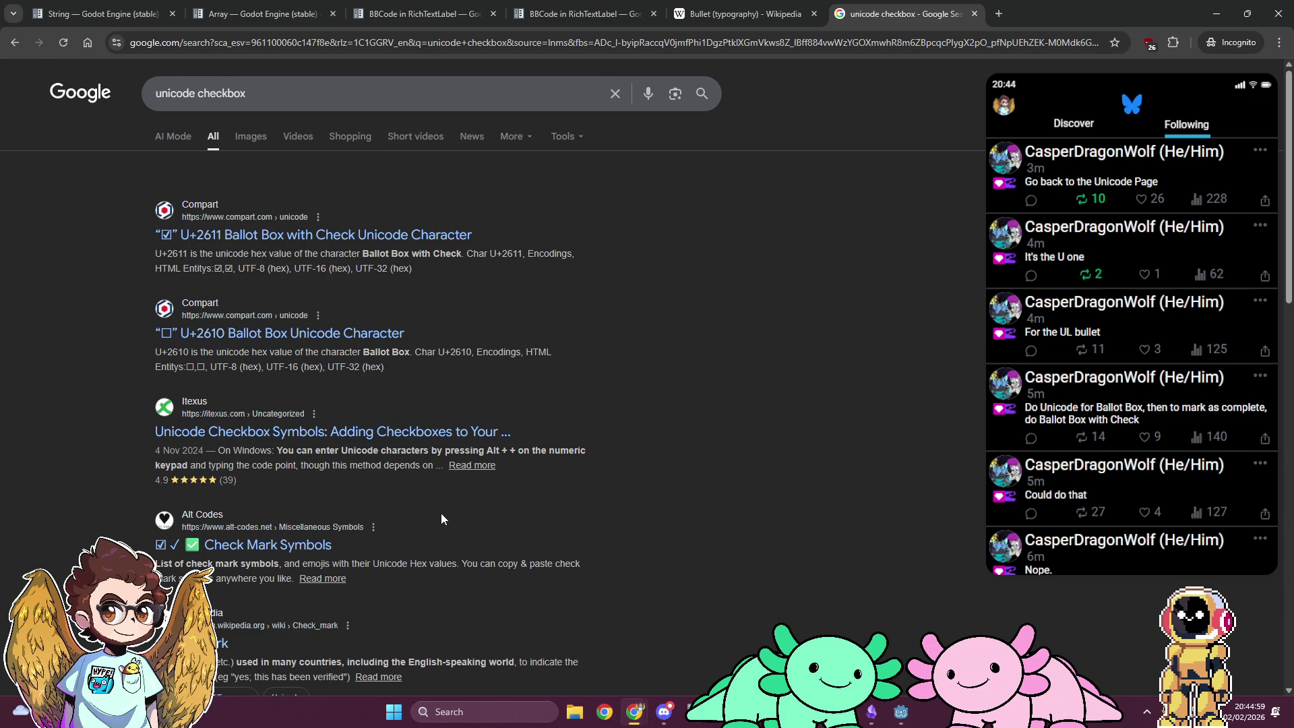
scroll(441, 514, down, 3)
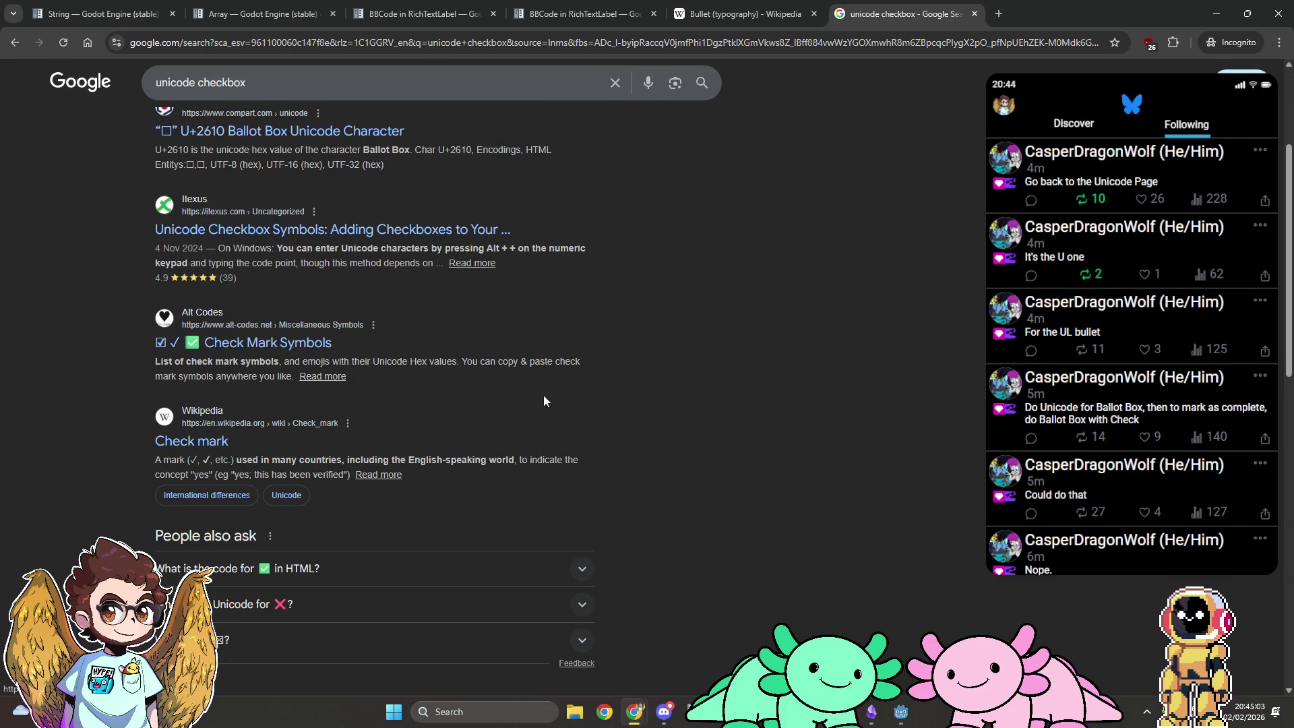
scroll(544, 395, up, 5)
scroll(499, 411, down, 8)
click(192, 173)
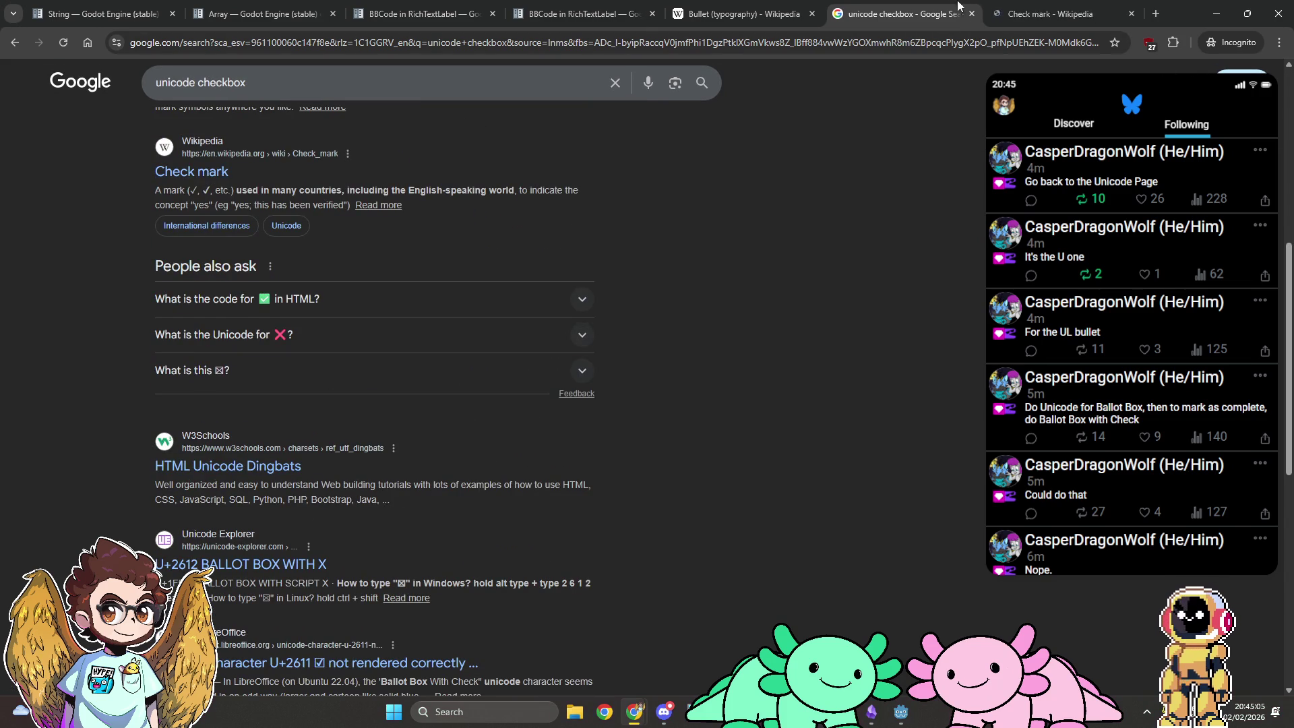
scroll(492, 370, down, 3)
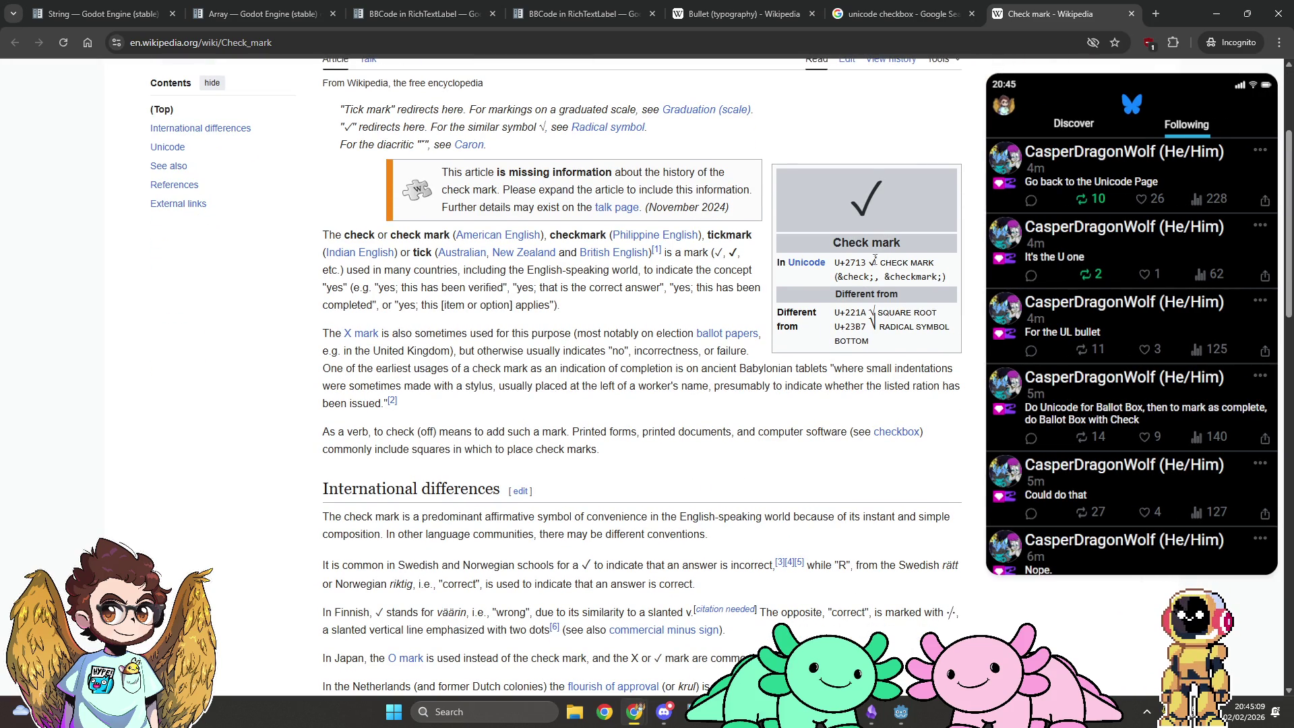
key(alt+Tab)
text(✓)
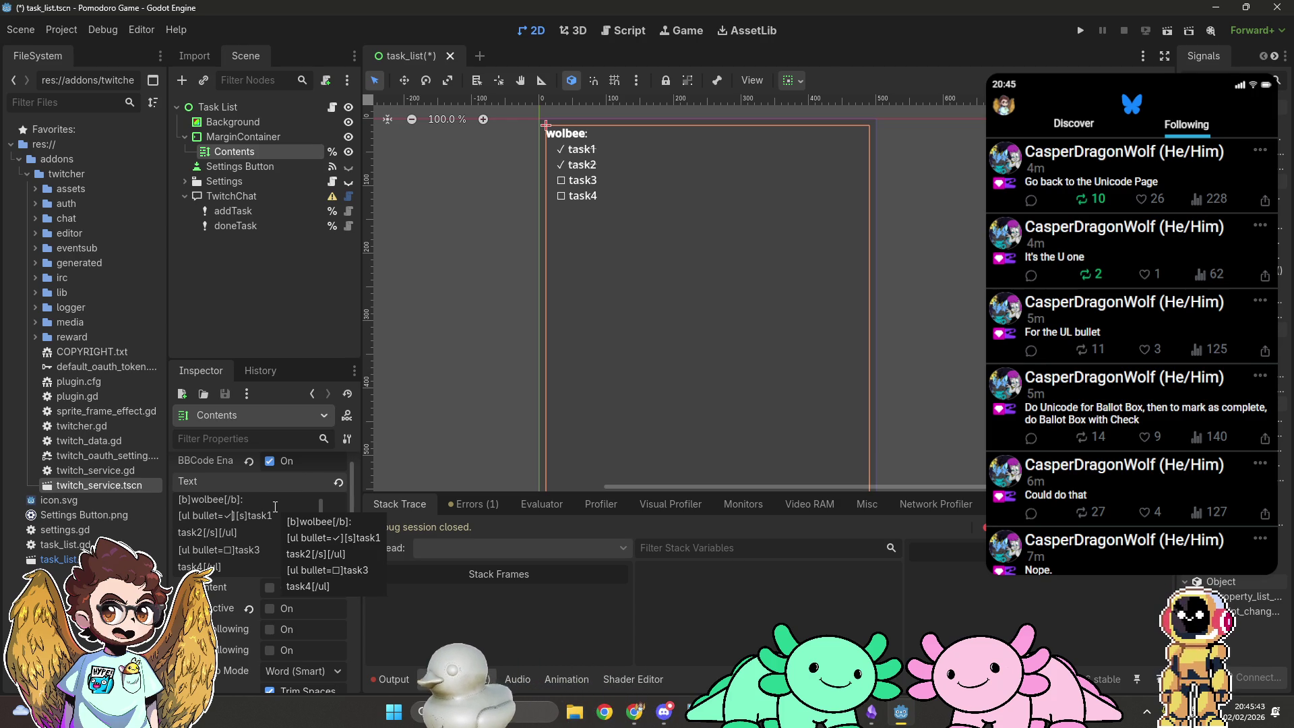
Step: Remove the [ul bullet=✓] and [/ul] tags and prefix task1 and task2 with ✓
key(shift+Home)
key(BackSpace)
key(End)
key(BackSpace)
key(BackSpace)
key(BackSpace)
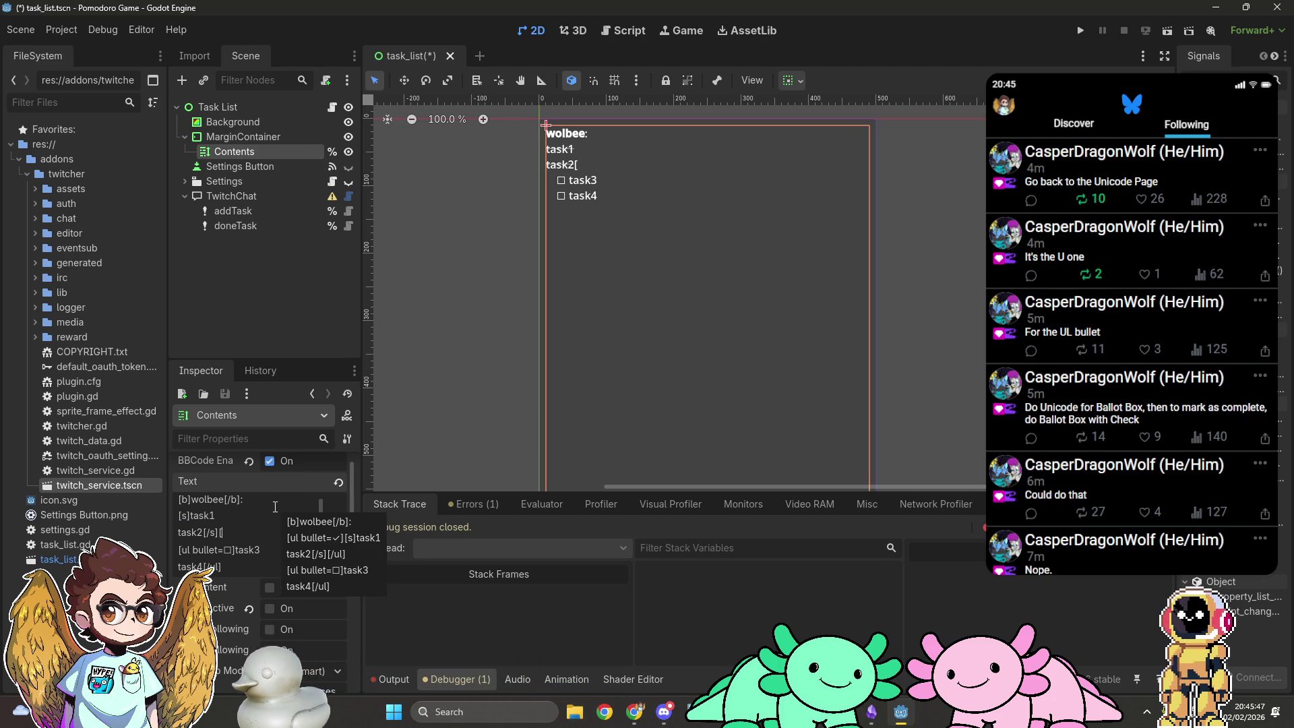
key(Up)
key(Home)
text(✓)
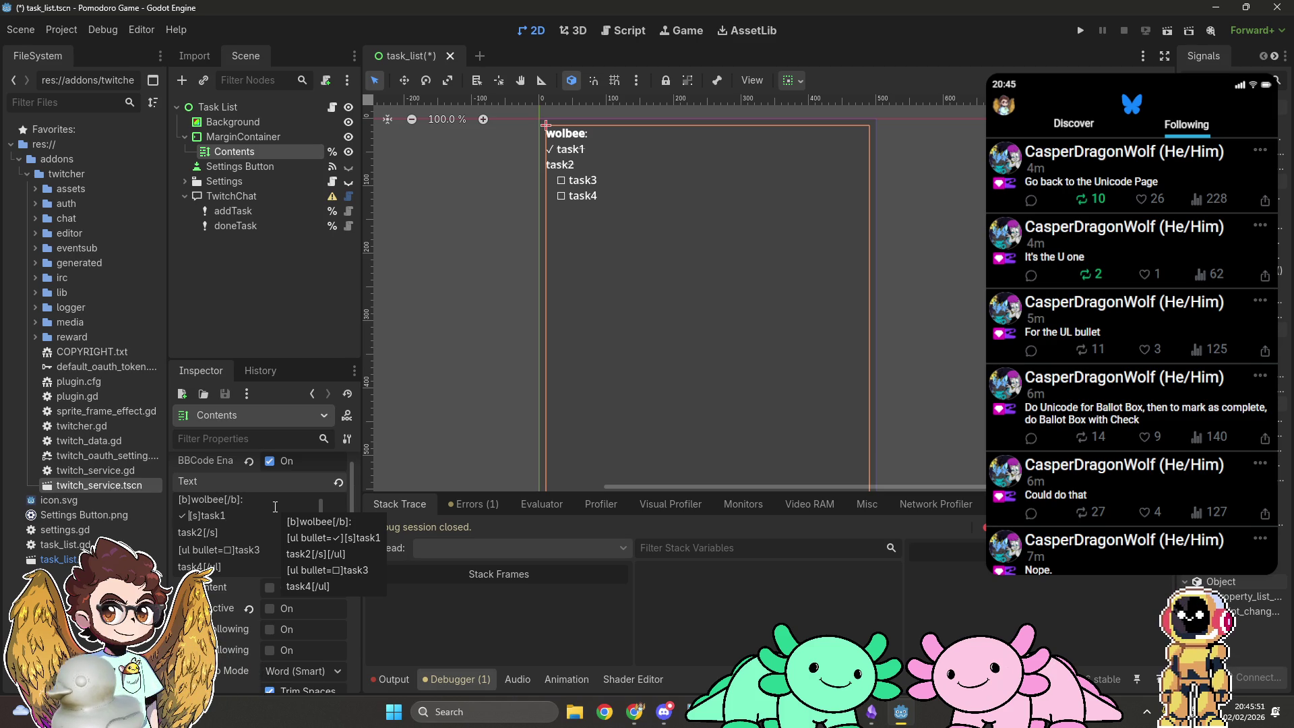
key(Down)
key(Home)
text(✓)
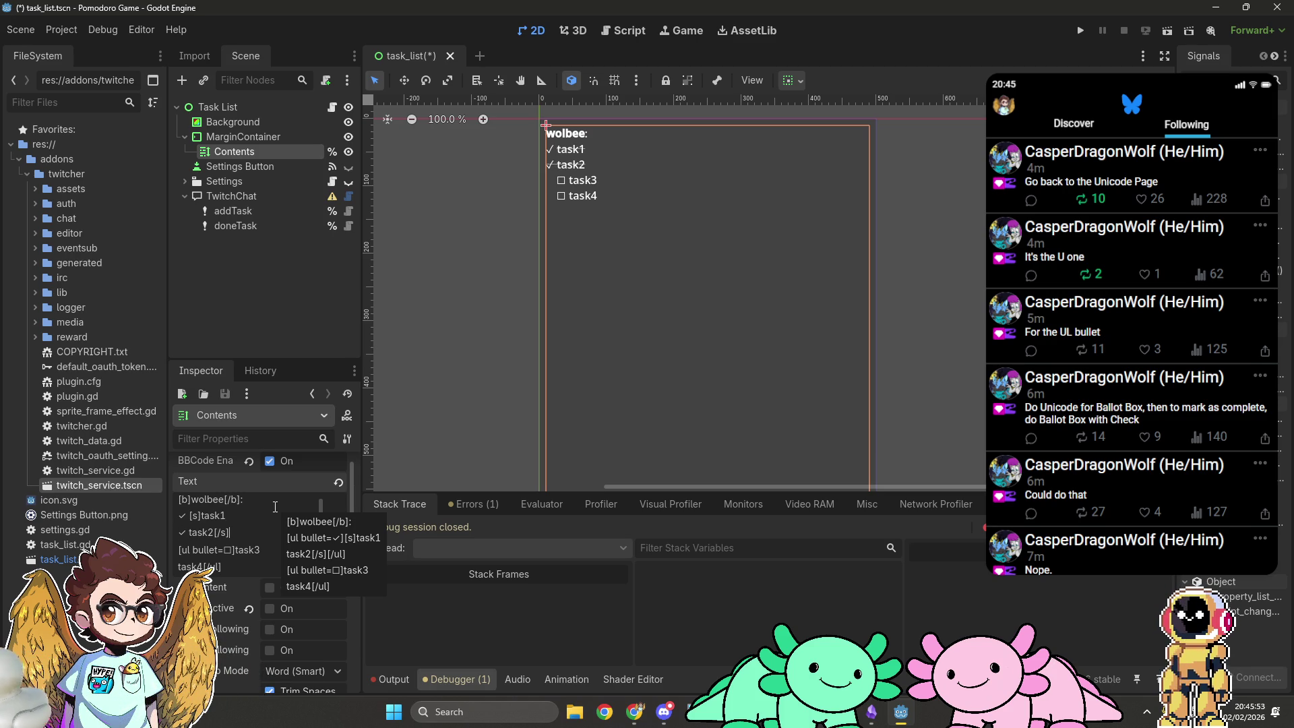
key(End)
key(BackSpace)
key(BackSpace)
key(BackSpace)
key(BackSpace)
Step: Add [/s] after task1 and delete the ☐ list tag before task3
key(Up)
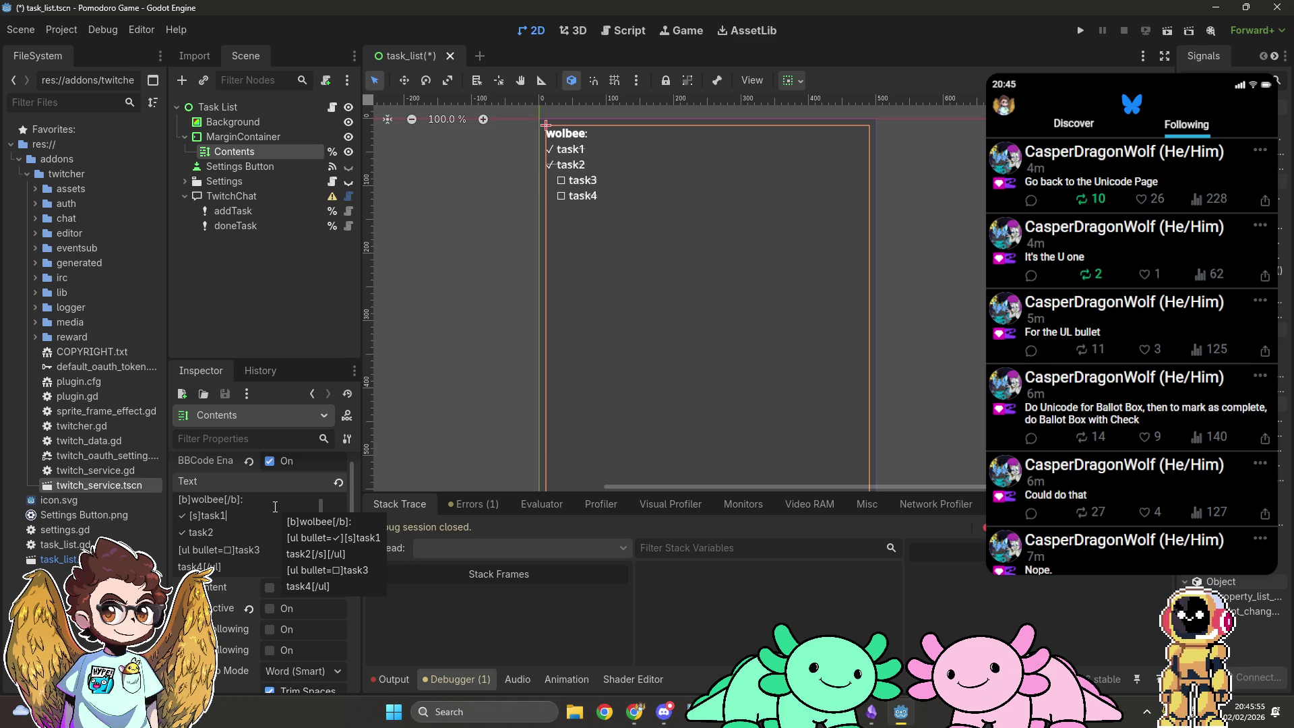
text([/s])
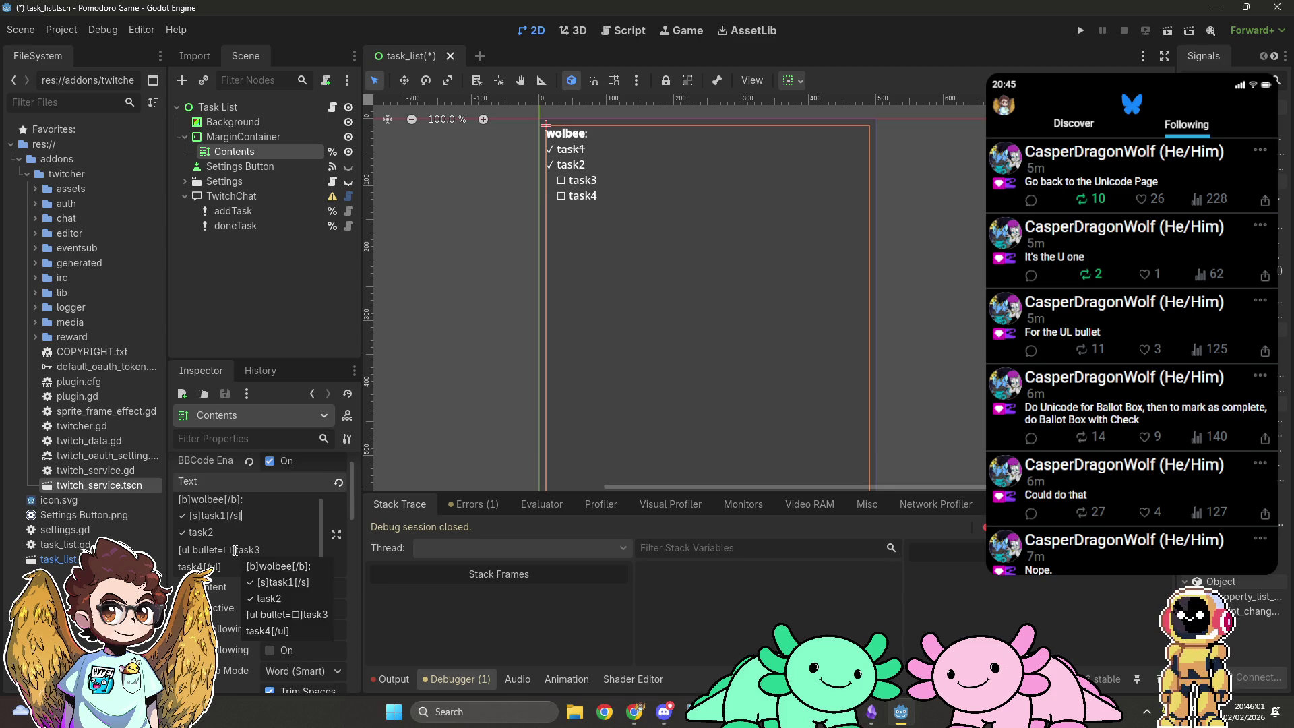
drag(234, 550, 170, 551)
key(BackSpace)
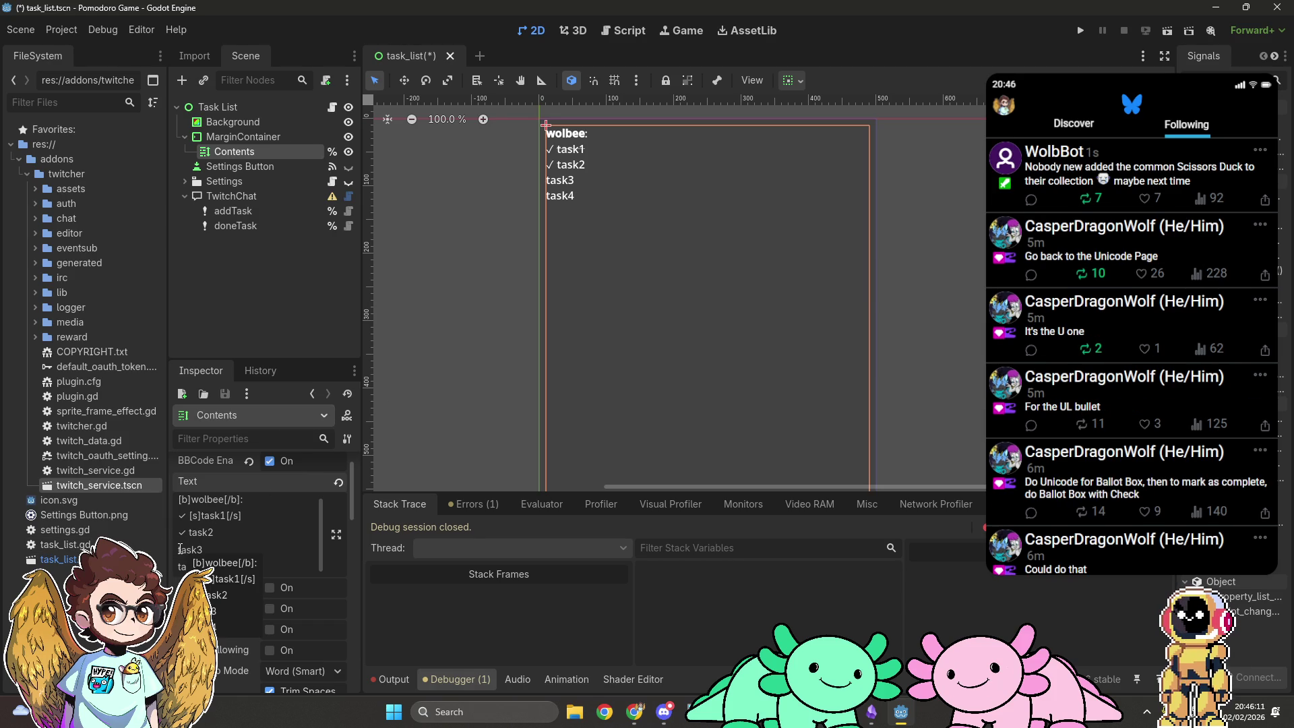
Step: Prefix task3 and task4 with ☐, pasting the first from clipboard history
key(super+v)
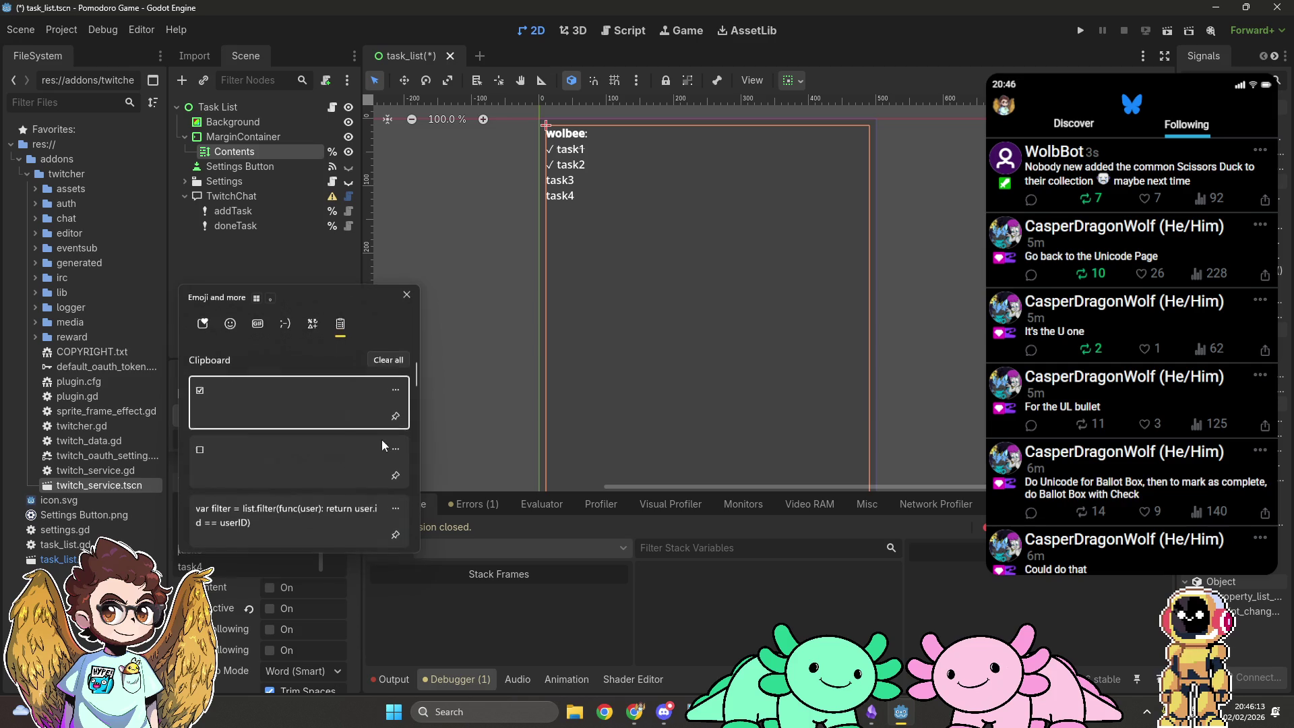
click(241, 465)
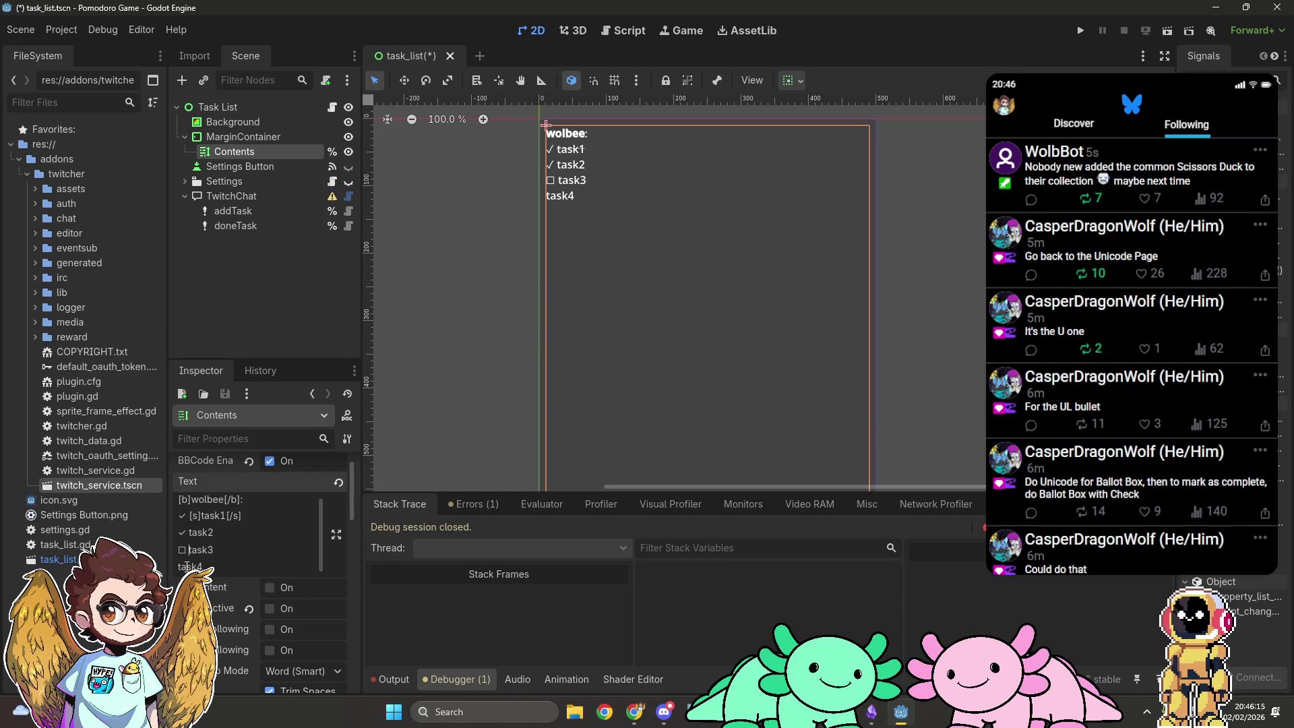
text(☐)
click(491, 286)
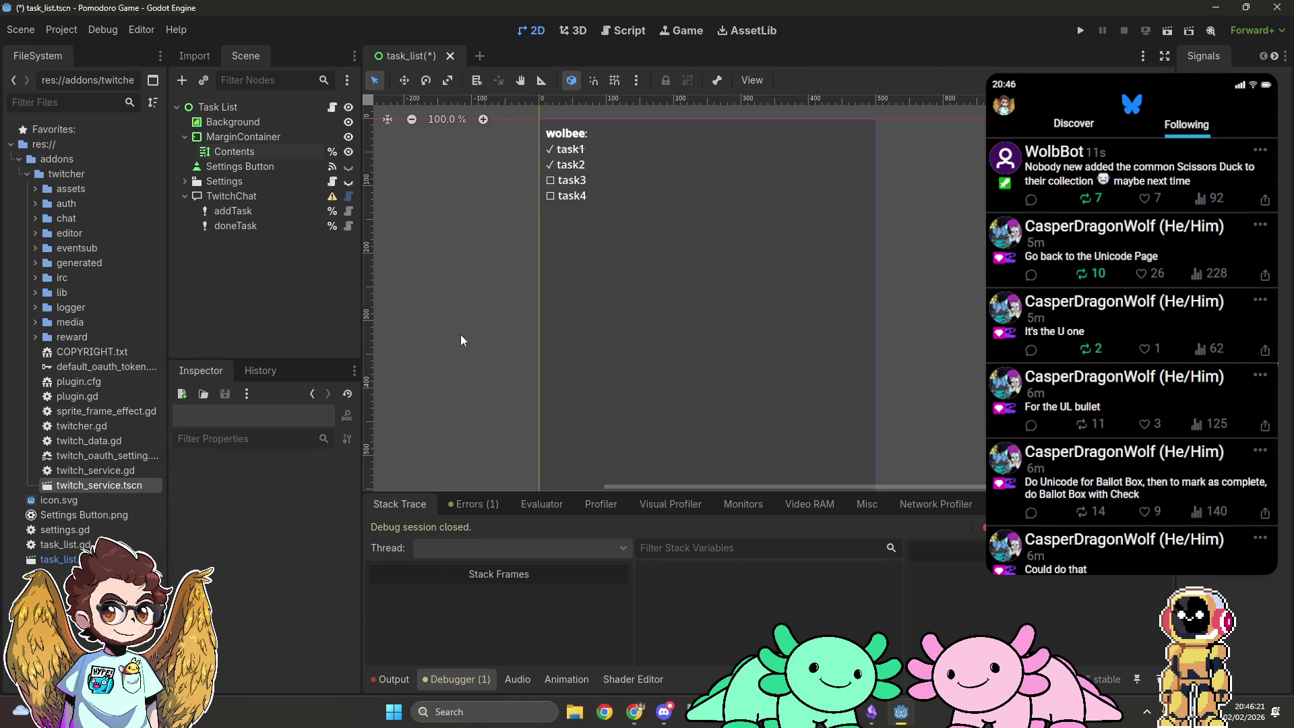
Step: Add [indent] tags and a '[/b]: ' after the name in the Contents text, then open task_list.gd
click(269, 151)
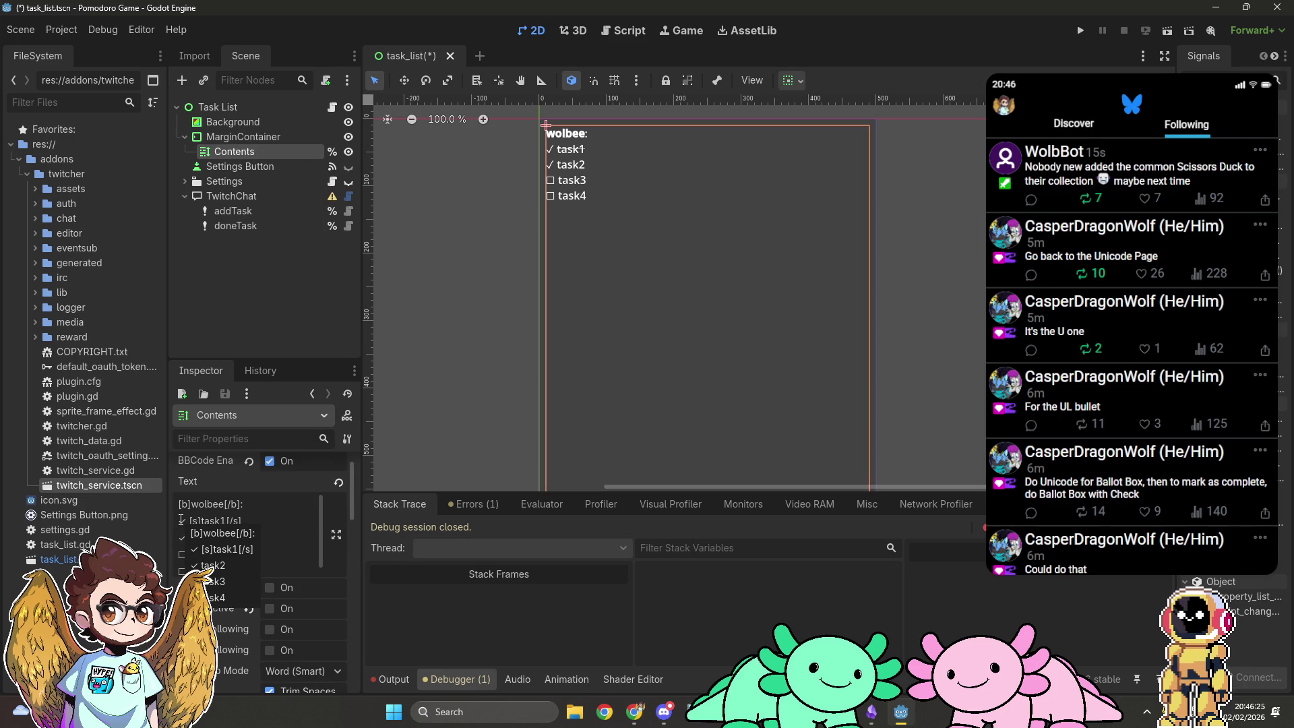
text([indent)
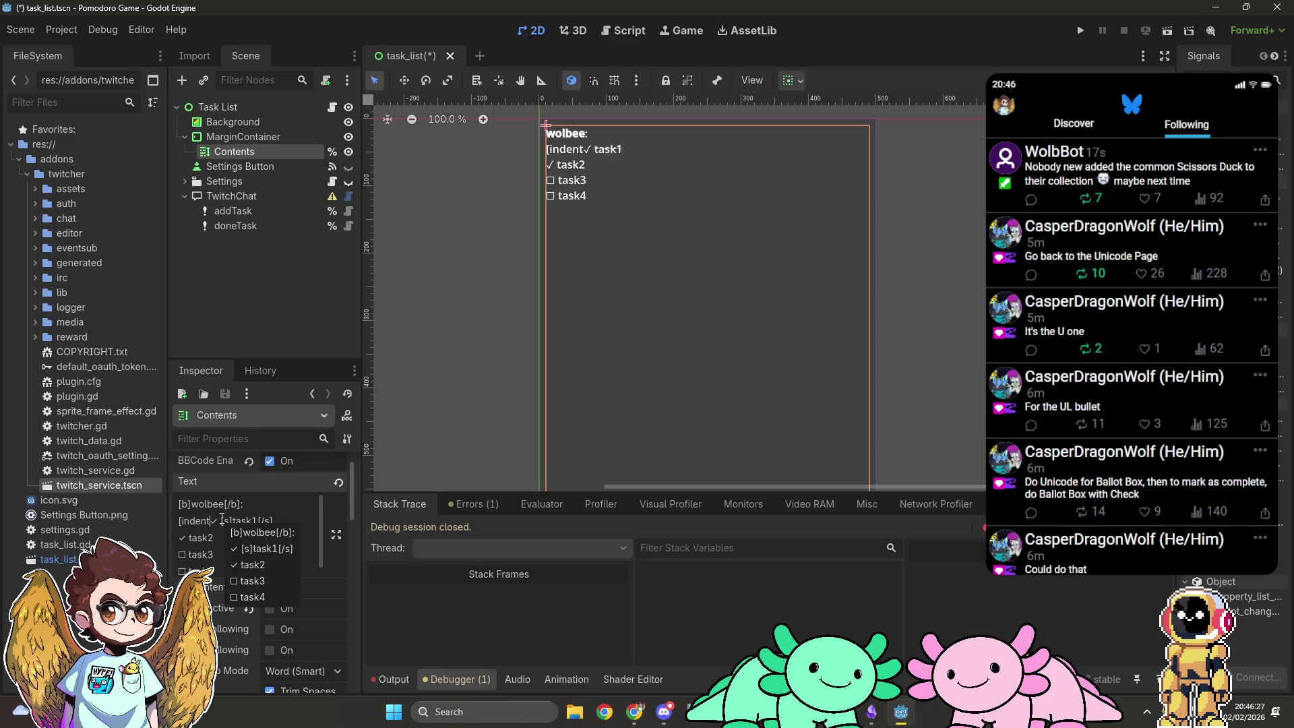
text(])
key(ctrl+End)
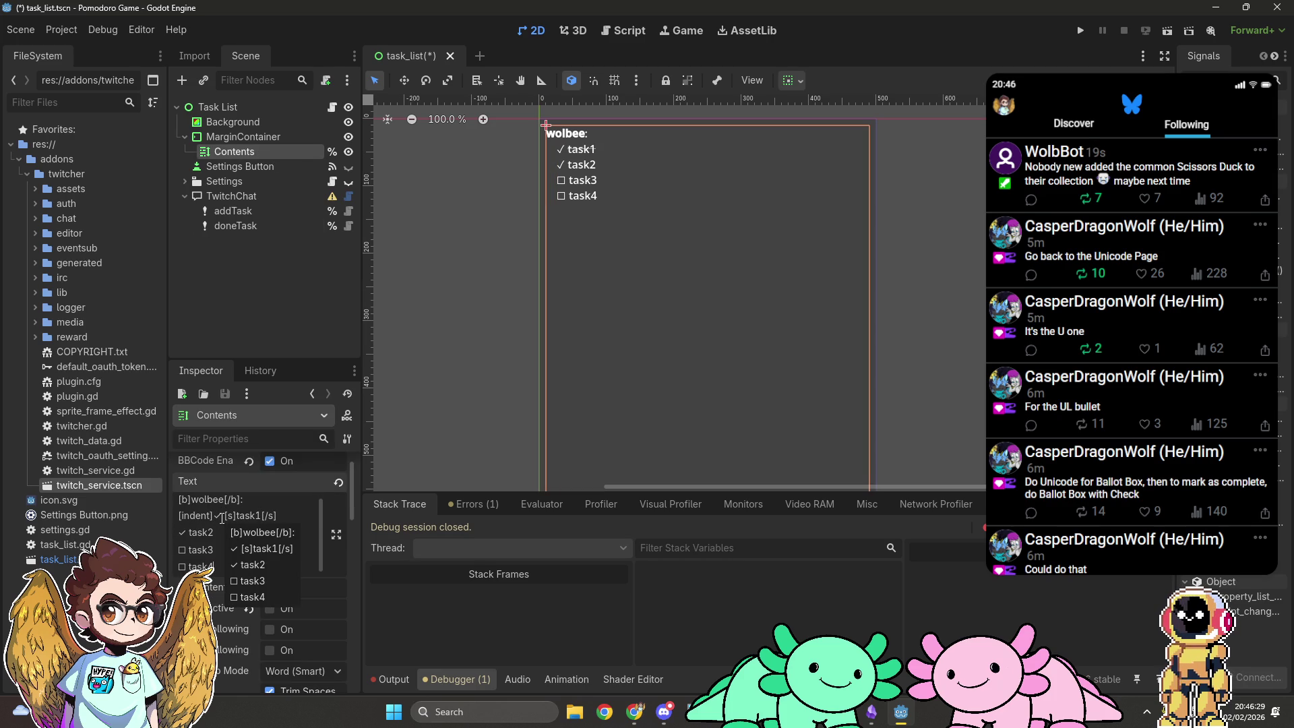
text([/b]: [)
text(indent])
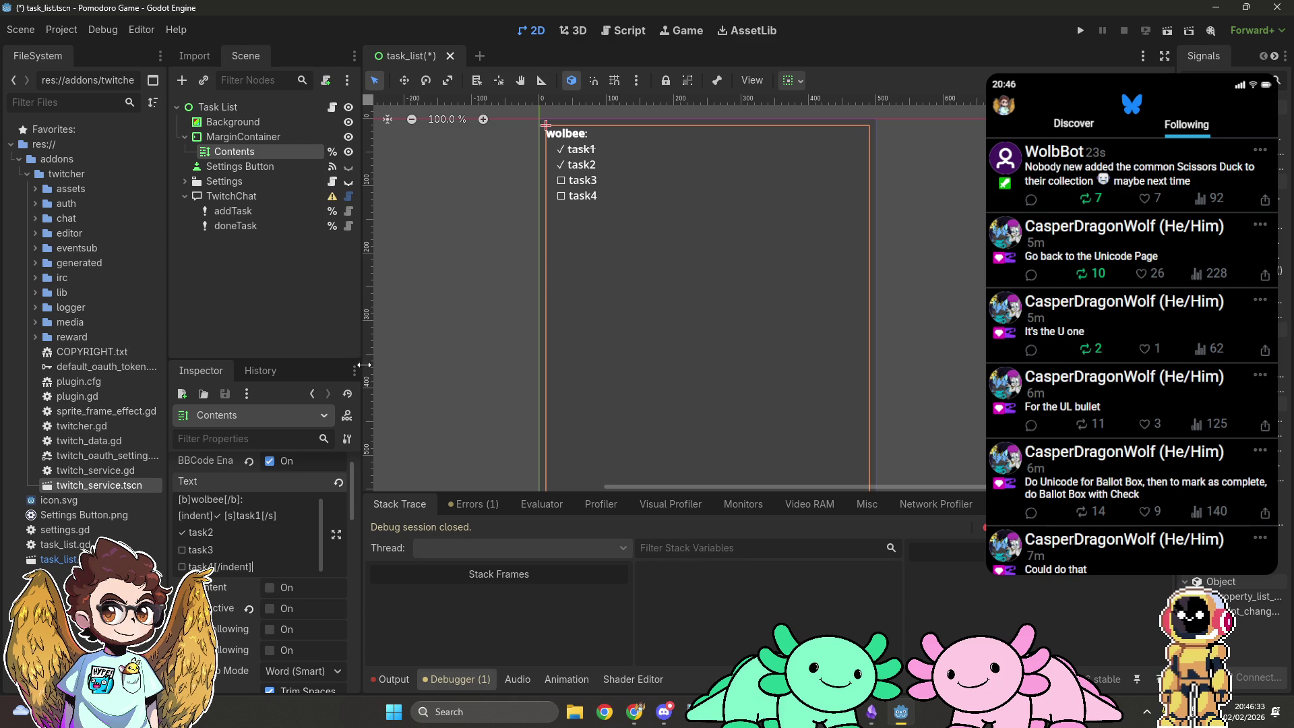
click(470, 317)
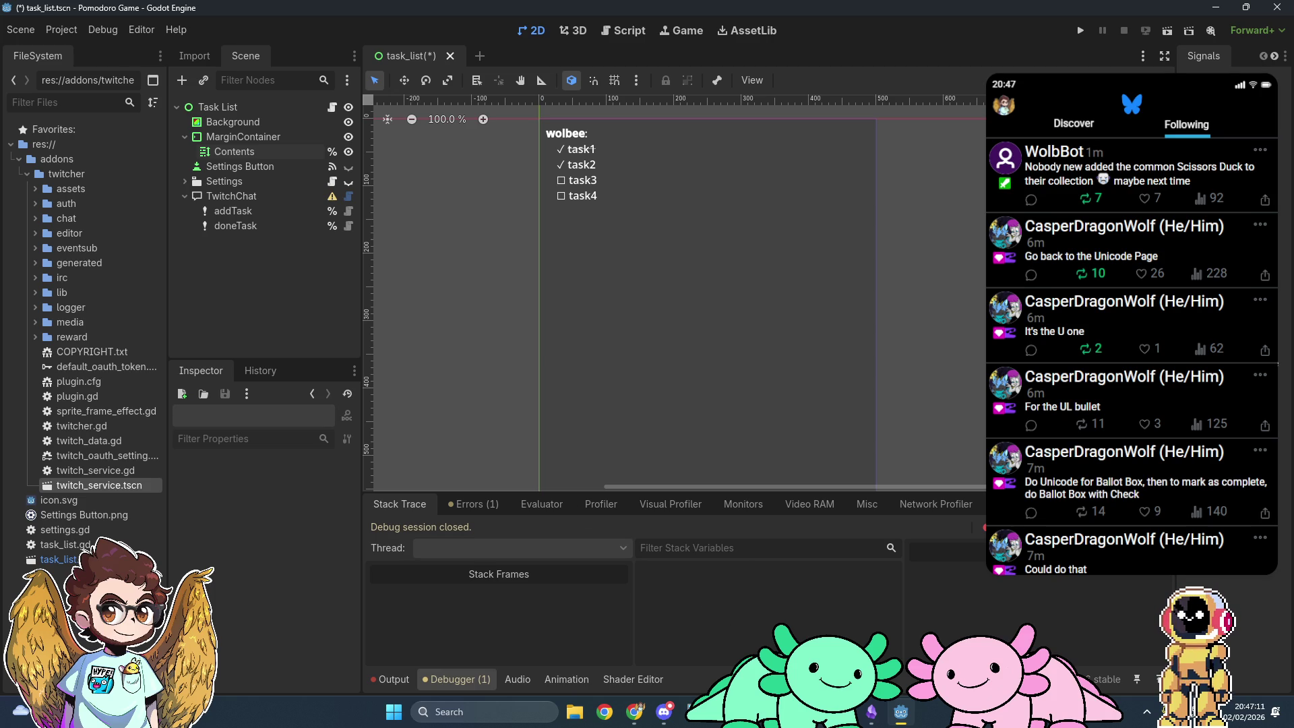
click(622, 30)
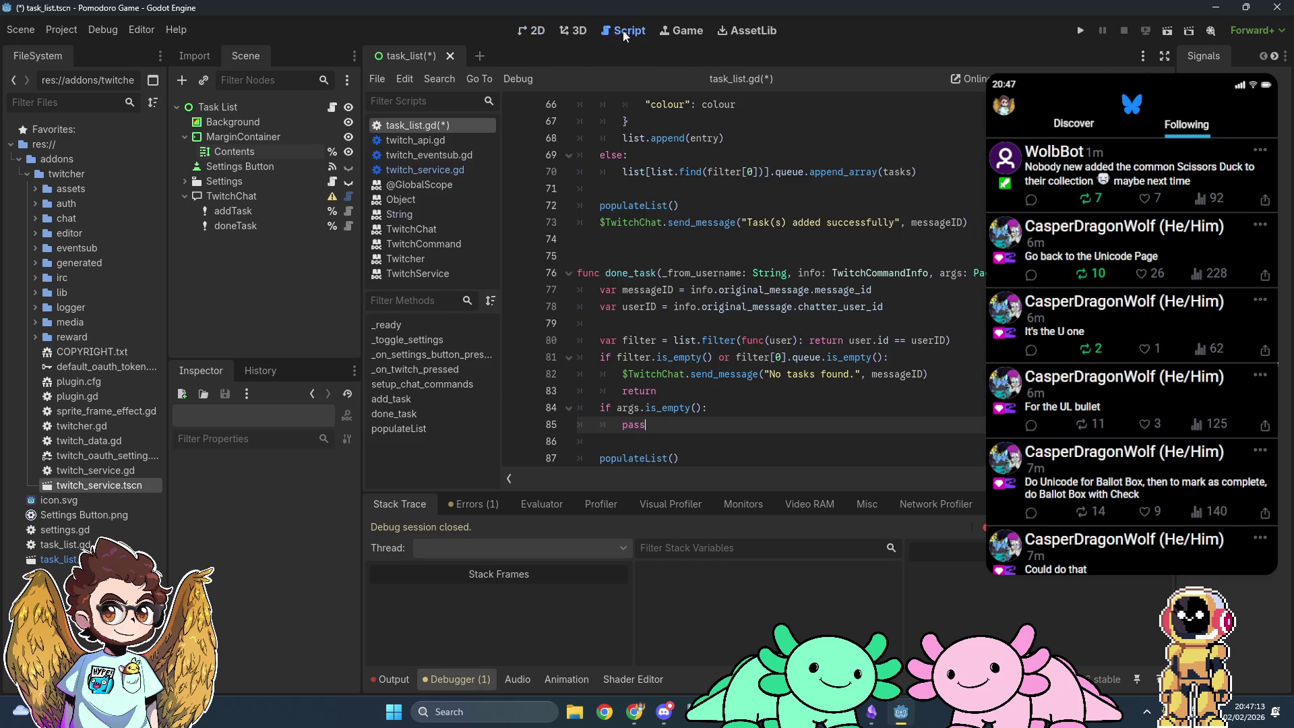
Step: Scroll up to read the add_task code, then return to the 2D scene view
scroll(757, 326, up, 5)
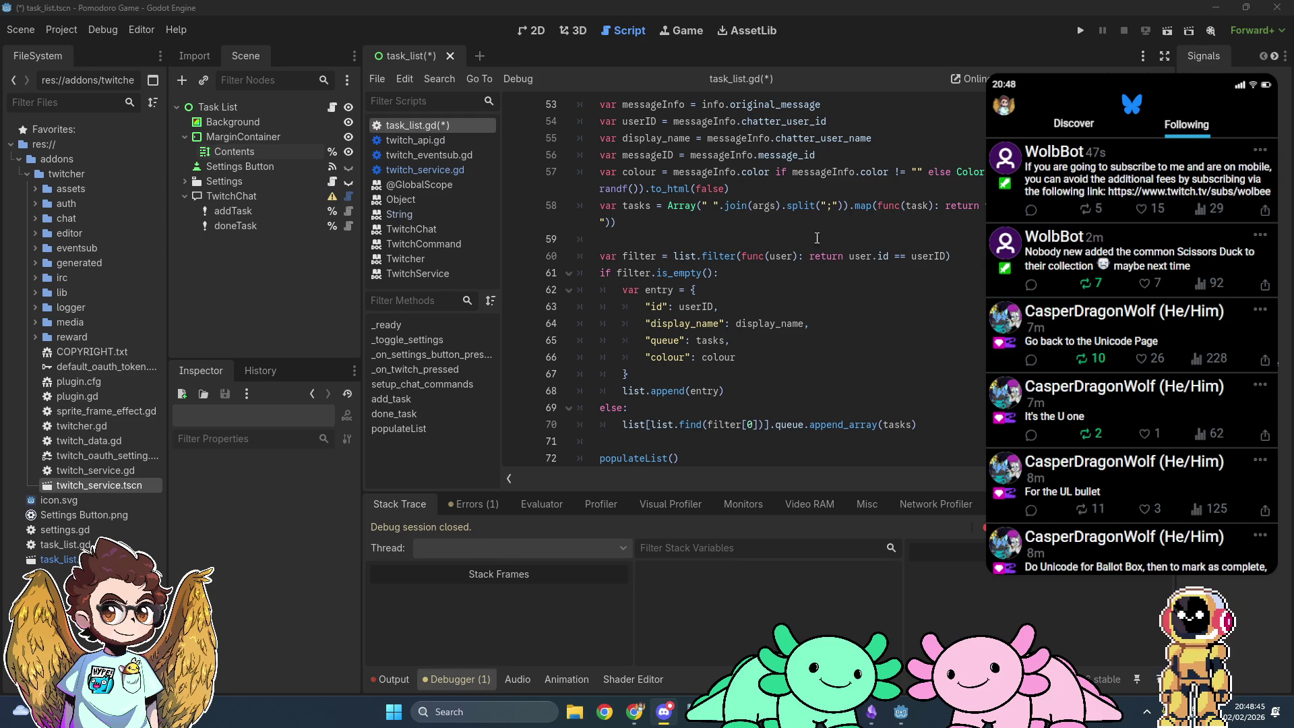
click(531, 31)
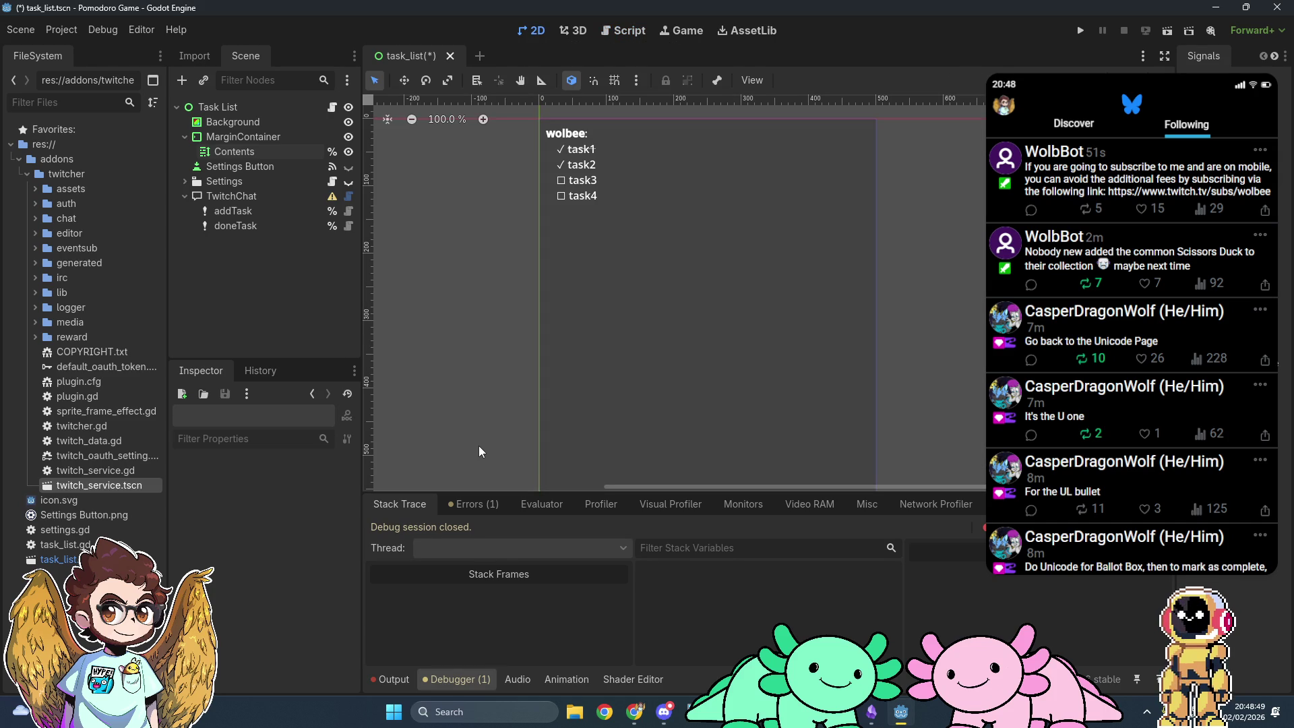
Step: Pan the canvas to frame the task list and start a region screenshot around it
scroll(652, 237, up, 1)
scroll(653, 237, down, 1)
drag(665, 238, 732, 309)
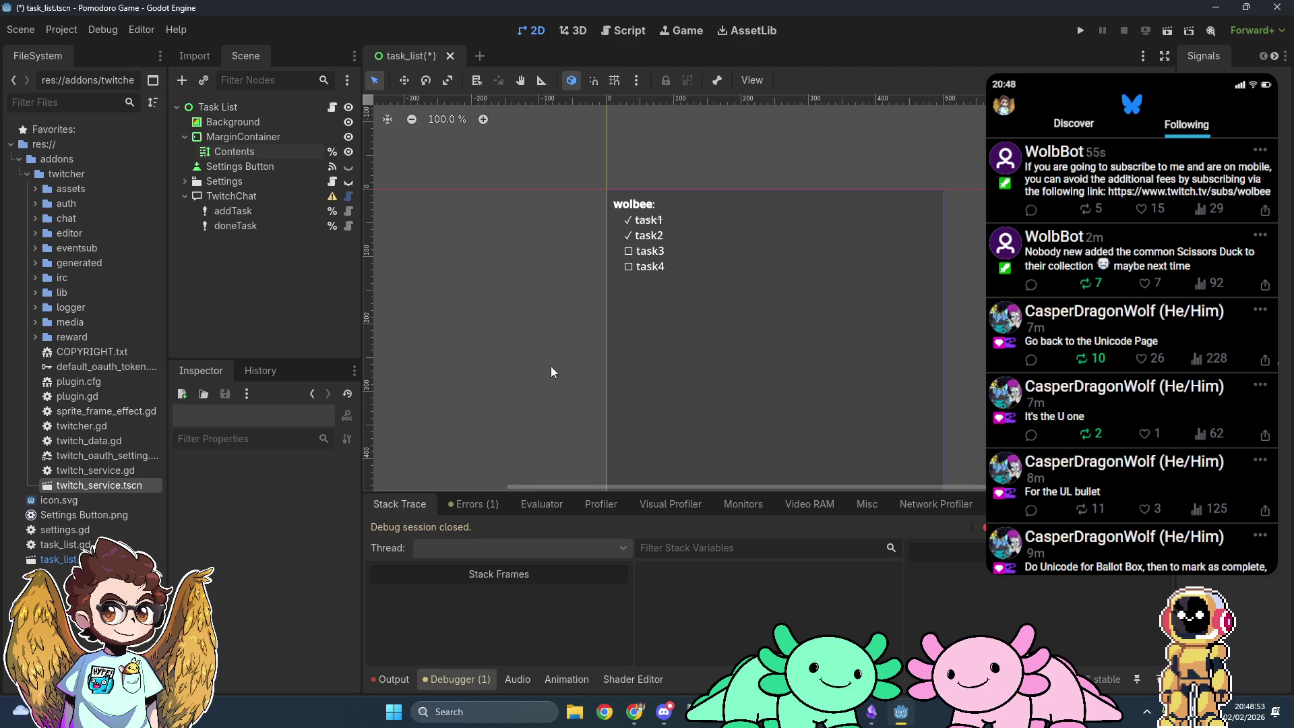
key(super+shift+s)
mouse_move(589, 172)
mouse_down()
mouse_move(822, 376)
mouse_move(754, 330)
mouse_up()
Step: Wrap task2 in [s]…[/s] tags in the Contents label's text
click(251, 151)
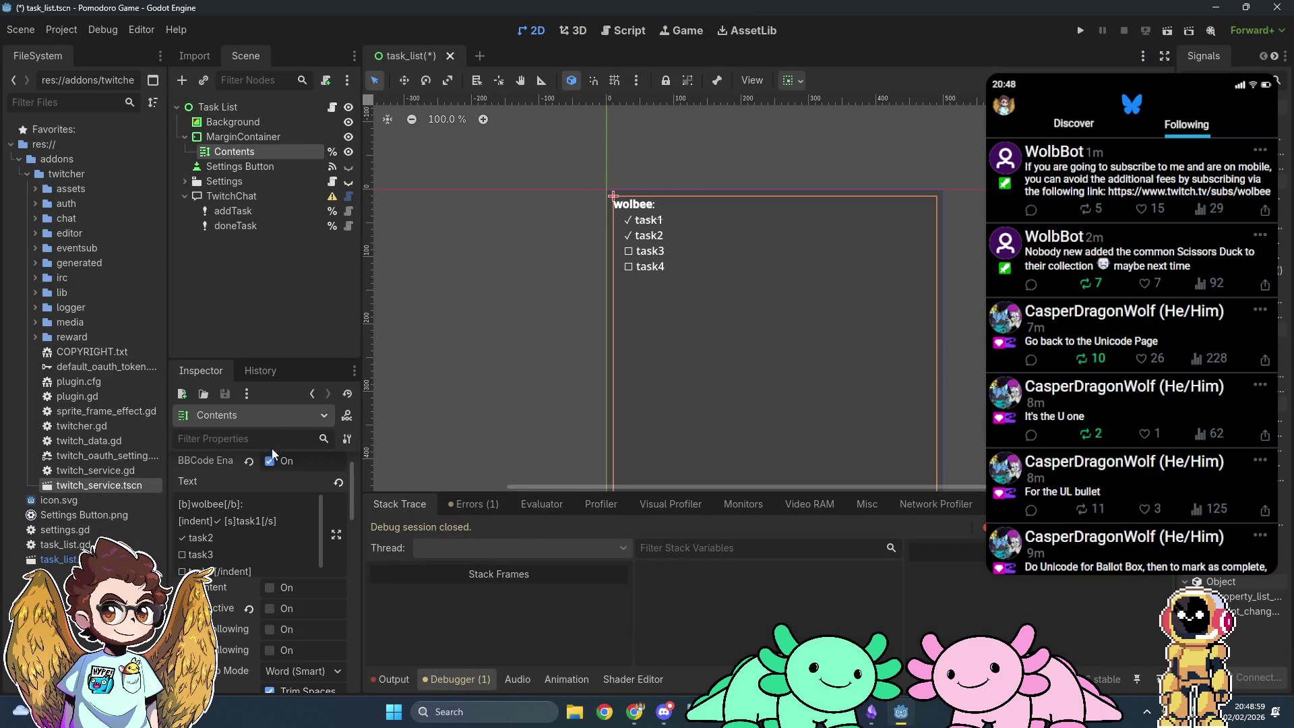
click(189, 538)
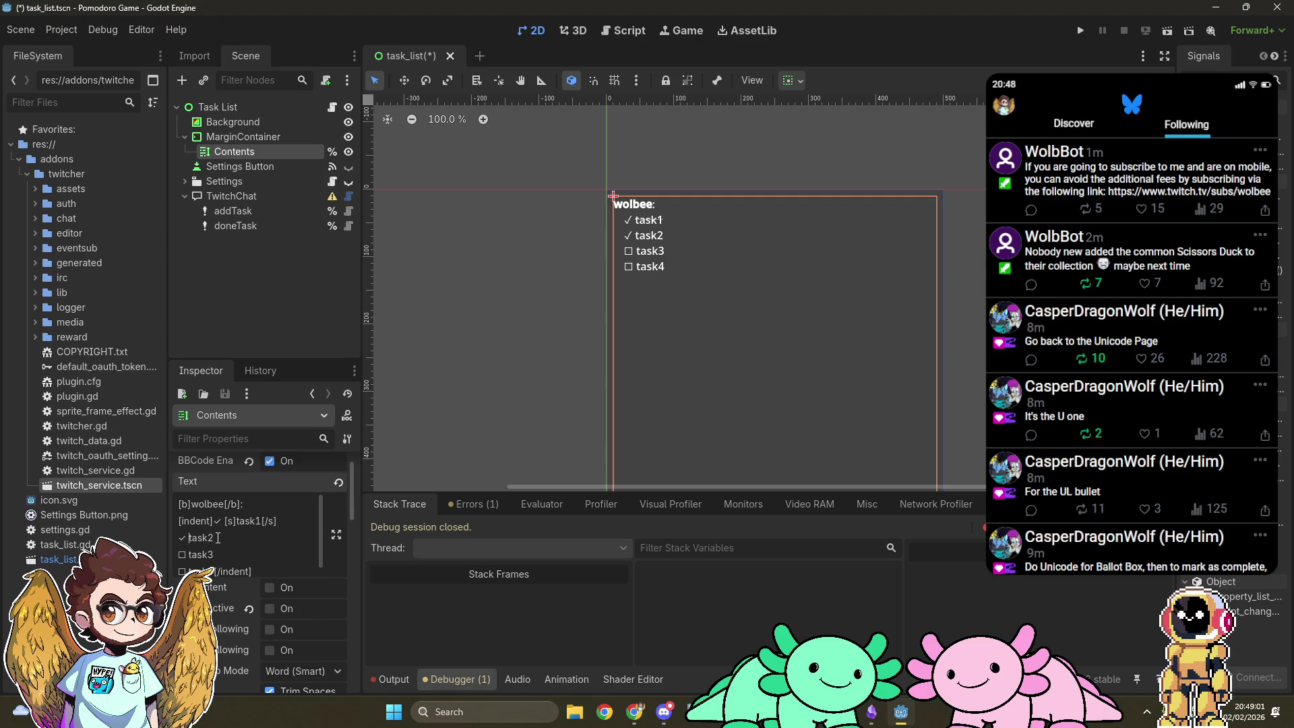
text([s]task2[/s])
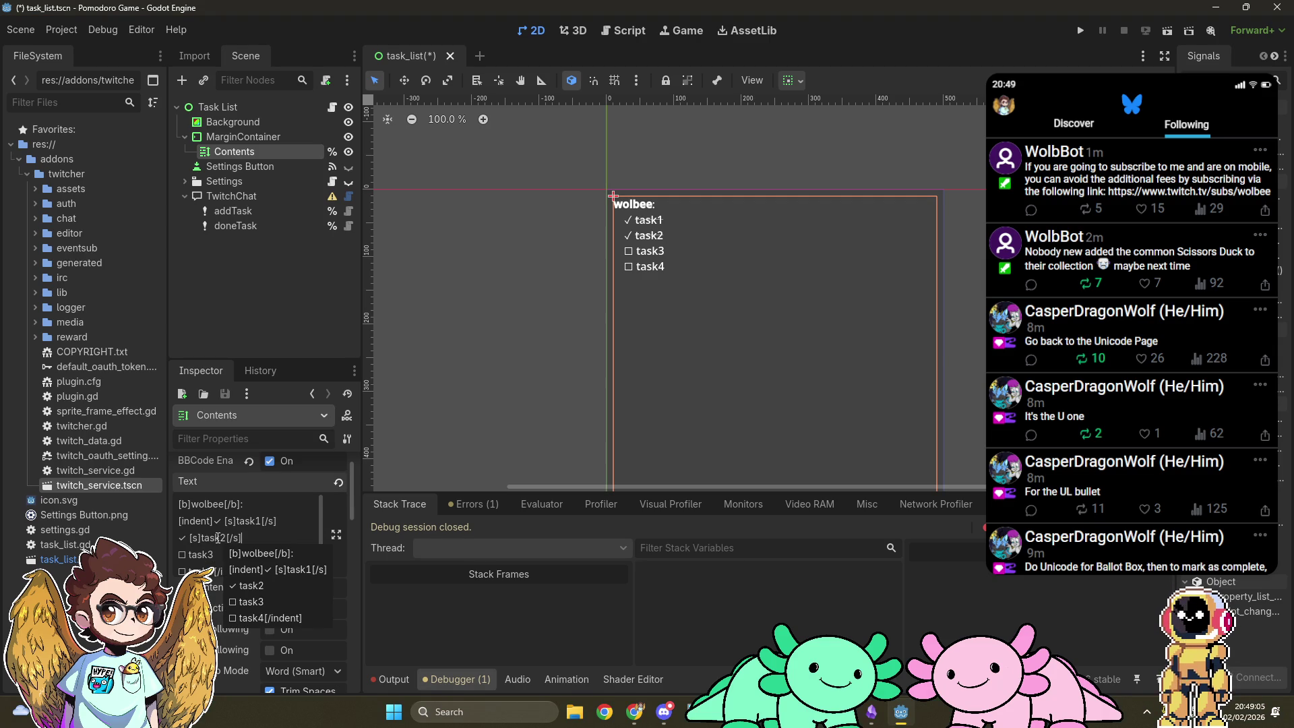
click(438, 302)
Step: Capture the rendered wolbee task list region, switch to Discord, then return to task_list.gd
key(super+shift+s)
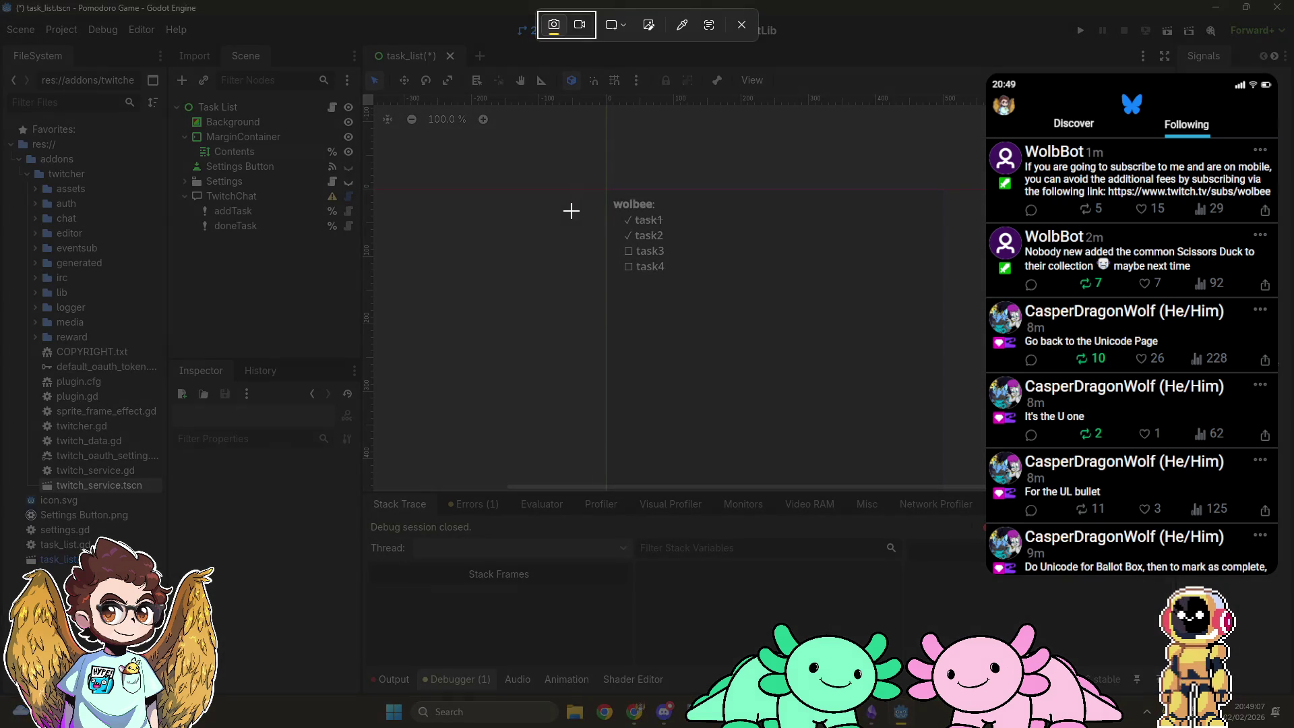
mouse_move(592, 178)
mouse_down()
mouse_move(736, 322)
mouse_move(710, 302)
mouse_up()
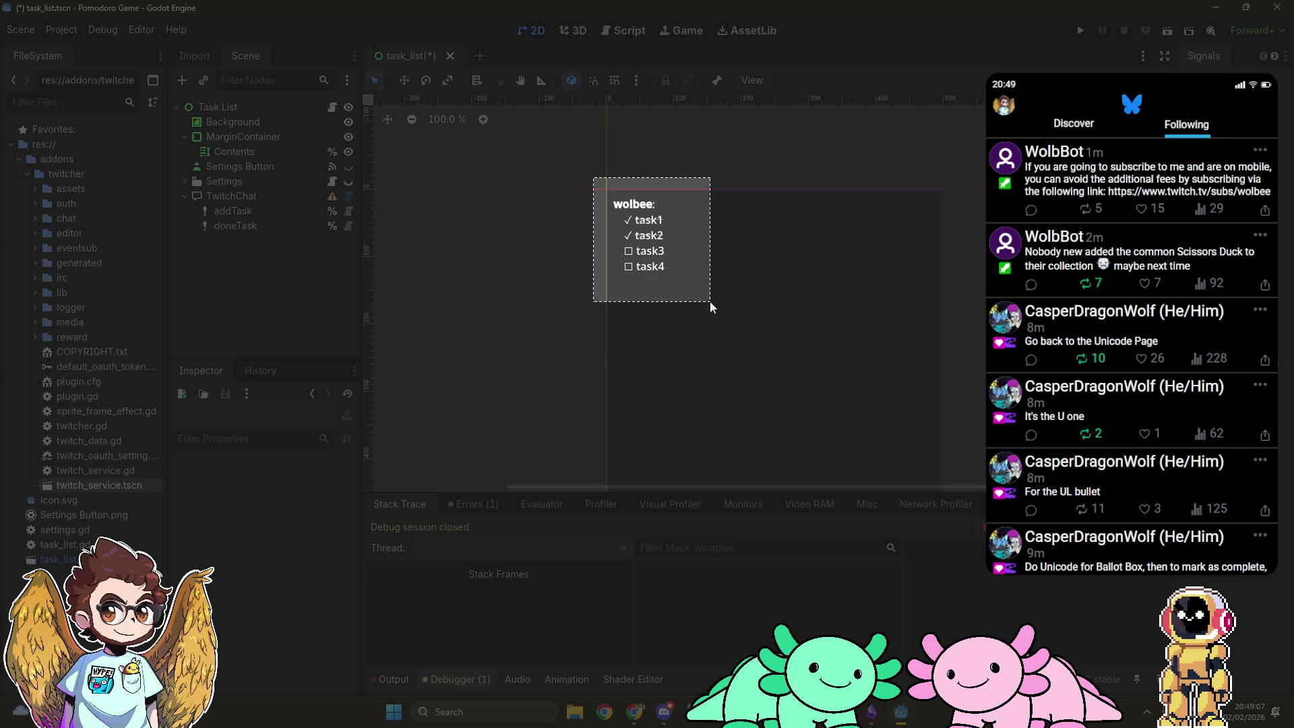
click(663, 711)
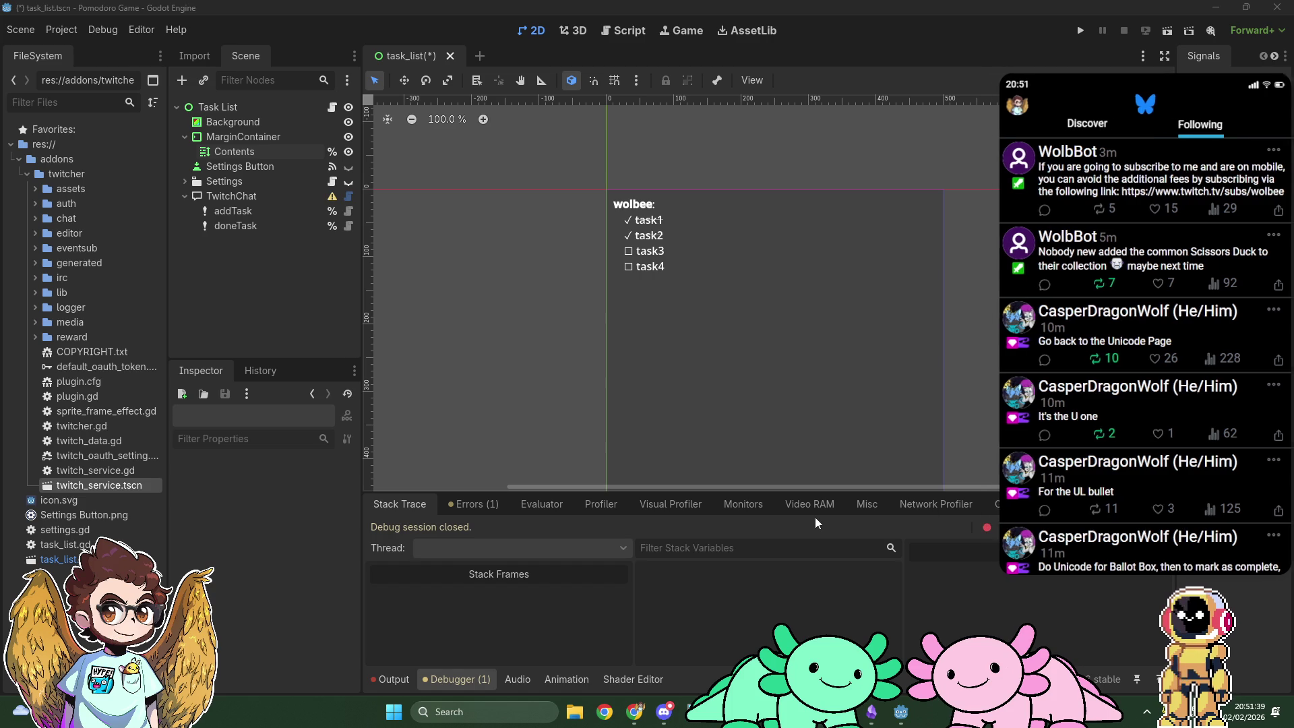
click(636, 34)
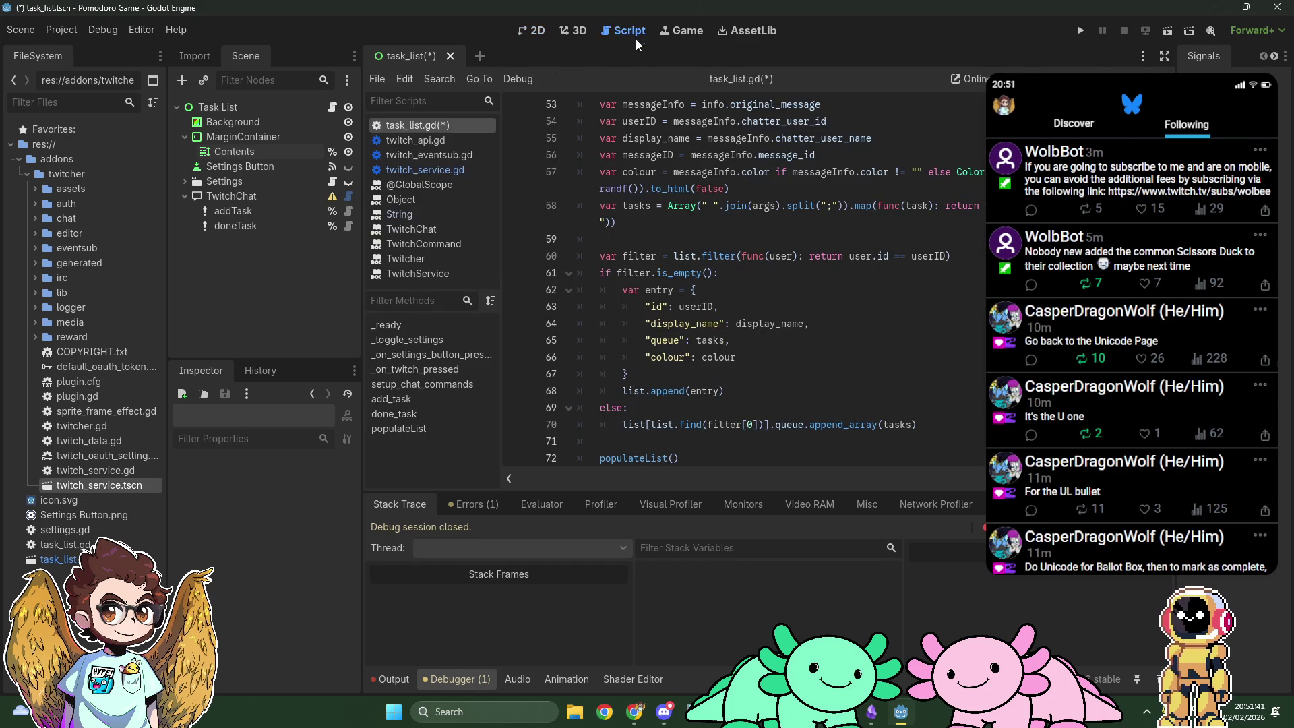
Step: Add a "completed": Array() field after "display_name" in add_task's entry dictionary
click(843, 325)
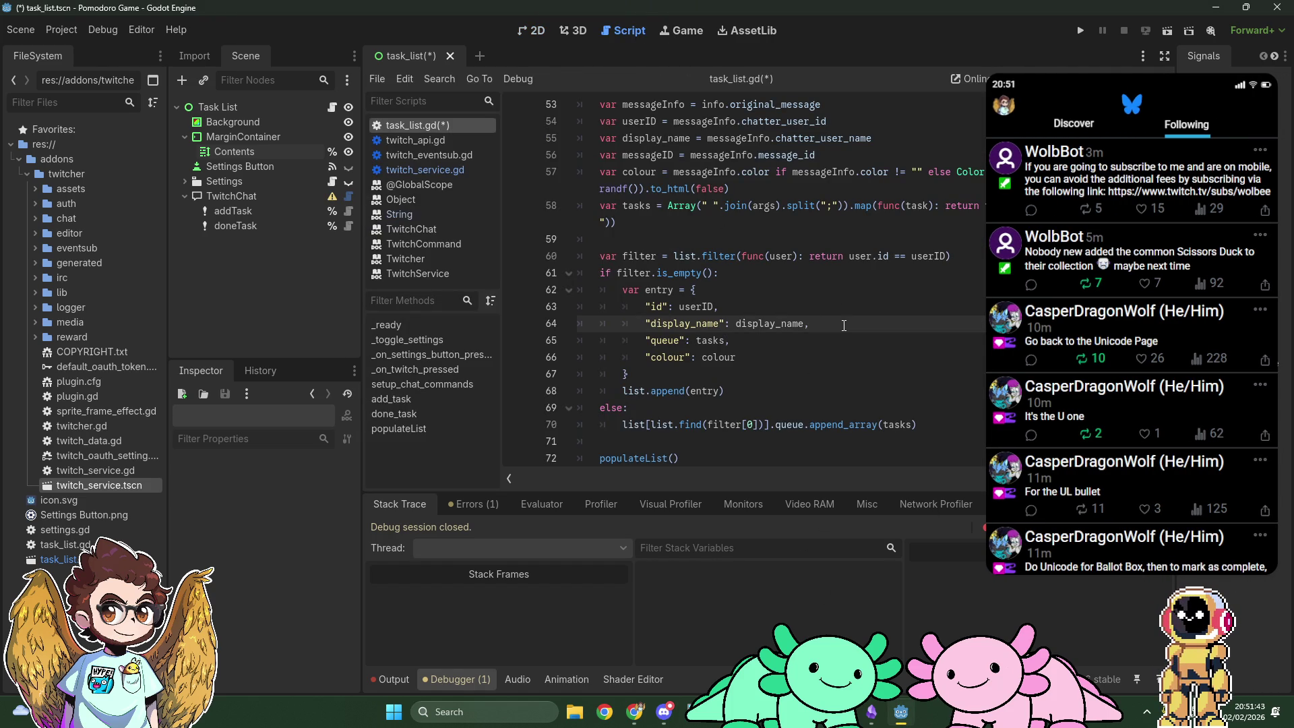
key(Return)
text("completed")
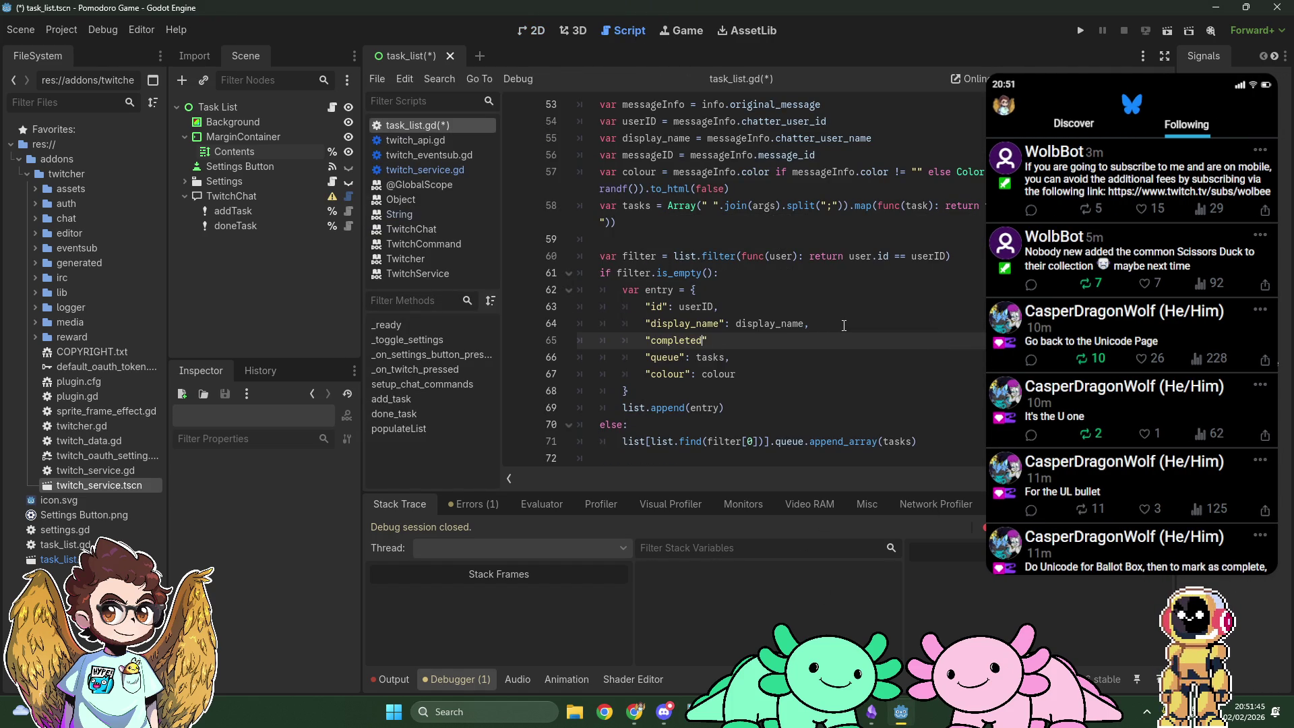
text(: A)
text(rray(),)
key(Down)
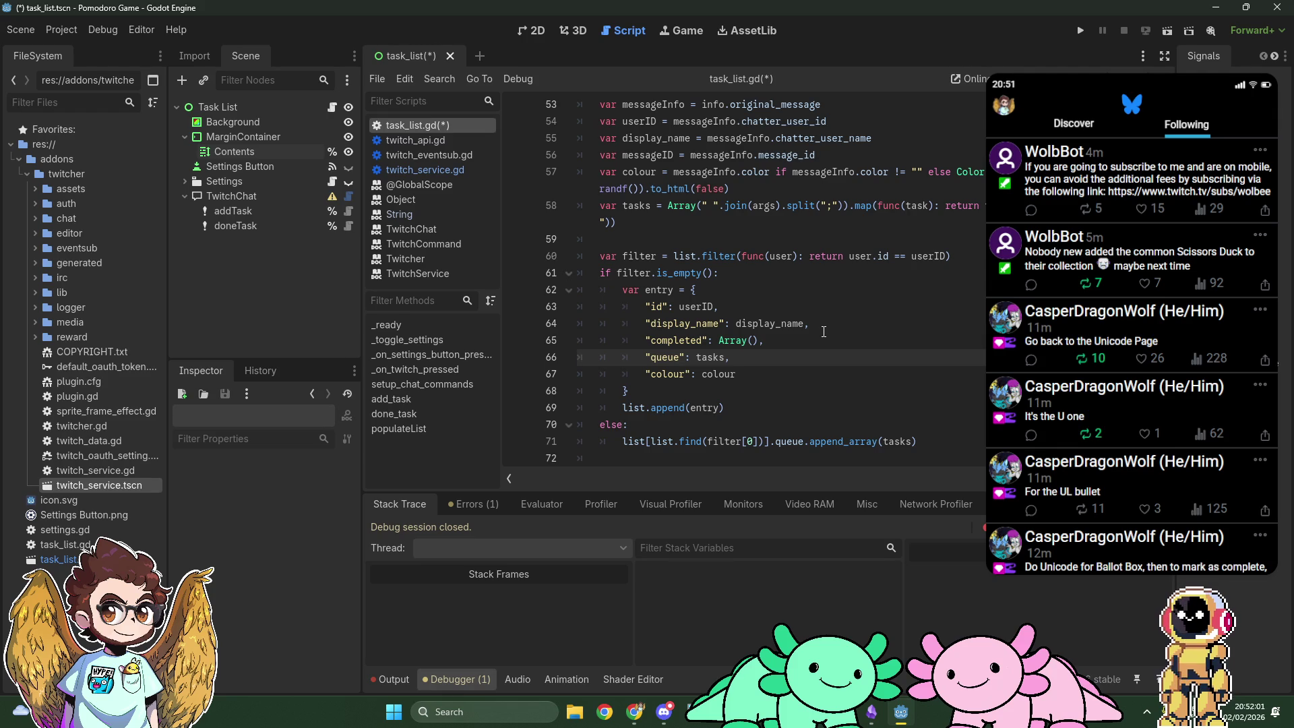
scroll(823, 331, down, 5)
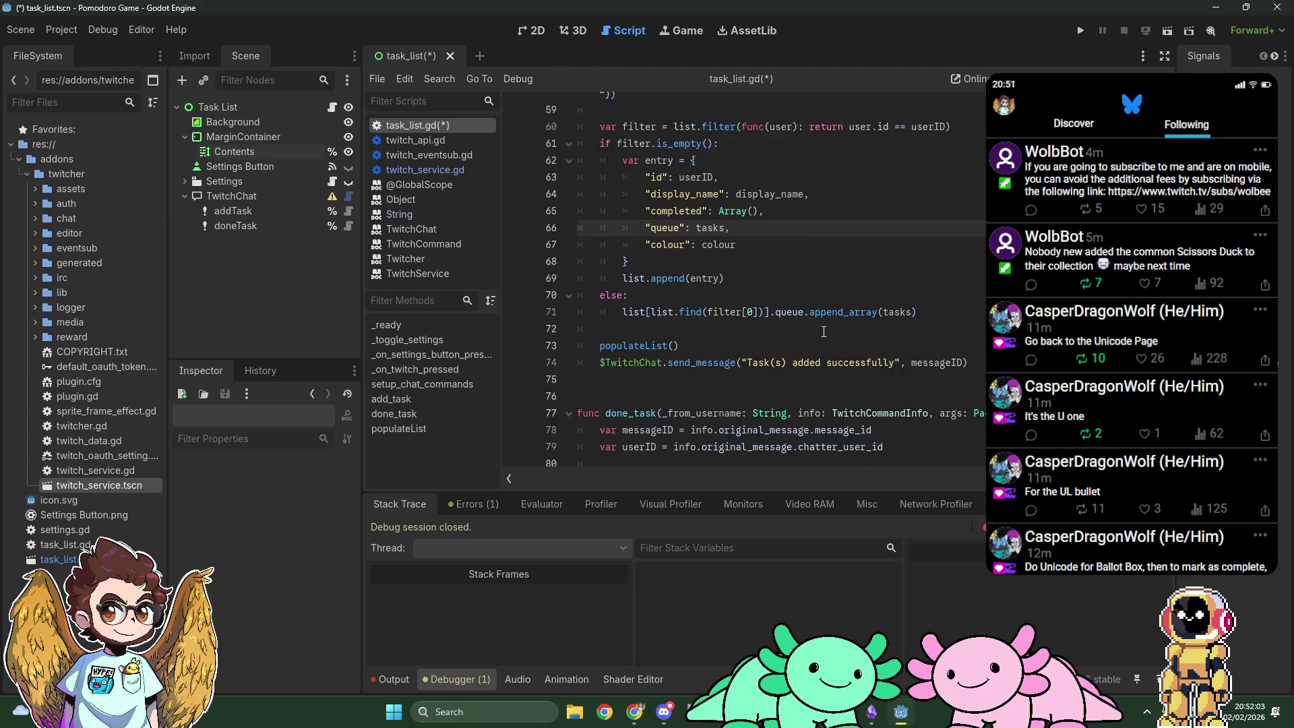
scroll(823, 332, down, 1)
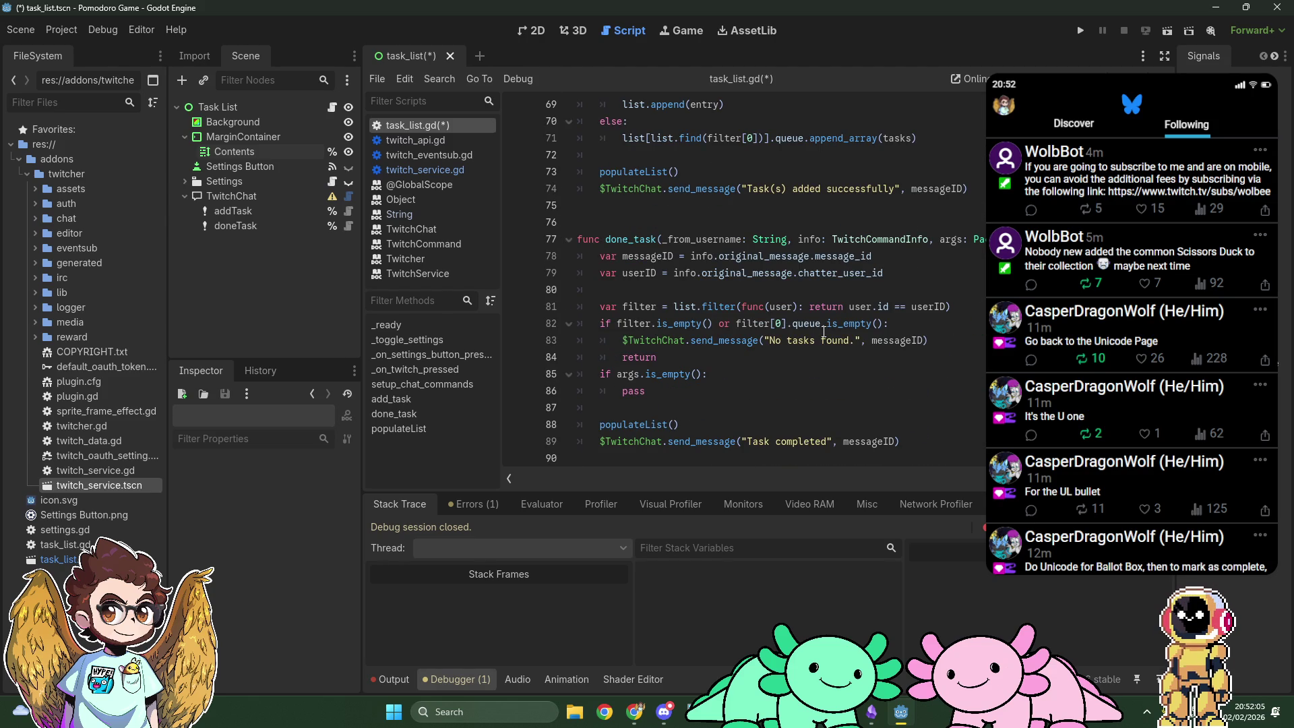
scroll(824, 332, down, 4)
scroll(823, 332, up, 5)
scroll(824, 332, down, 5)
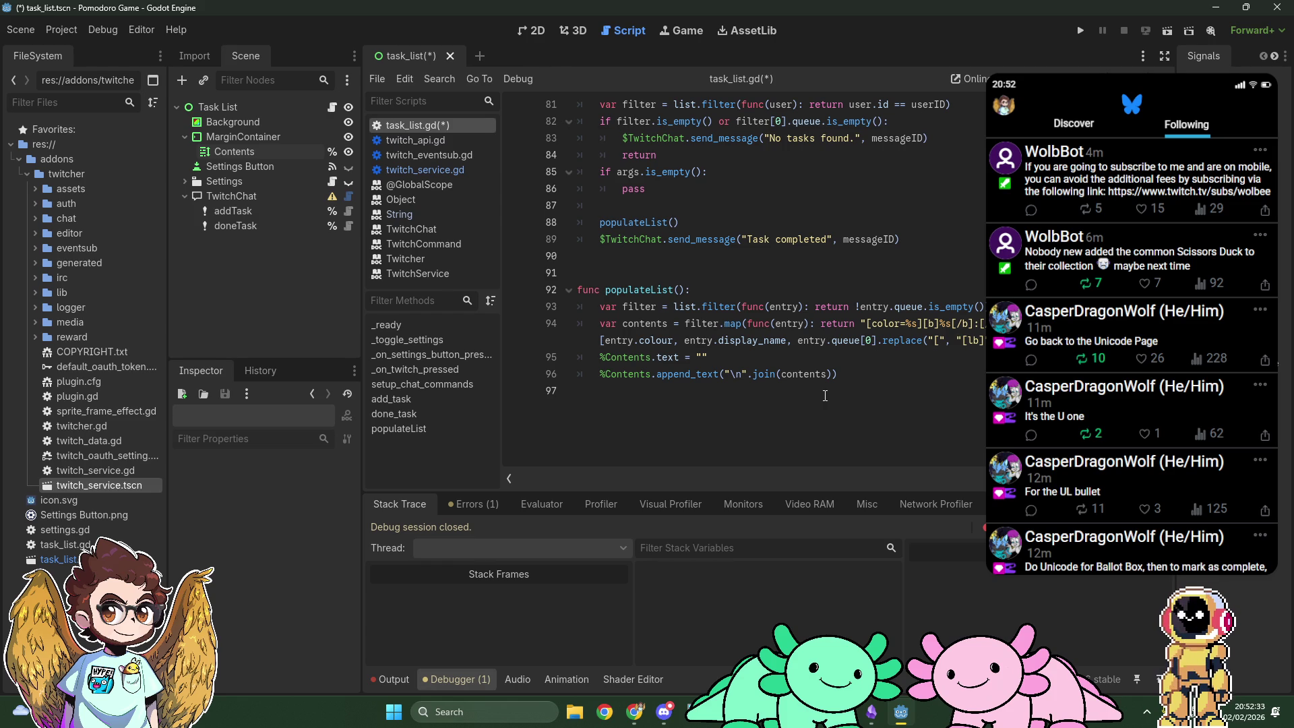
Step: Add a createBBCode(completed: Array, queue: Array) function after populateList that returns output
click(827, 395)
key(Return)
key(Return)
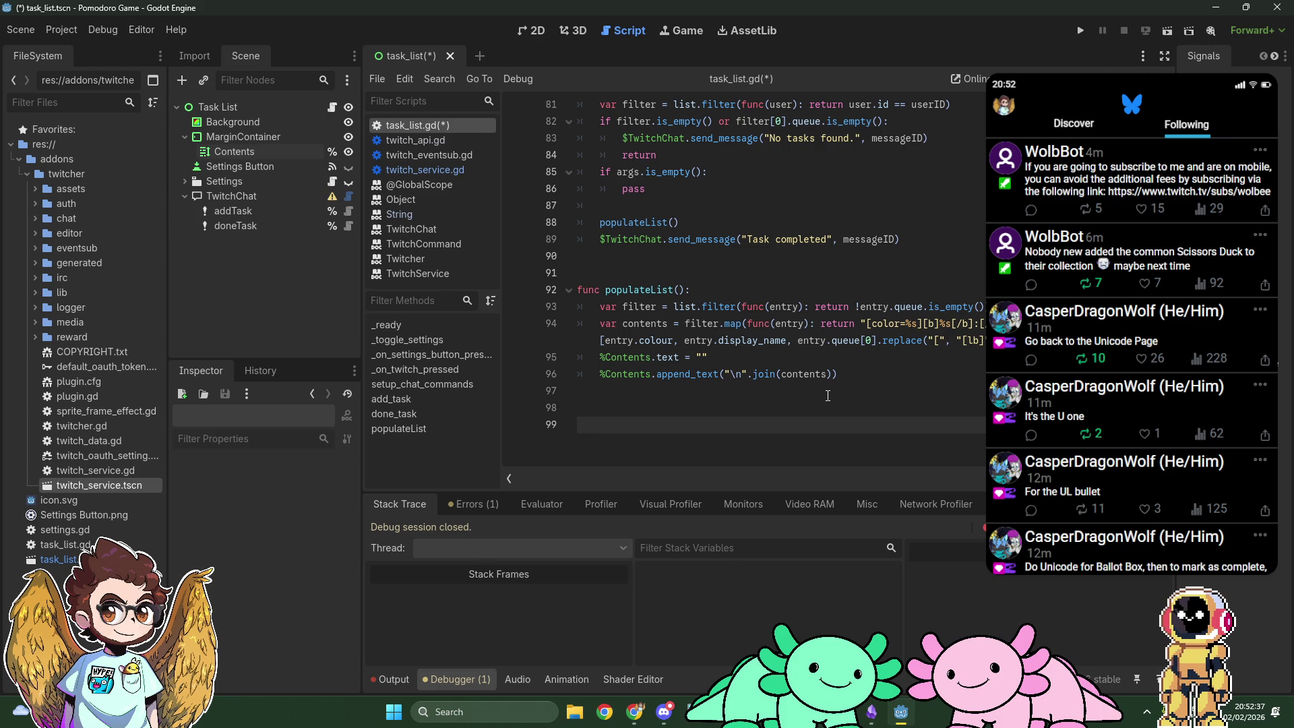
text(func )
text(create)
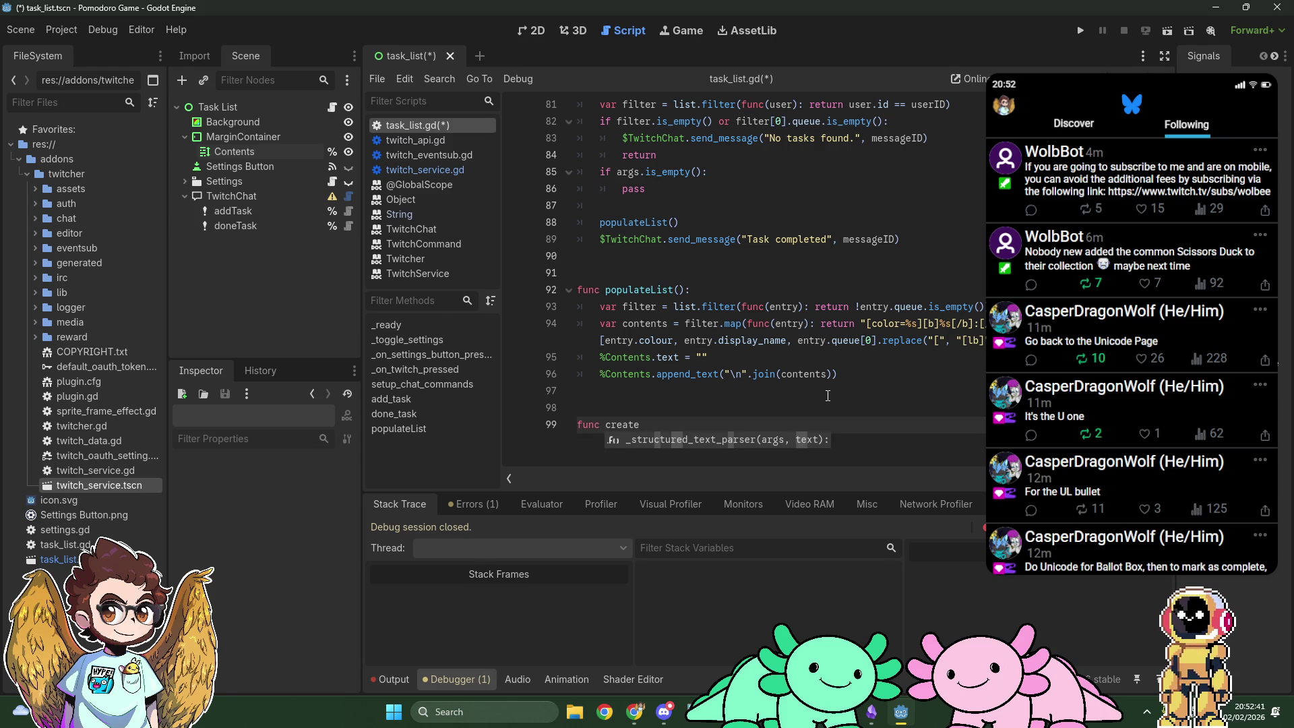
text(BBCode():)
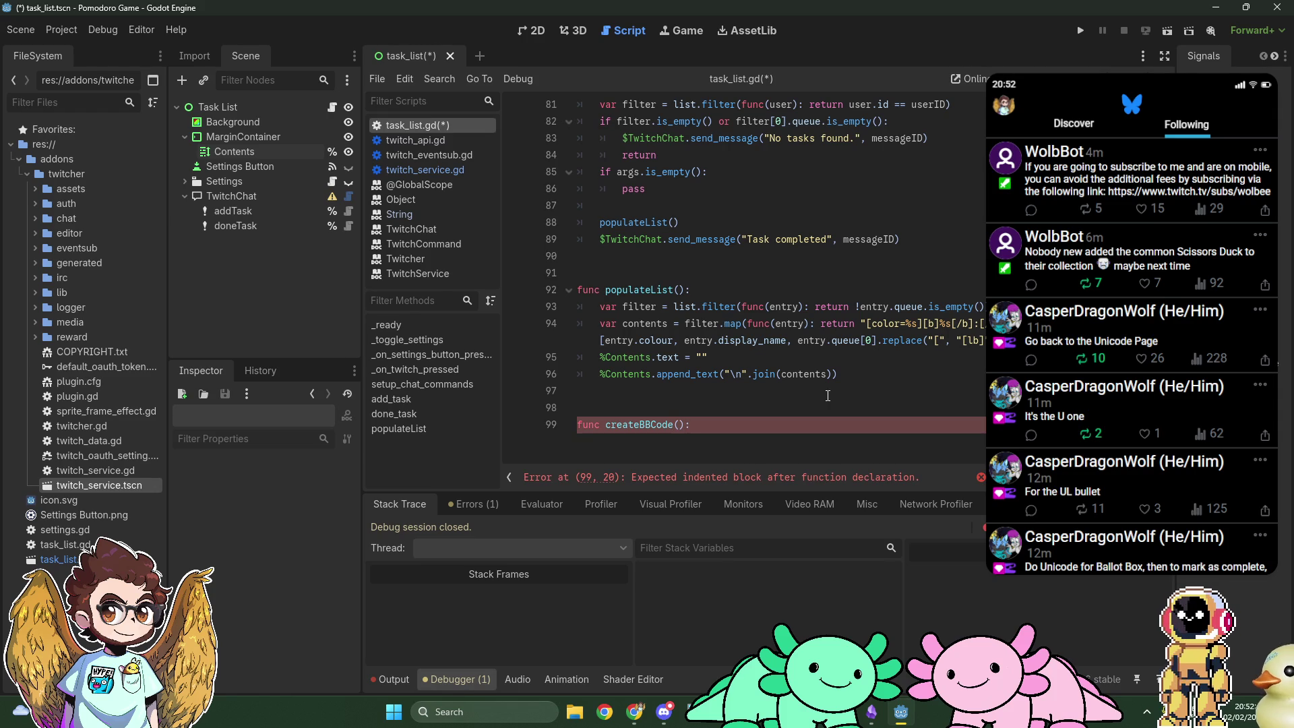
text(completed,)
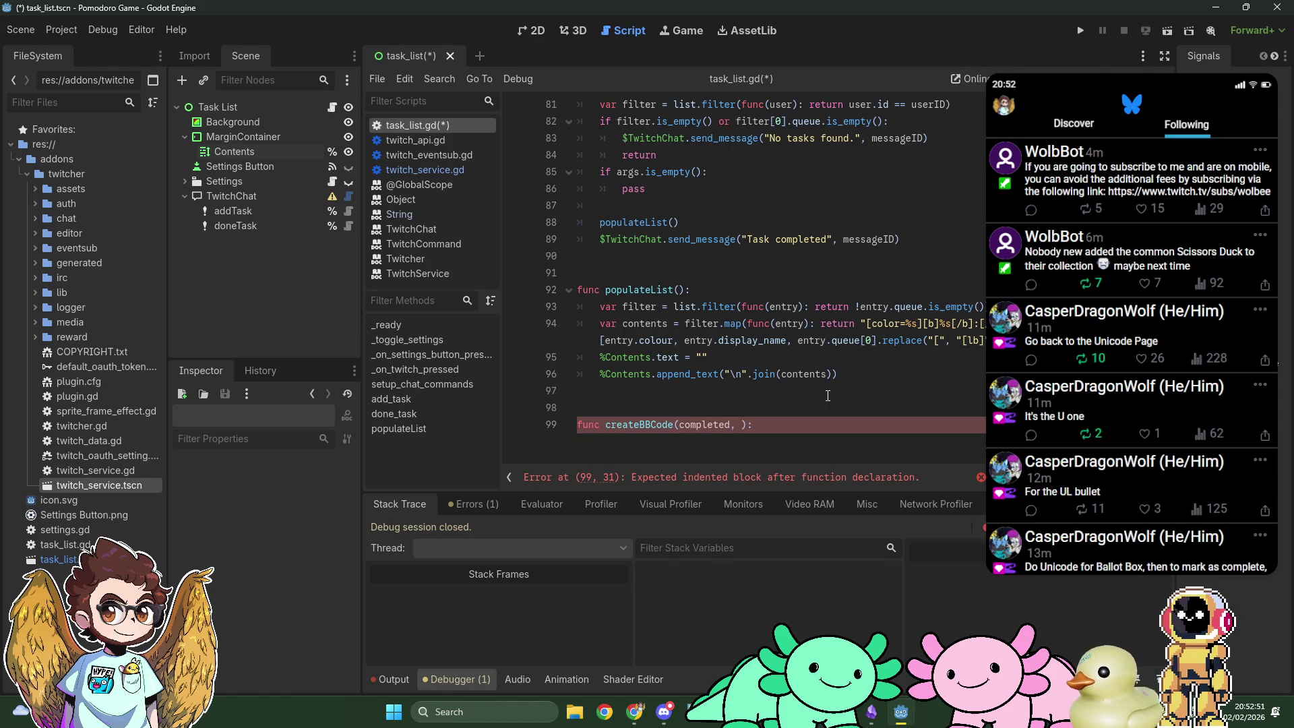
key(BackSpace)
text(:)
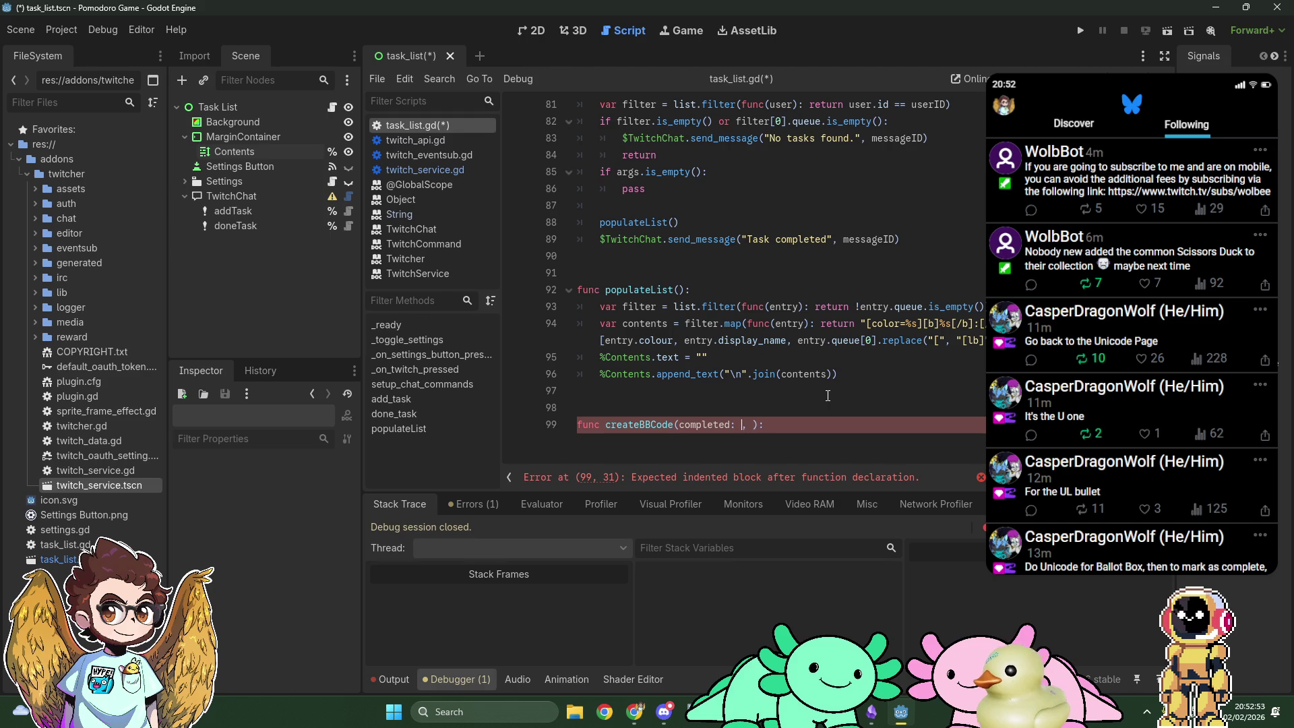
text( Array, queue)
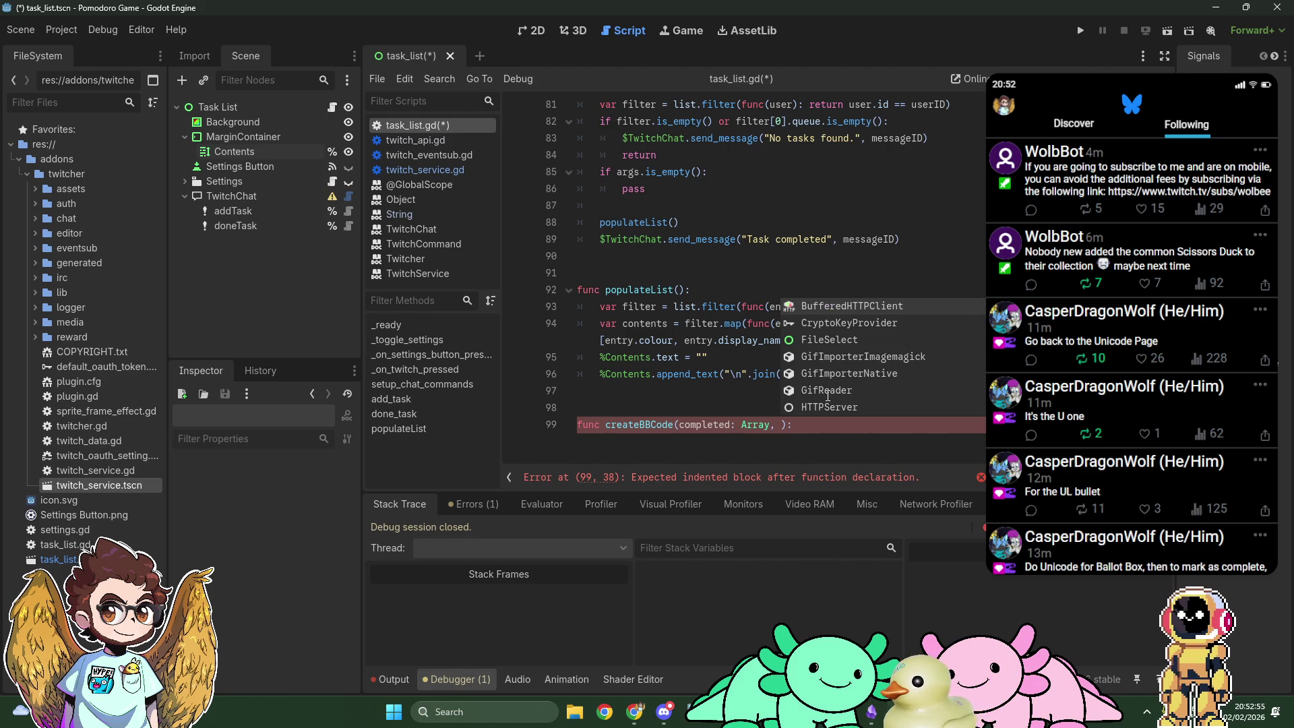
text(Array)
key(Return)
text(retur)
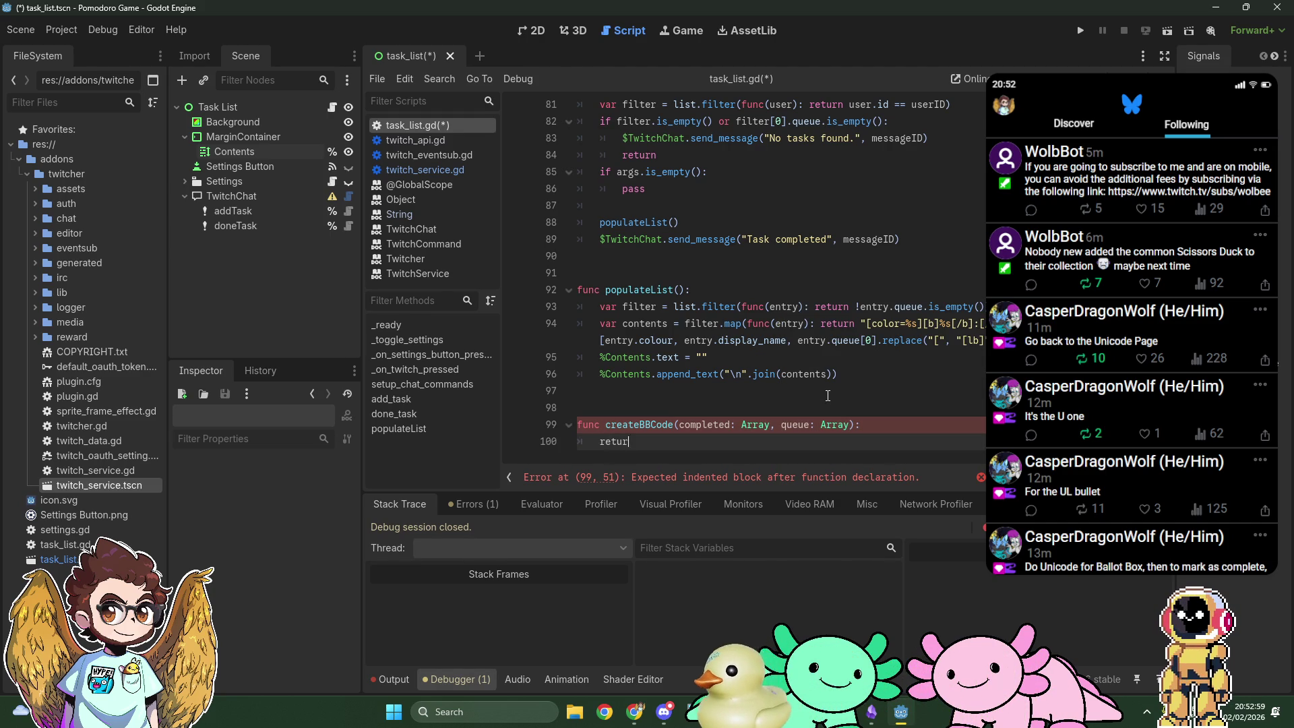
text(n output)
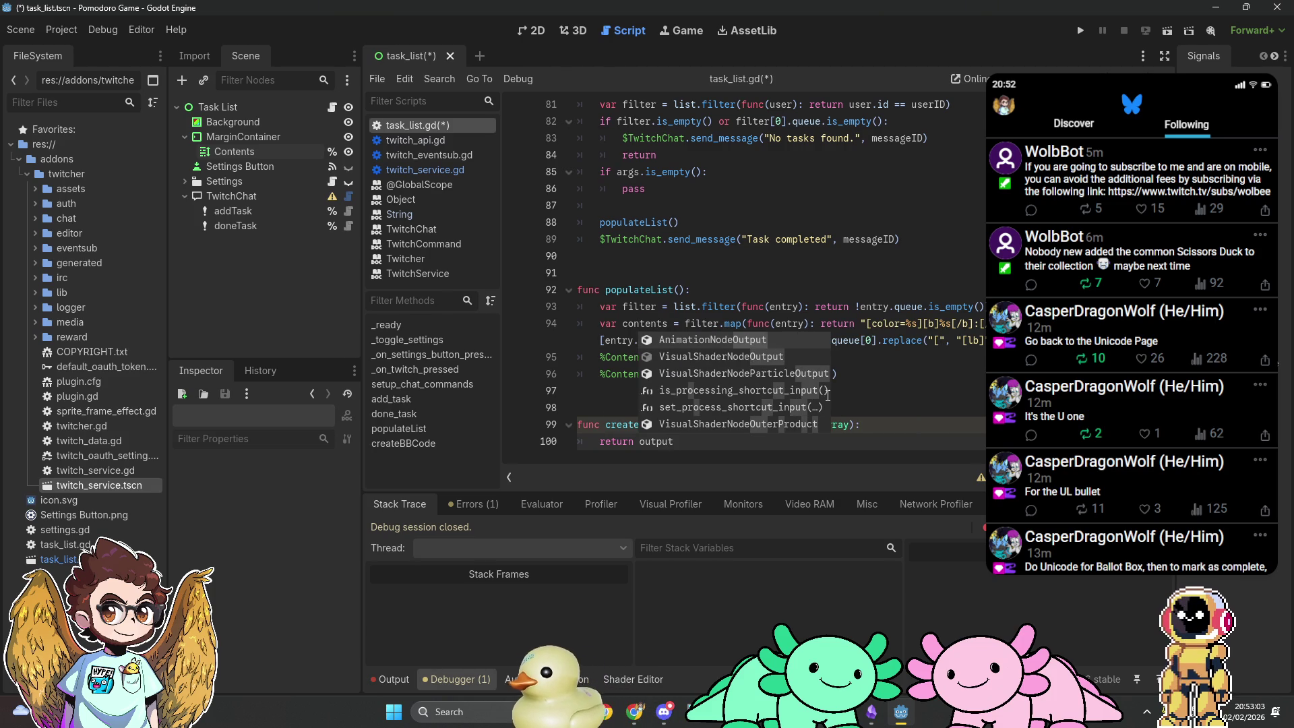
Step: Give createBBCode a String return type and declare var output = "" in its body
key(Left)
key(Left)
key(Left)
key(Escape)
key(Up)
key(End)
key(Left)
text(-> Stri)
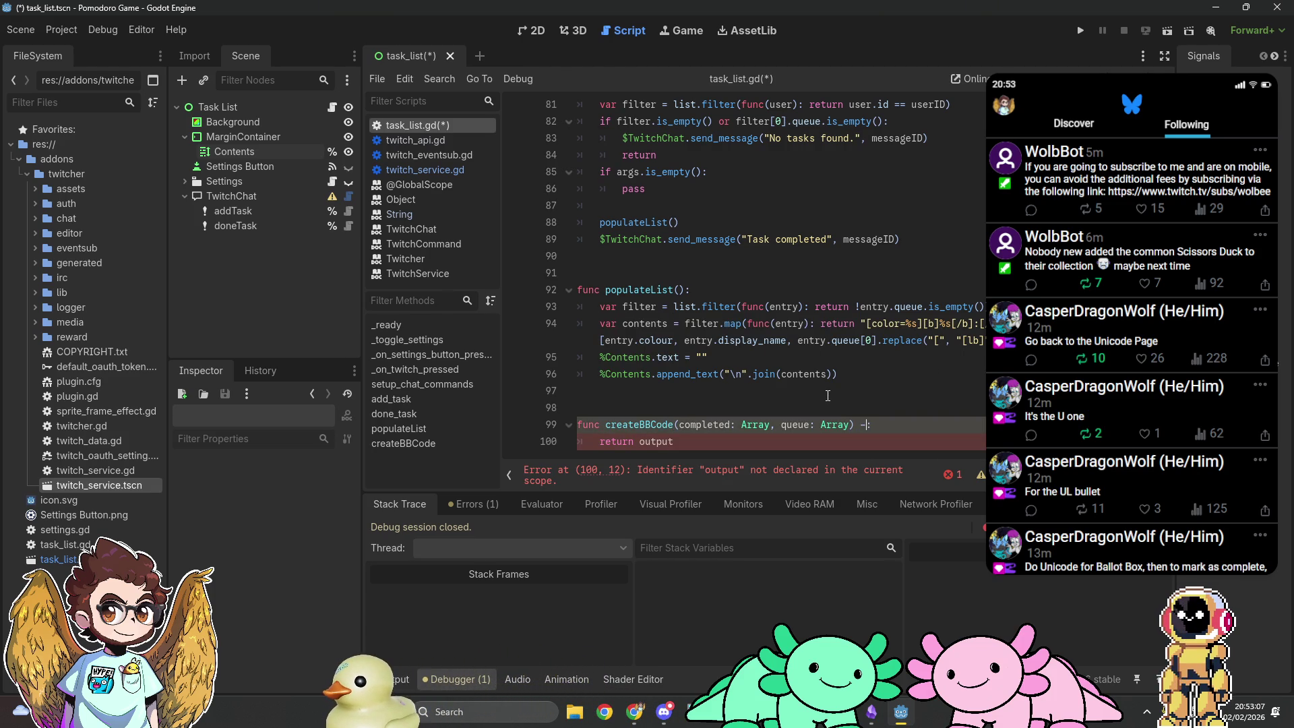
text(ng)
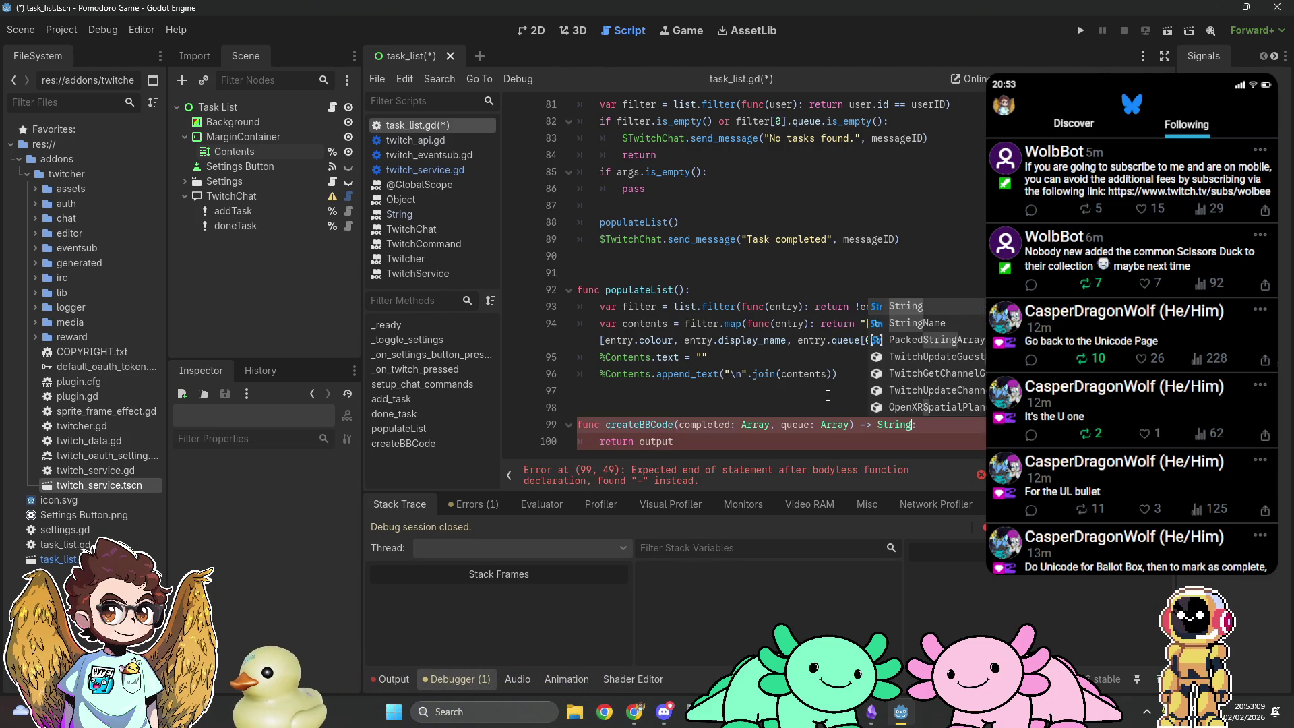
key(Return)
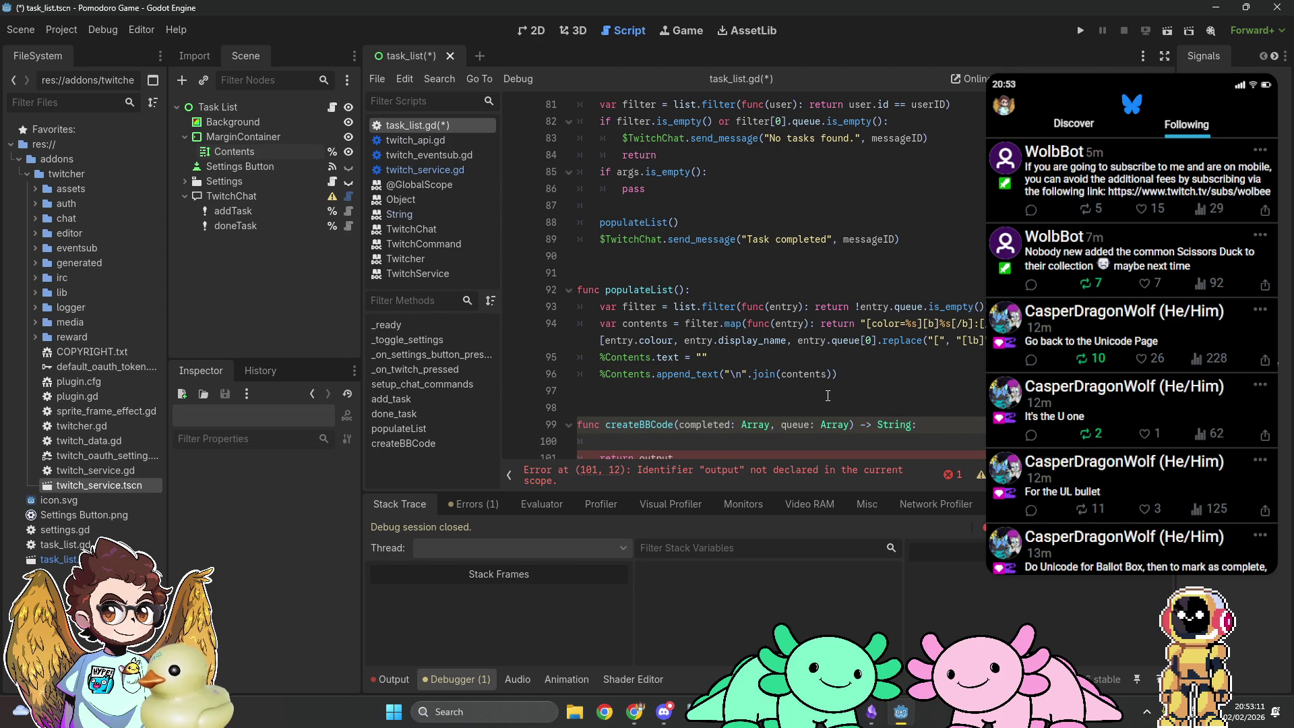
scroll(827, 396, down, 3)
text(var output = "")
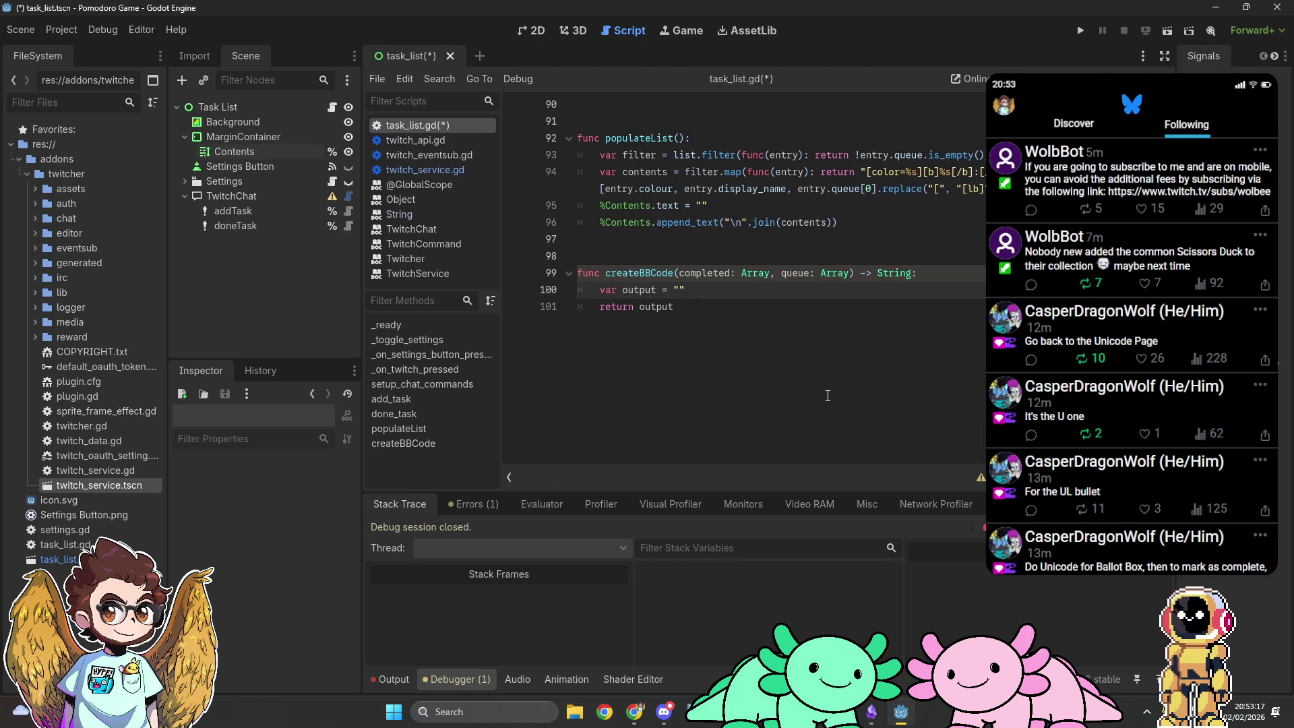
key(Return)
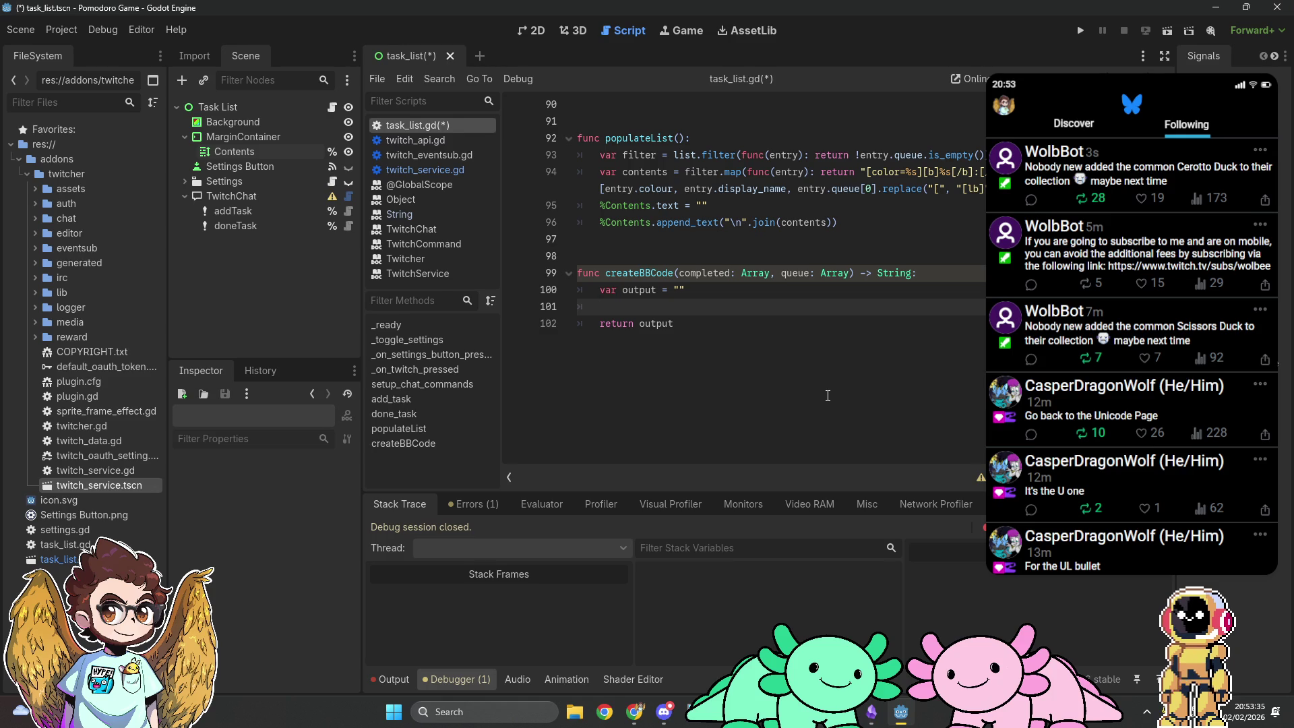
Step: Append completed.map(func(entry): return "") to output on line 101
text(output += )
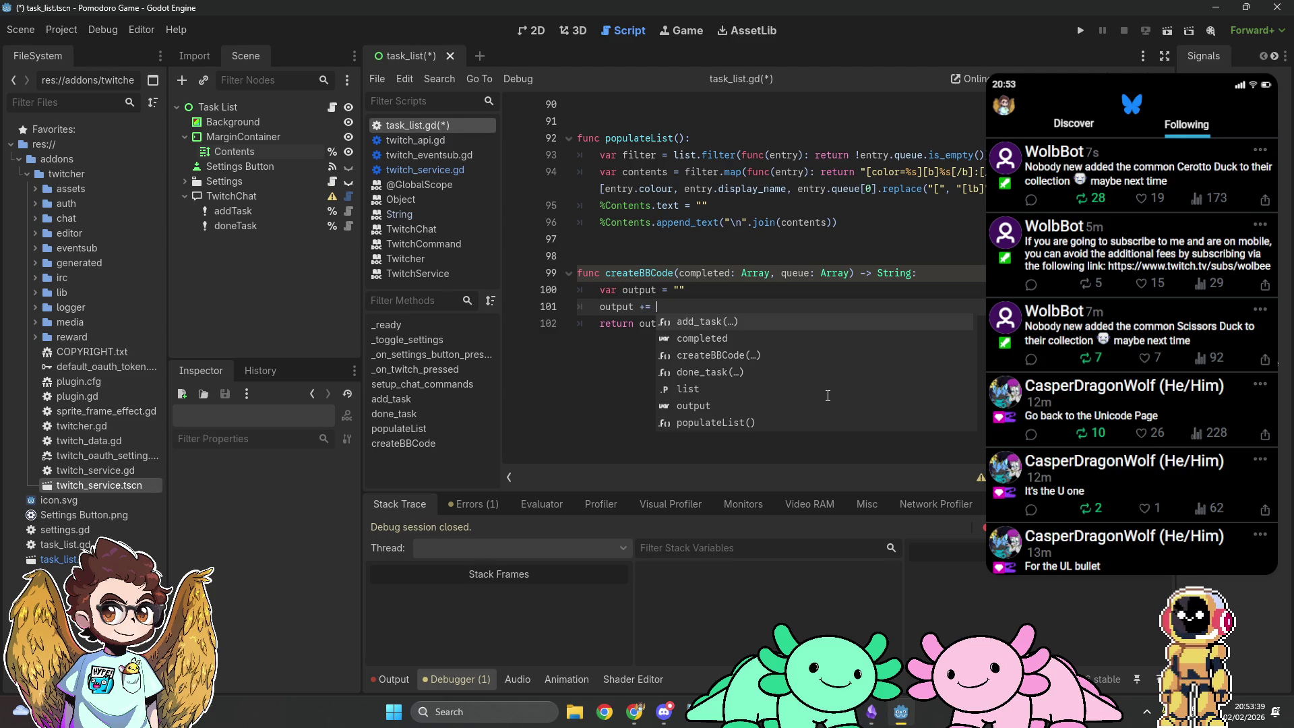
text(completed.)
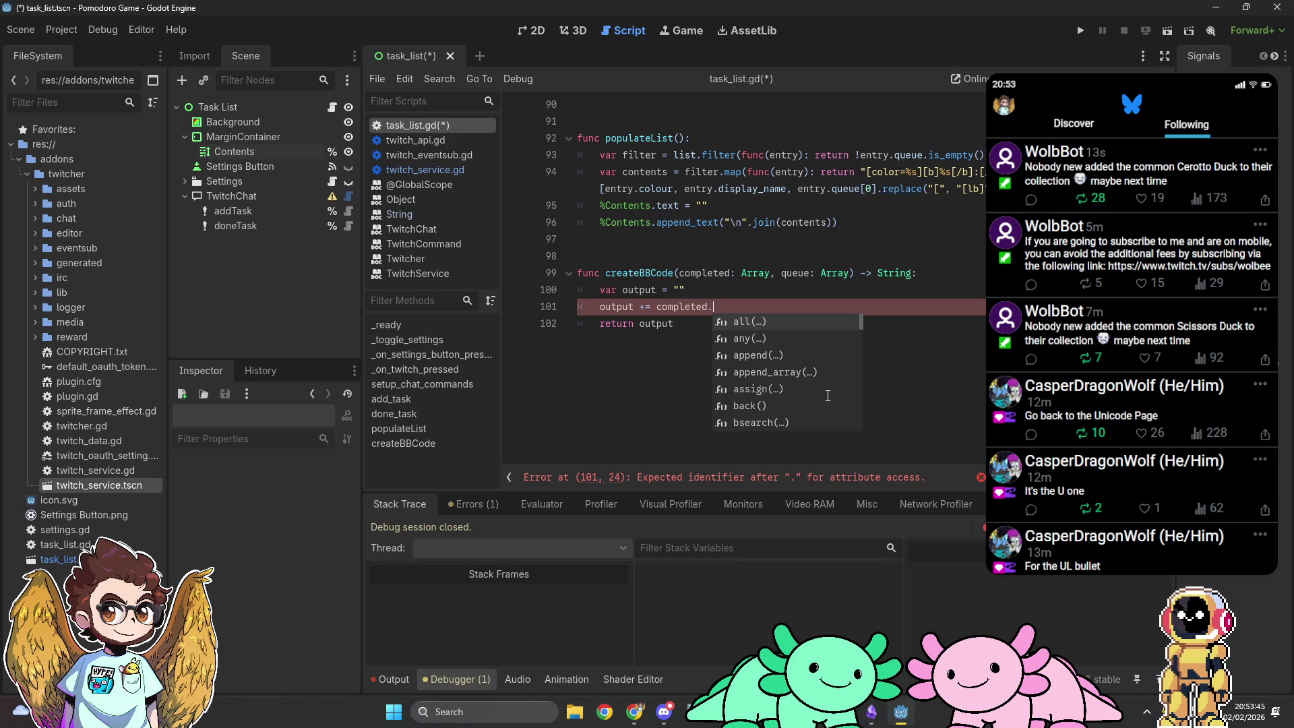
text(map(f)
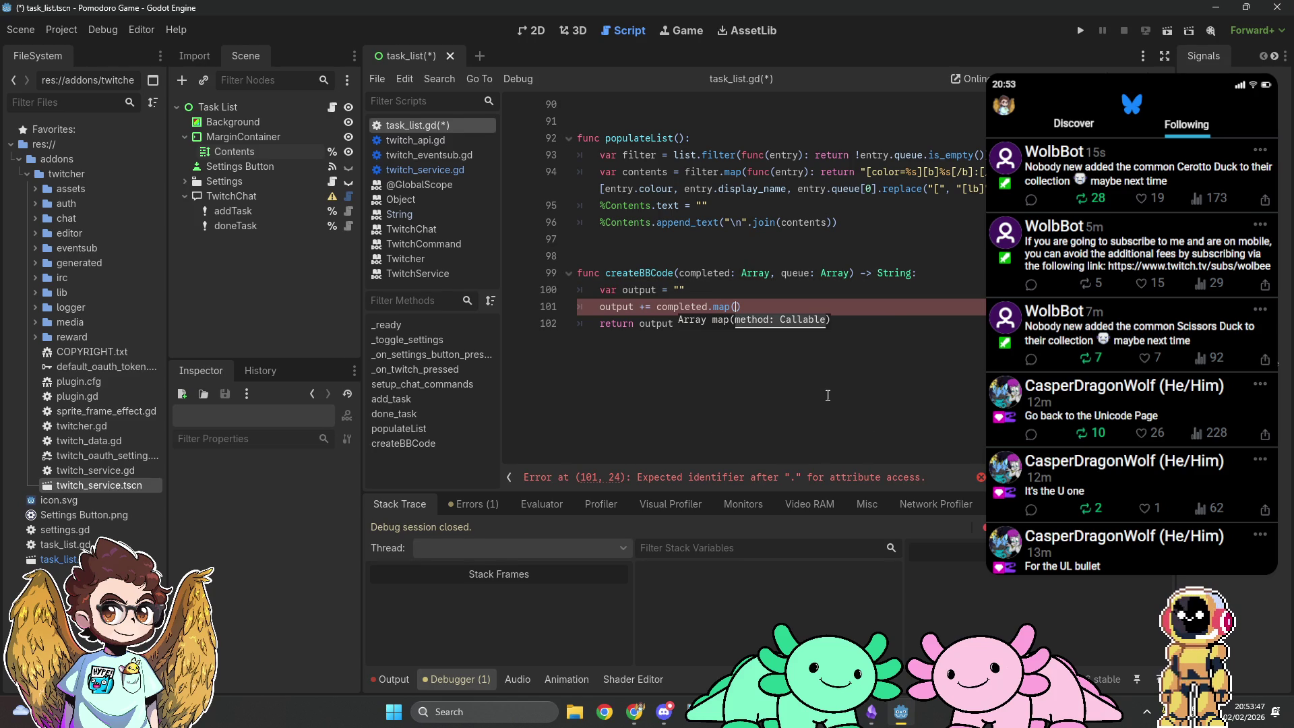
text(un(entry)
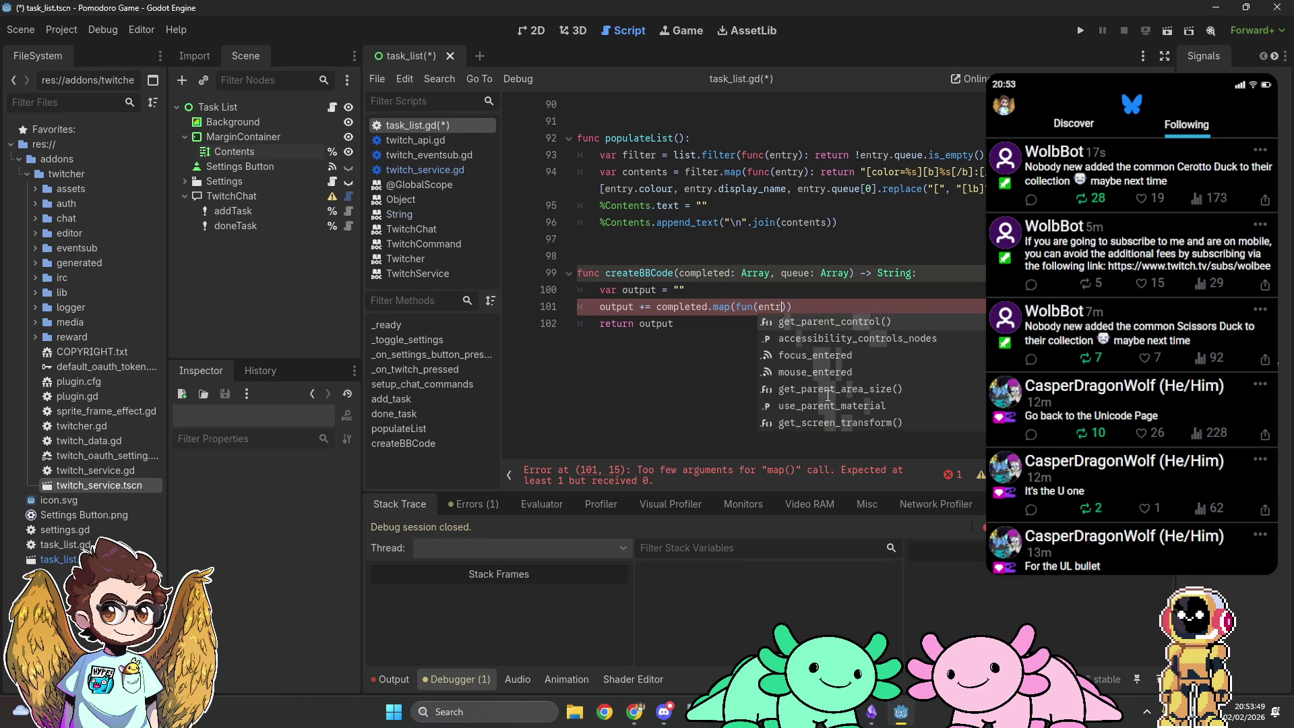
text())
text(: return )
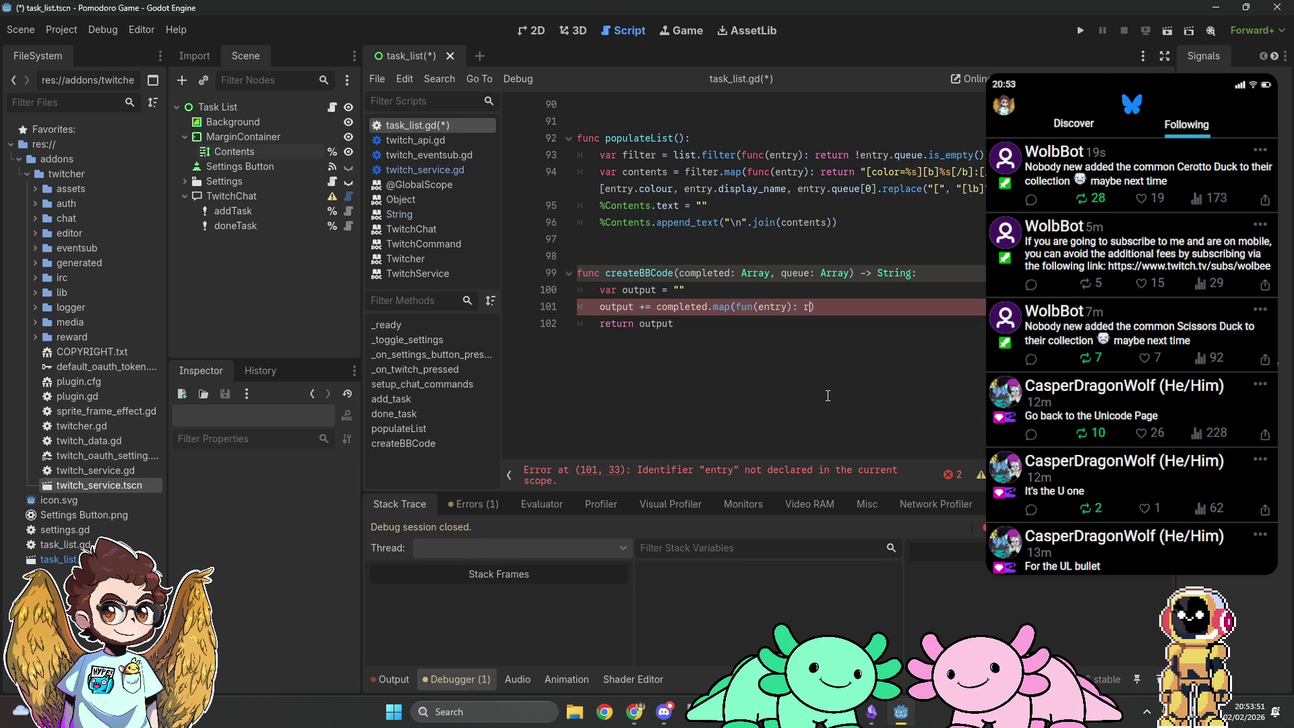
text([)
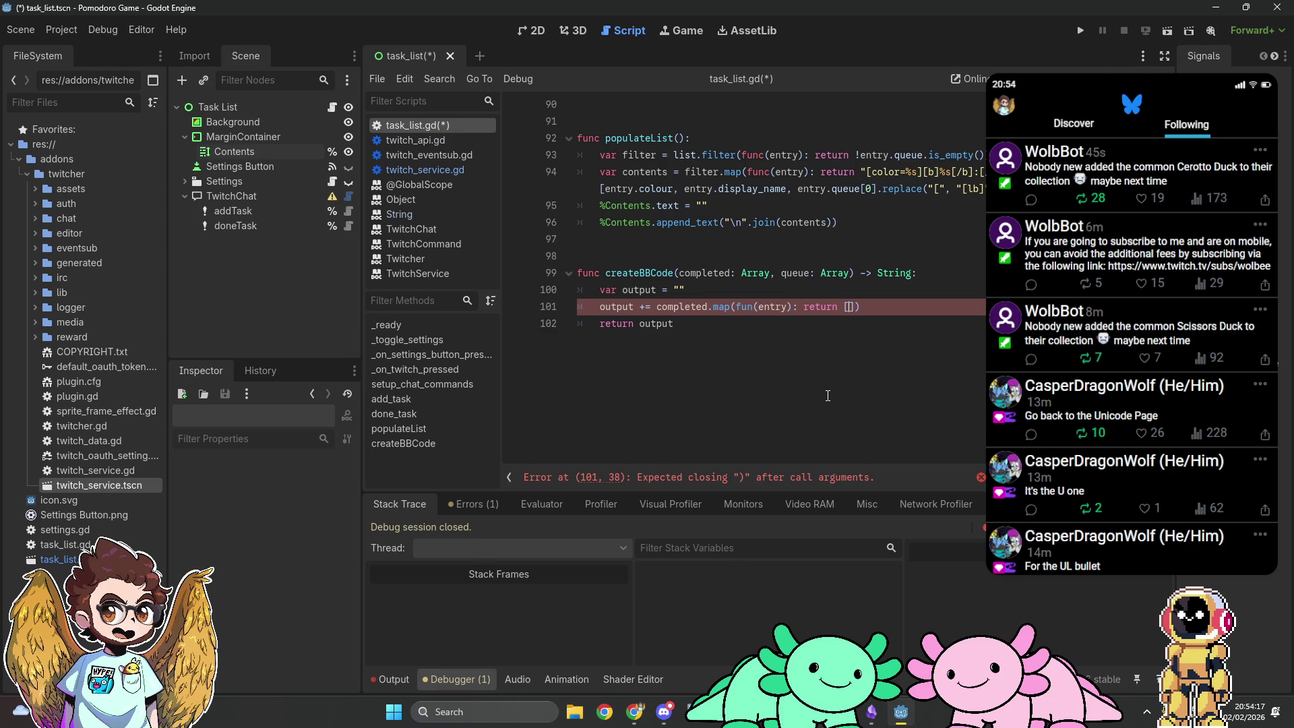
text(")
key(BackSpace)
key(BackSpace)
Step: Try pasting a ☑ from clipboard history into the return string, then delete it
key(super+ctrl+v)
key(Escape)
key(super+v)
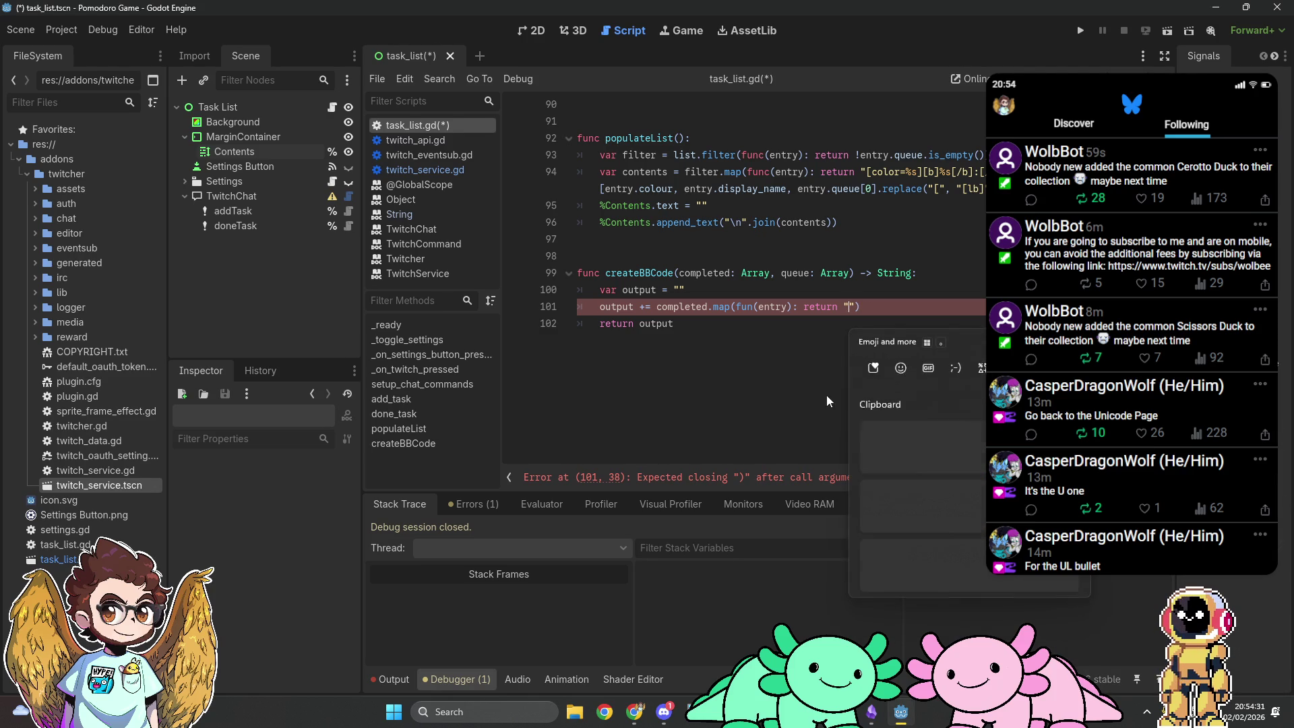
click(959, 498)
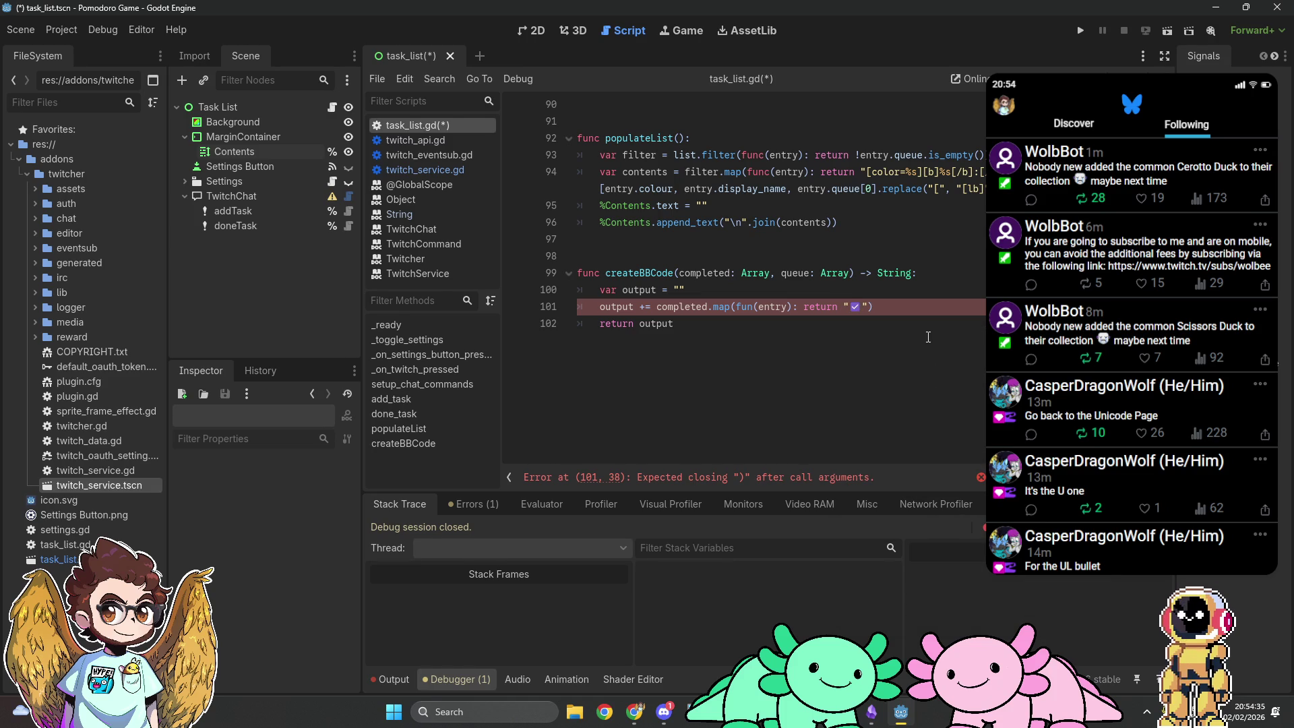
key(BackSpace)
key(super+Tab)
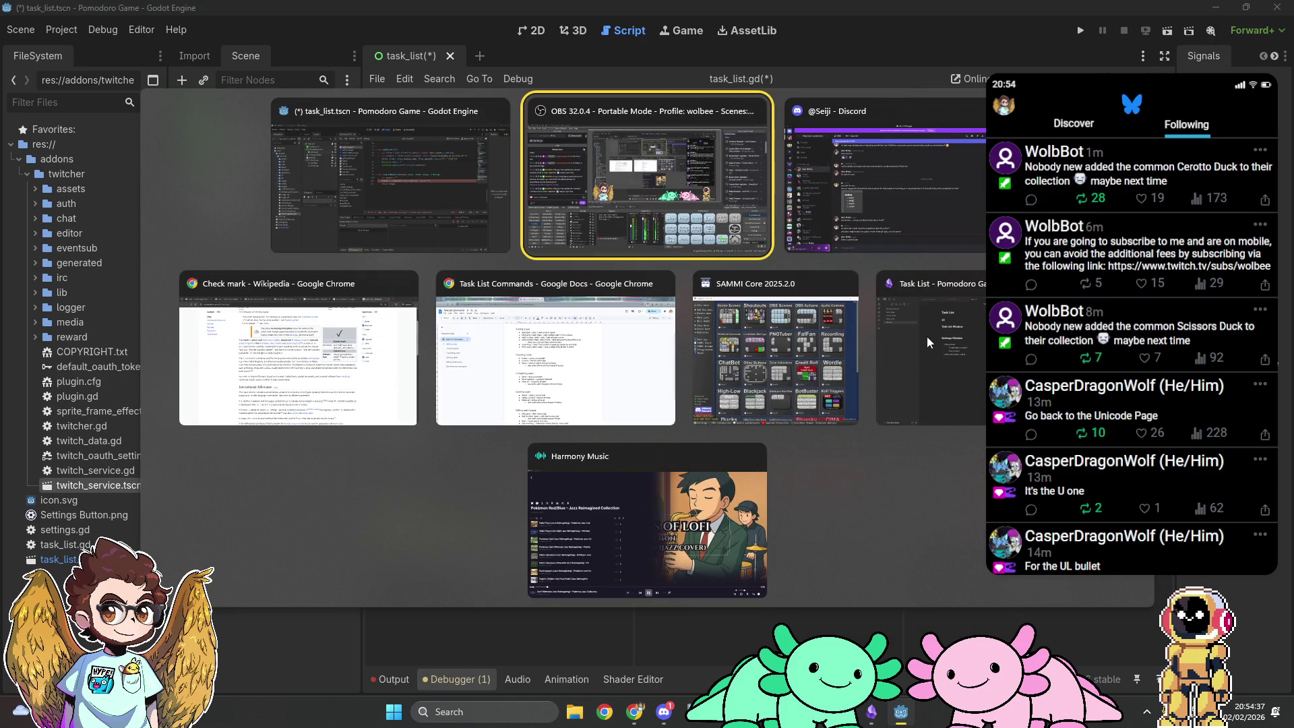
Step: Copy the ✓ from the Contents label's Text in the 2D scene and paste it into the return string
key(Escape)
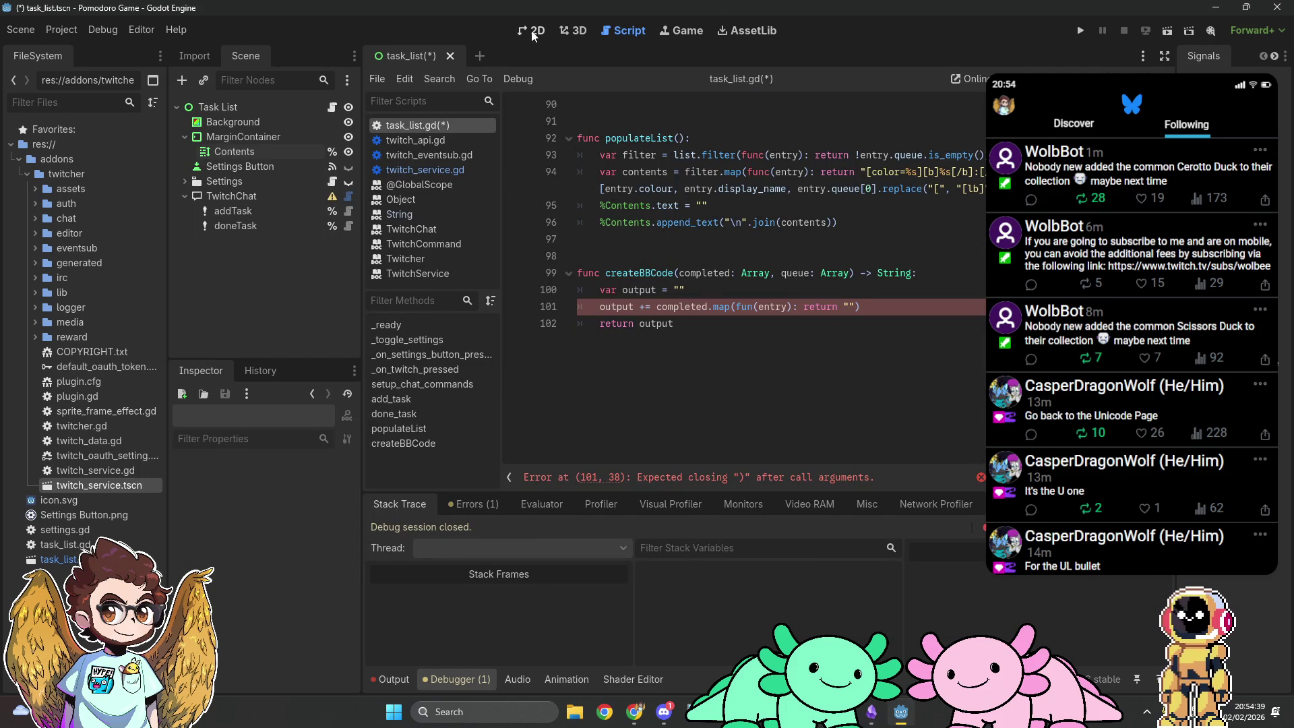
click(532, 33)
click(245, 150)
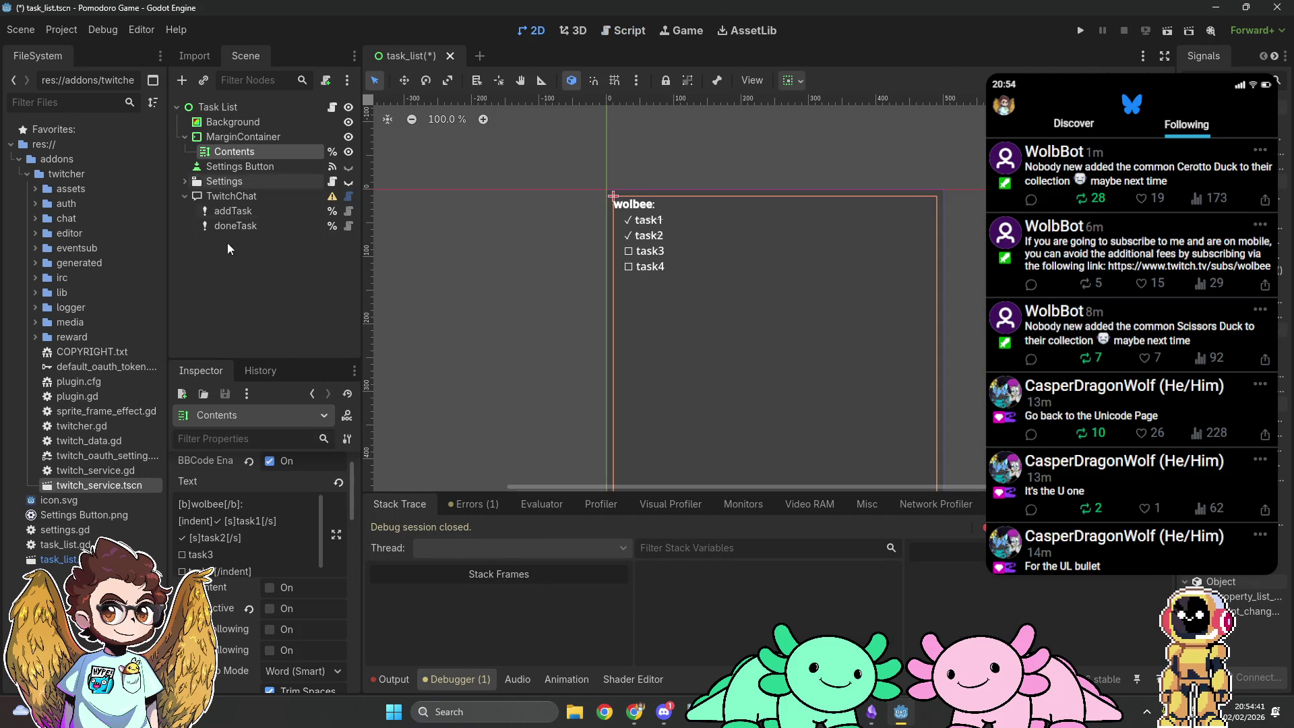
drag(225, 521, 214, 521)
key(ctrl+c)
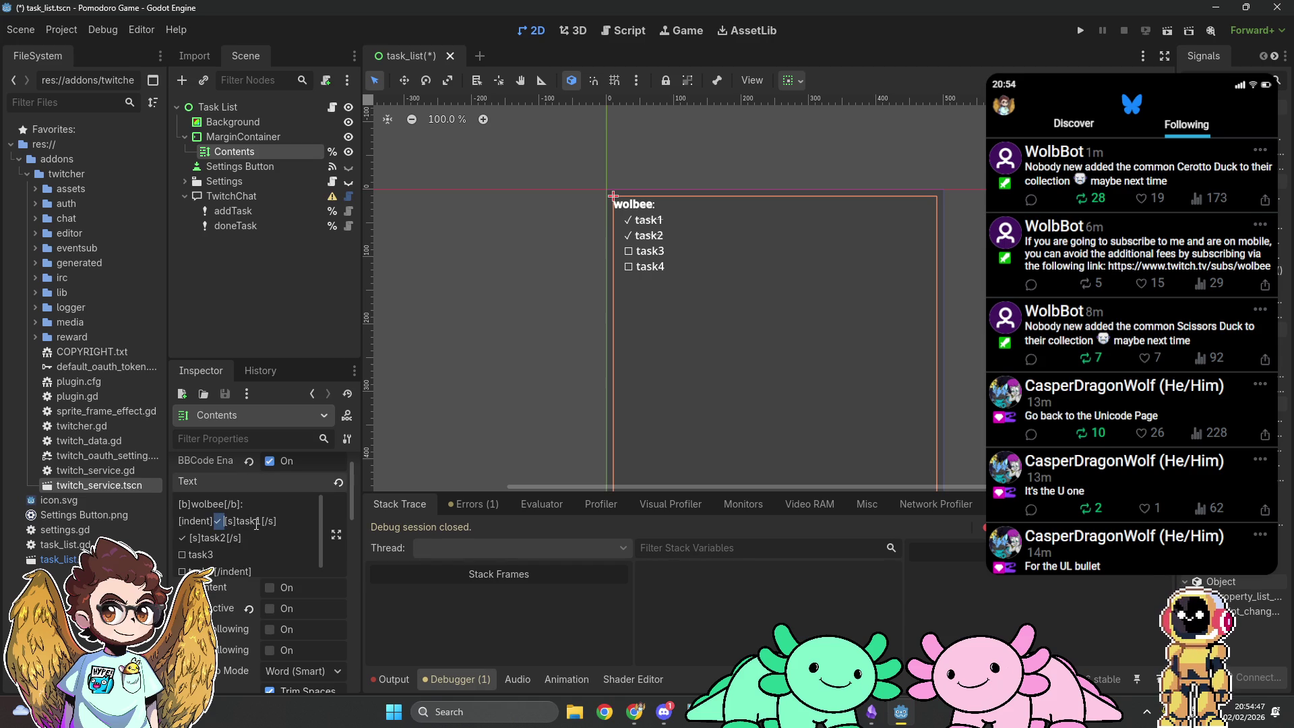
click(630, 31)
key(ctrl+v)
Step: Complete the return value as "✓ [s]%s[/s]" % entry and correct fun to func
text([s]%s)
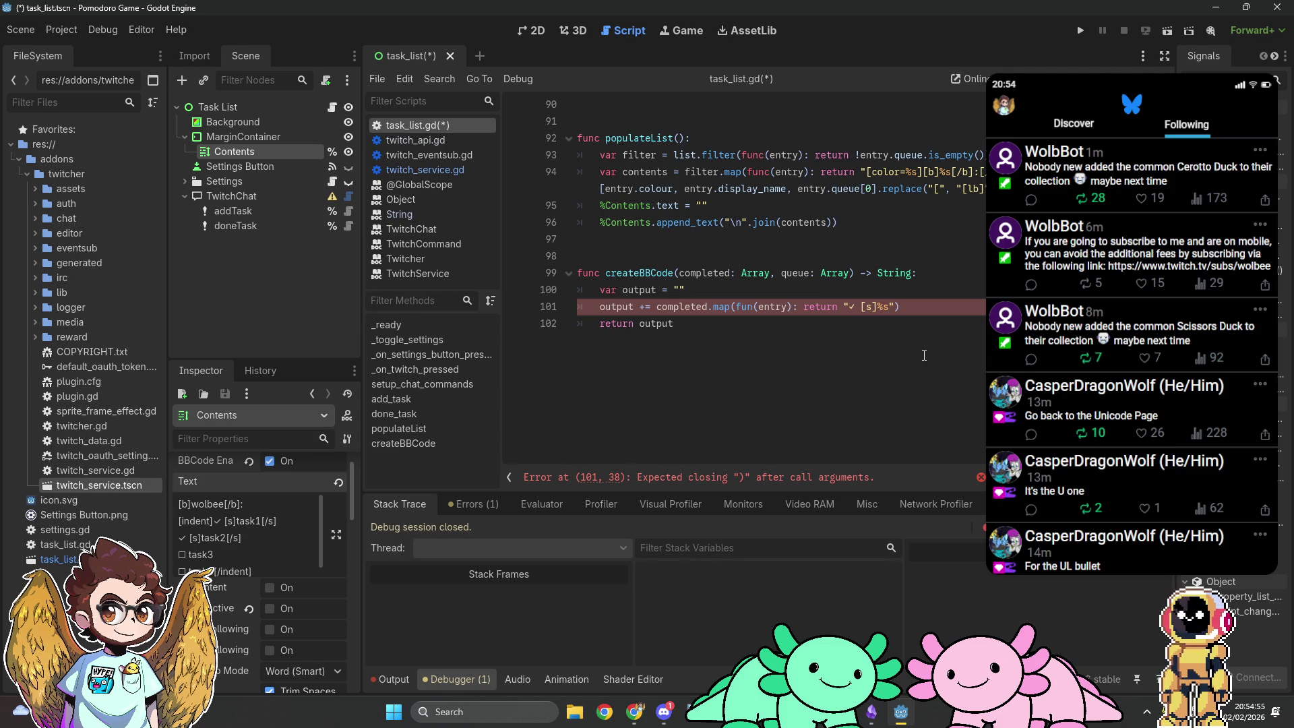
text([/s])
text(" % )
text(entry)
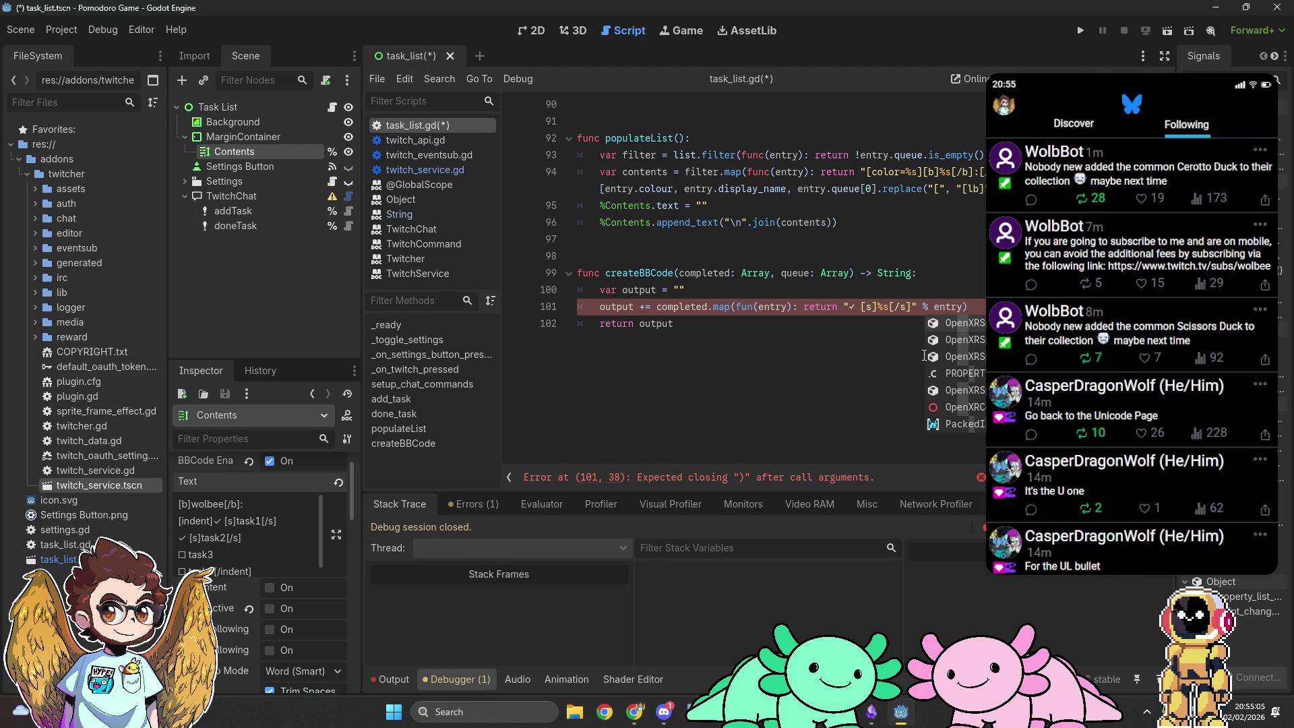
text())
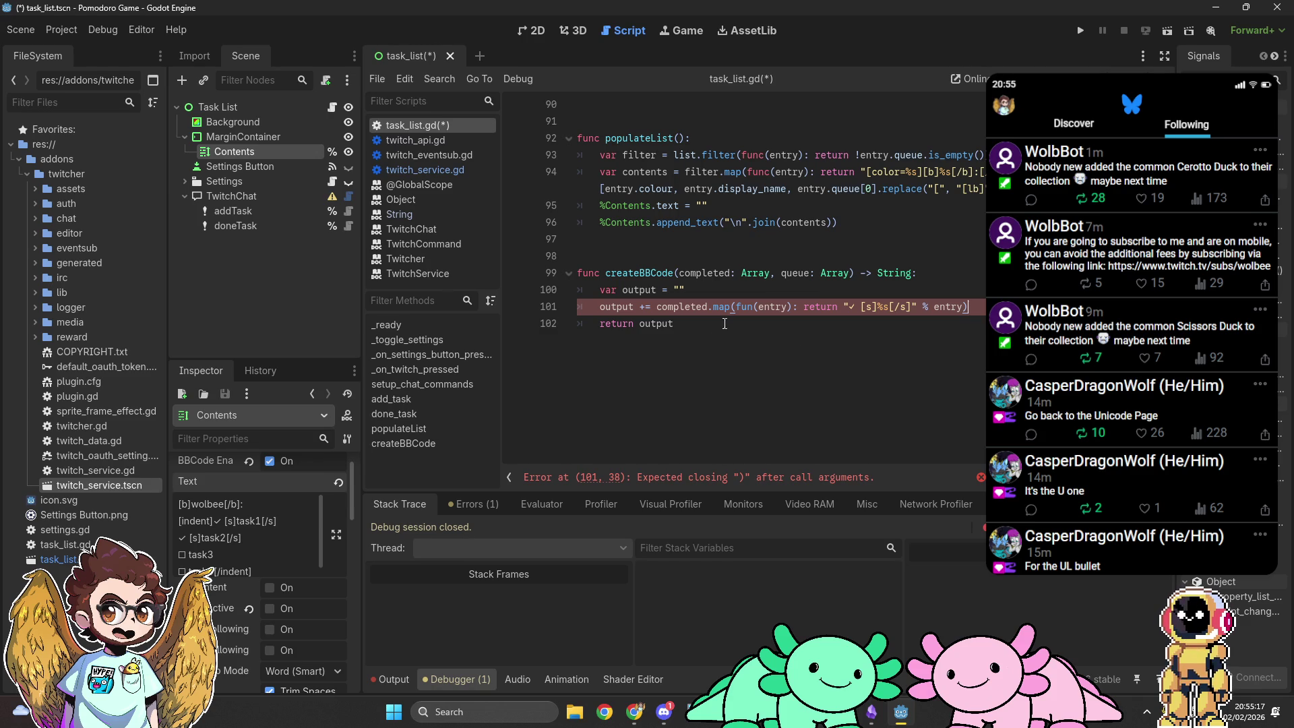
click(752, 309)
text(c)
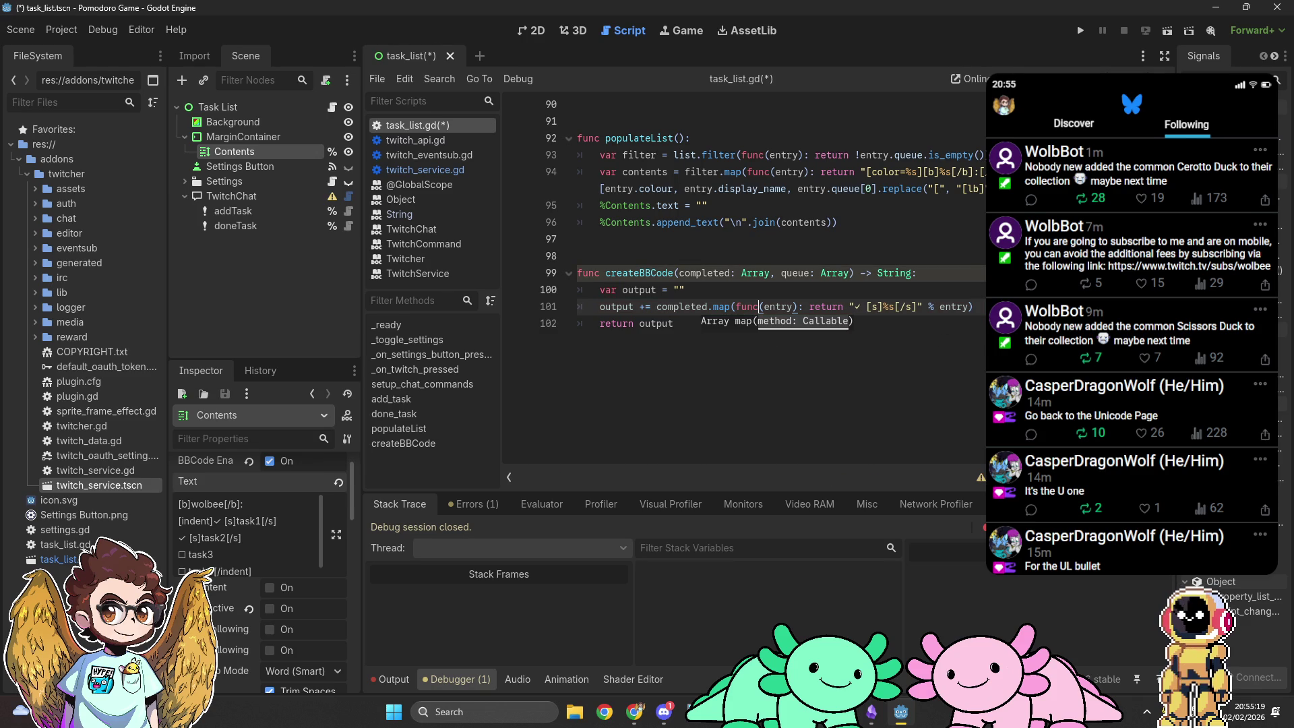
Step: Wrap the completed.map call in "\n".join( … ) to close the parentheses
key(End)
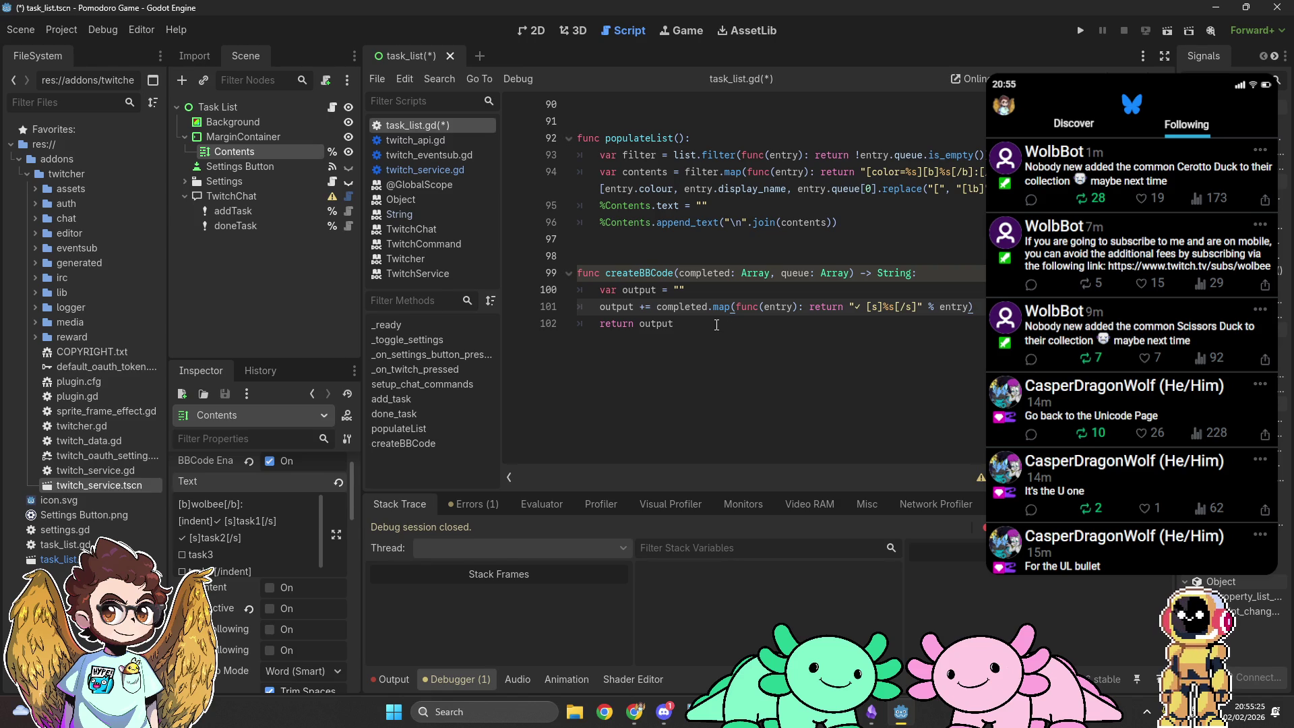
key(ctrl+Left)
key(ctrl+Left)
key(ctrl+Left)
text(")
text(\n".join()
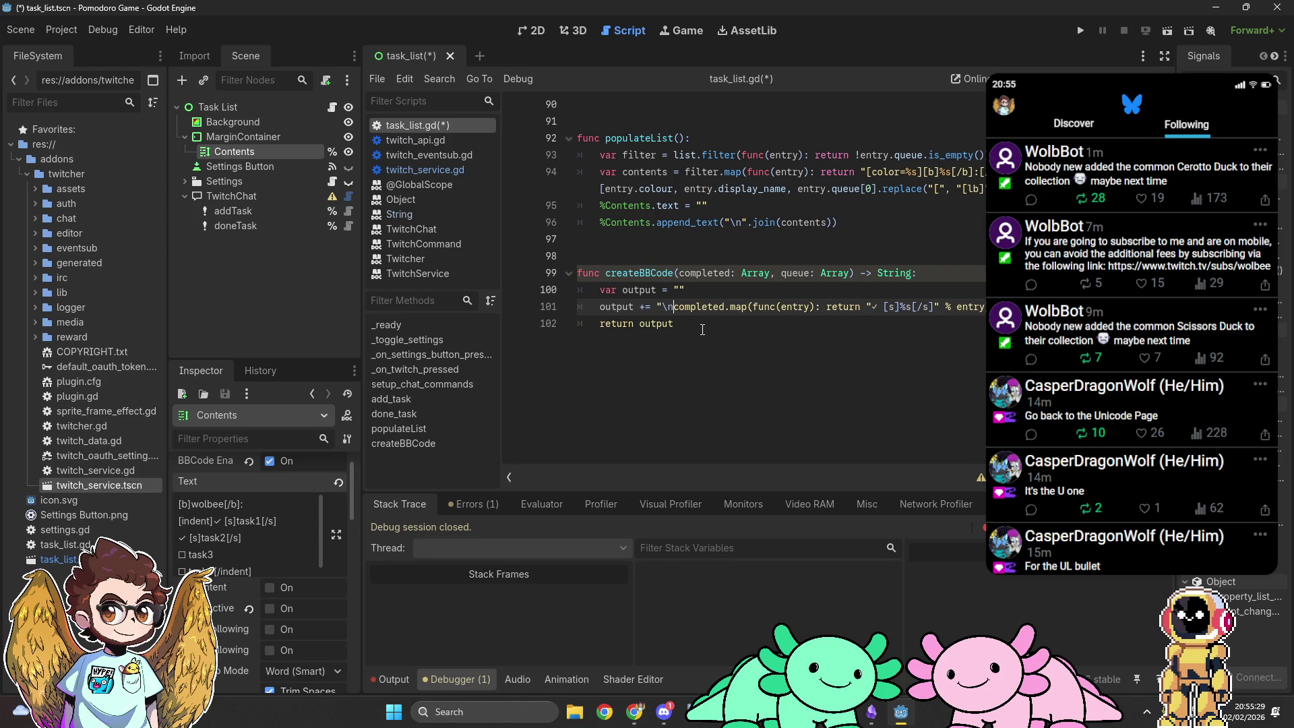
key(BackSpace)
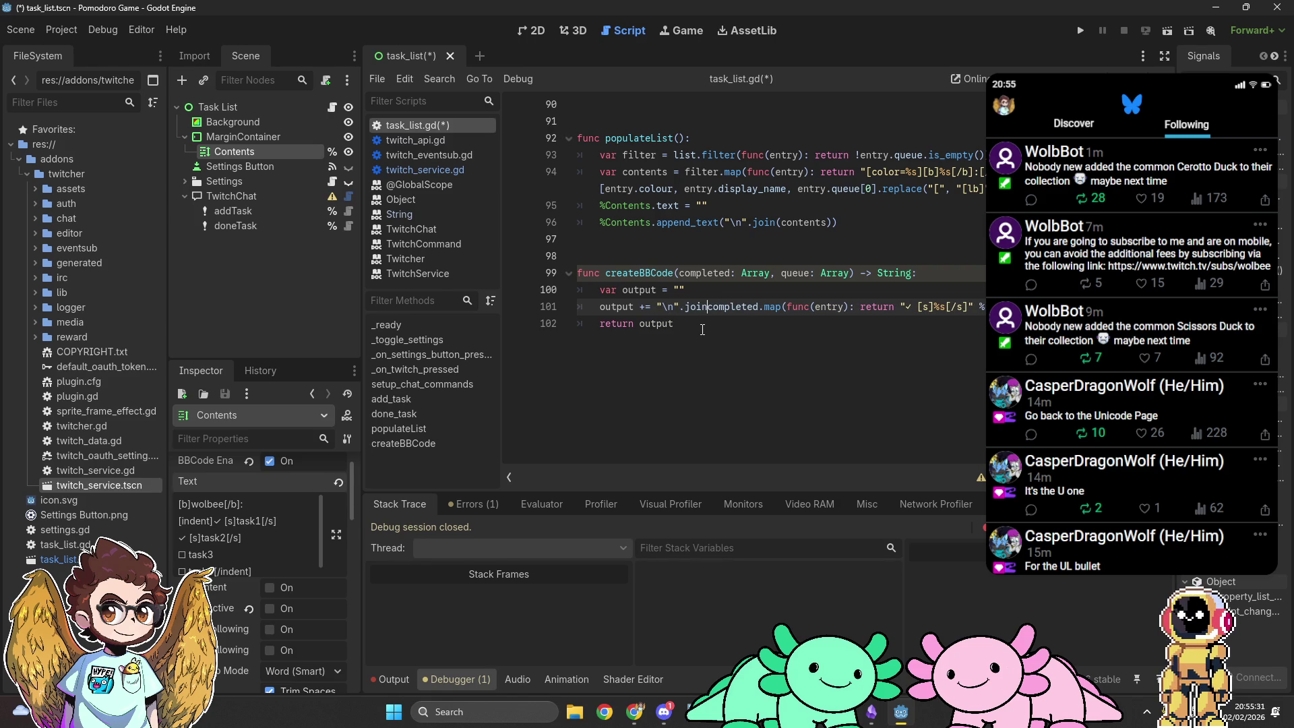
key(shift+End)
text(()
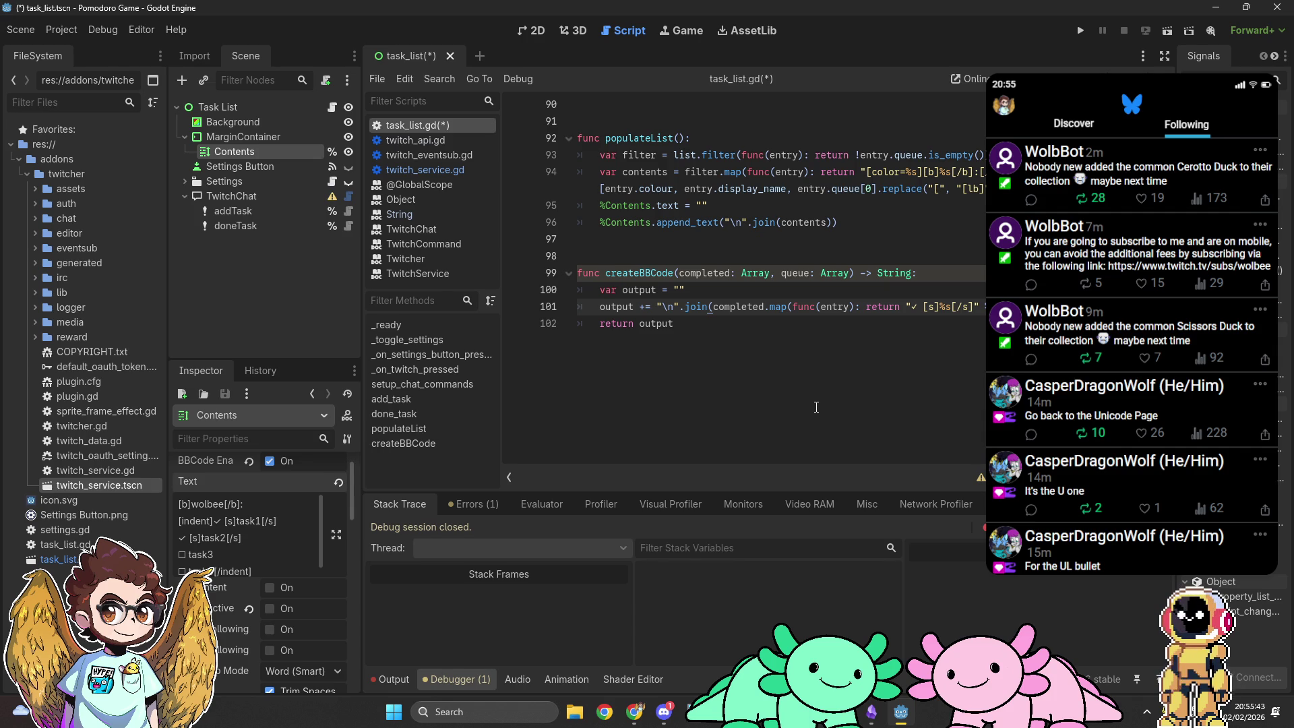
Step: Add a line appending "\n".join(queue.map(...)) to output, each entry returned as "☐ %s" % entry
key(Return)
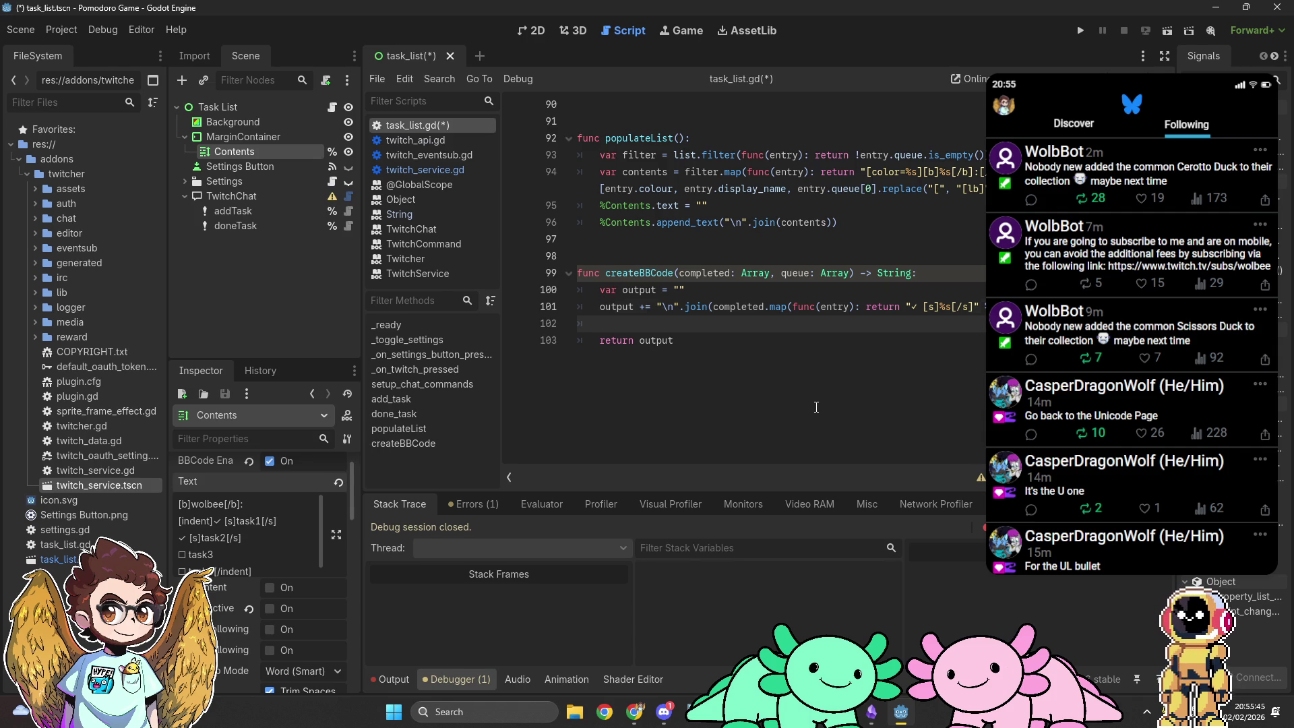
text(output += )
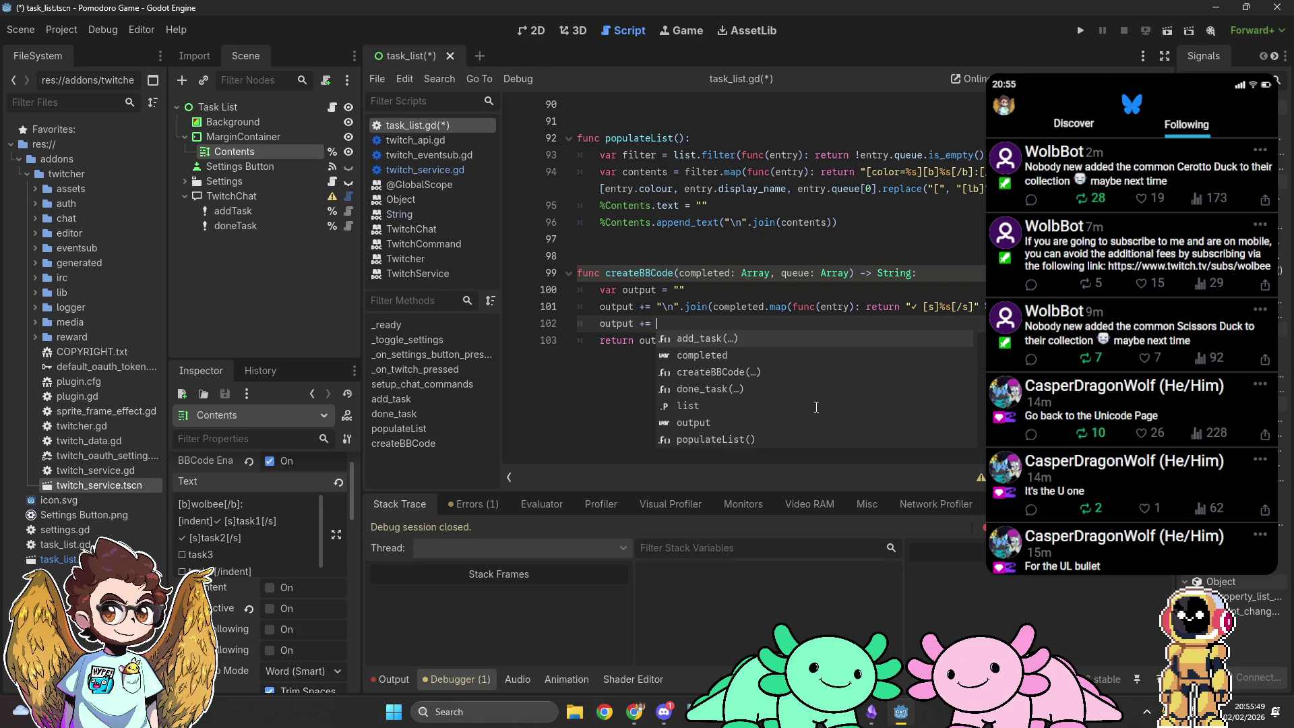
text("\n".join(queue)
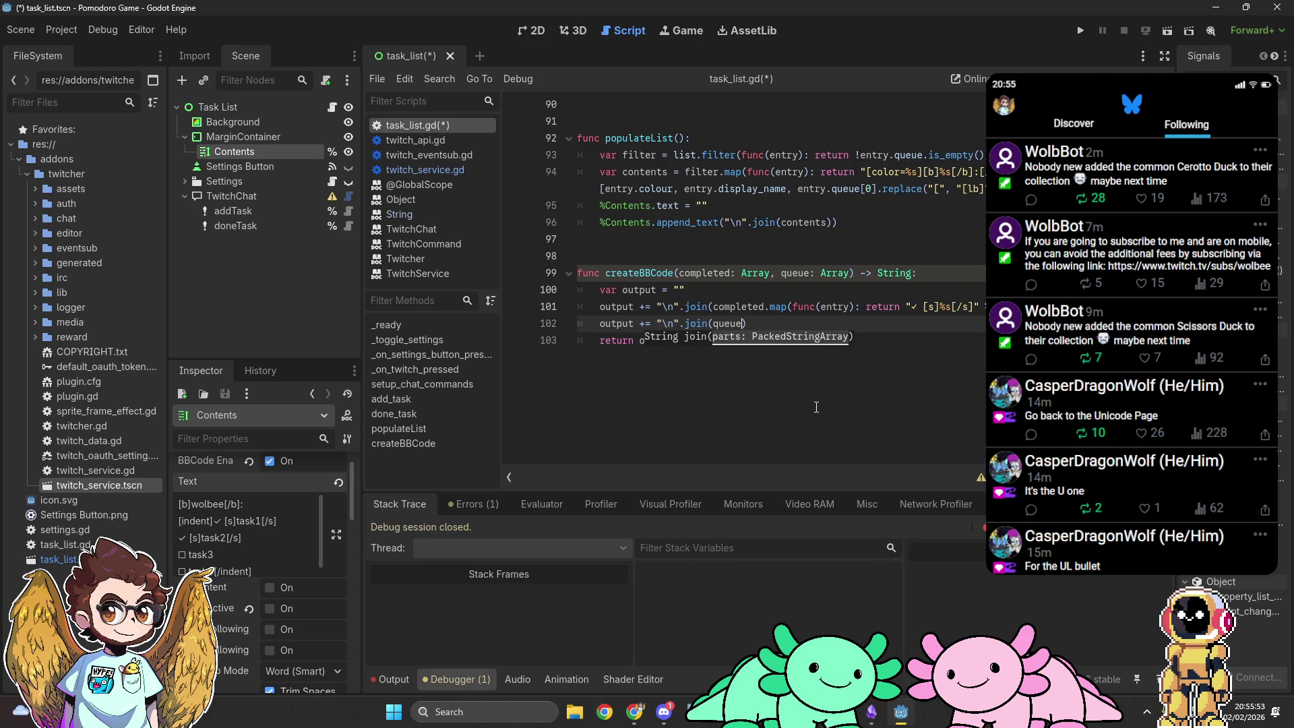
text(.map(func)
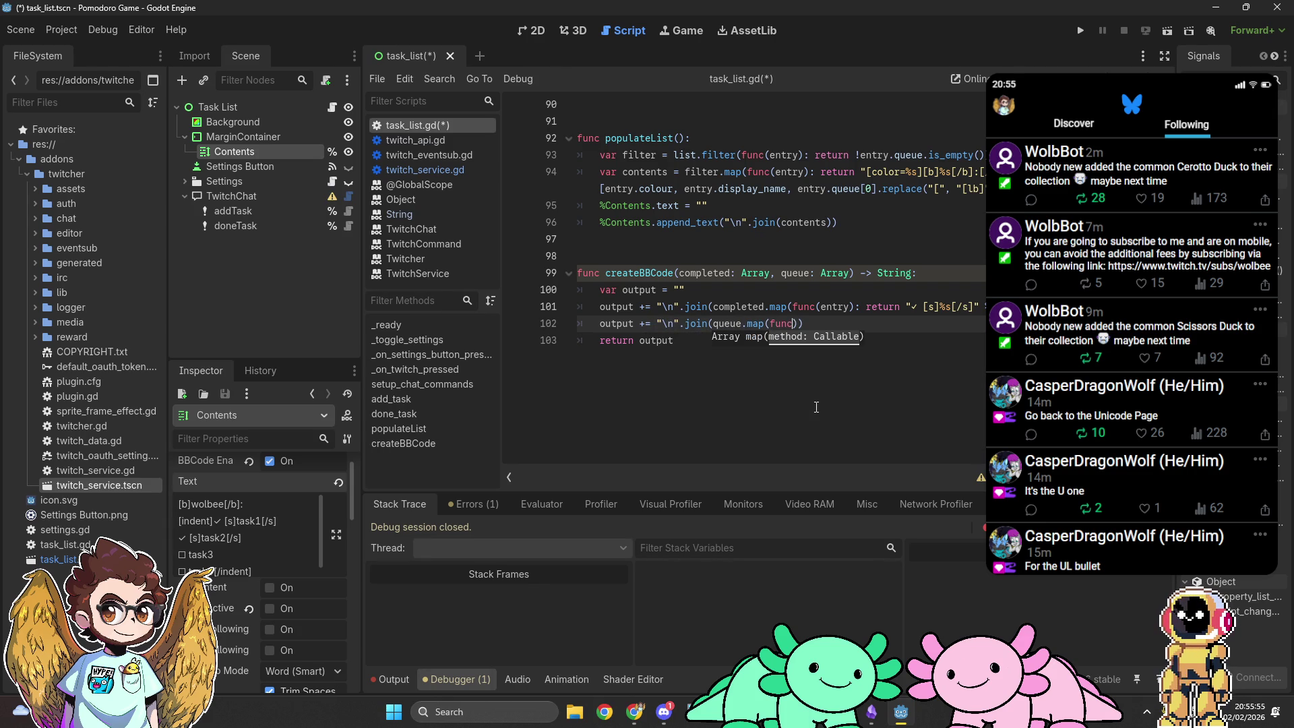
text((entry):)
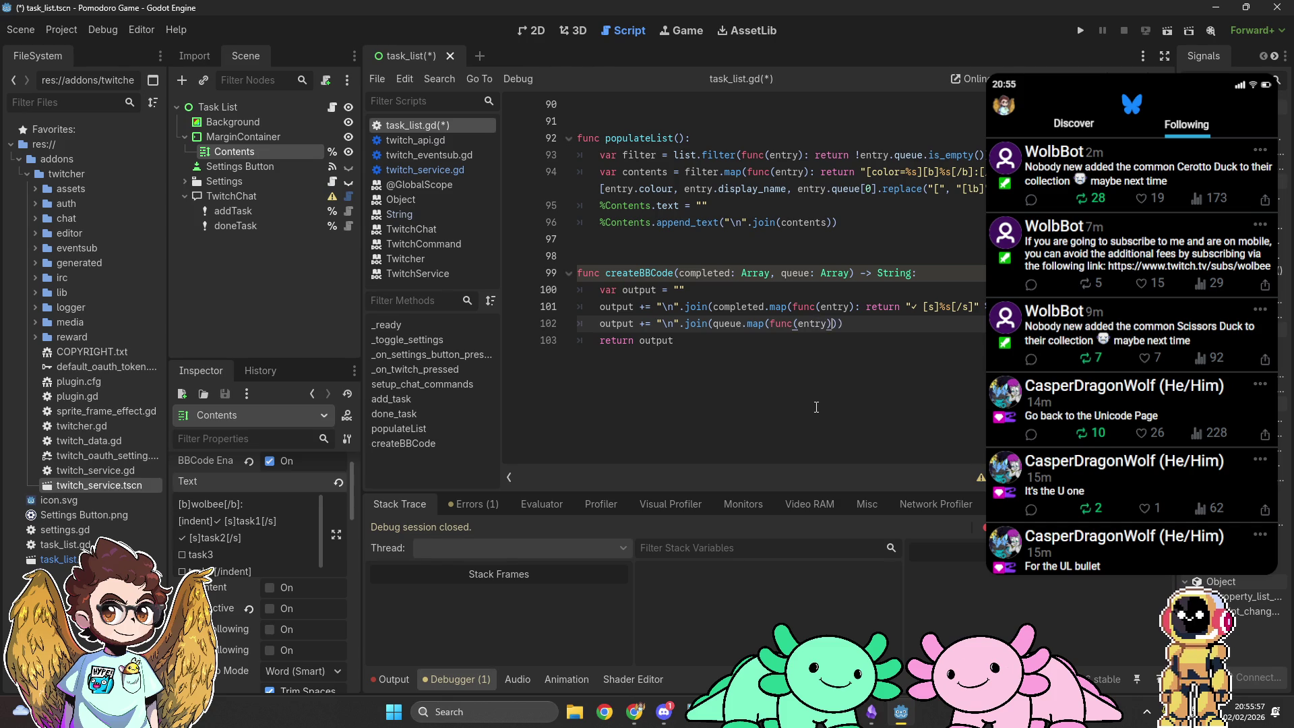
text( return)
key(Down)
key(Down)
key(Down)
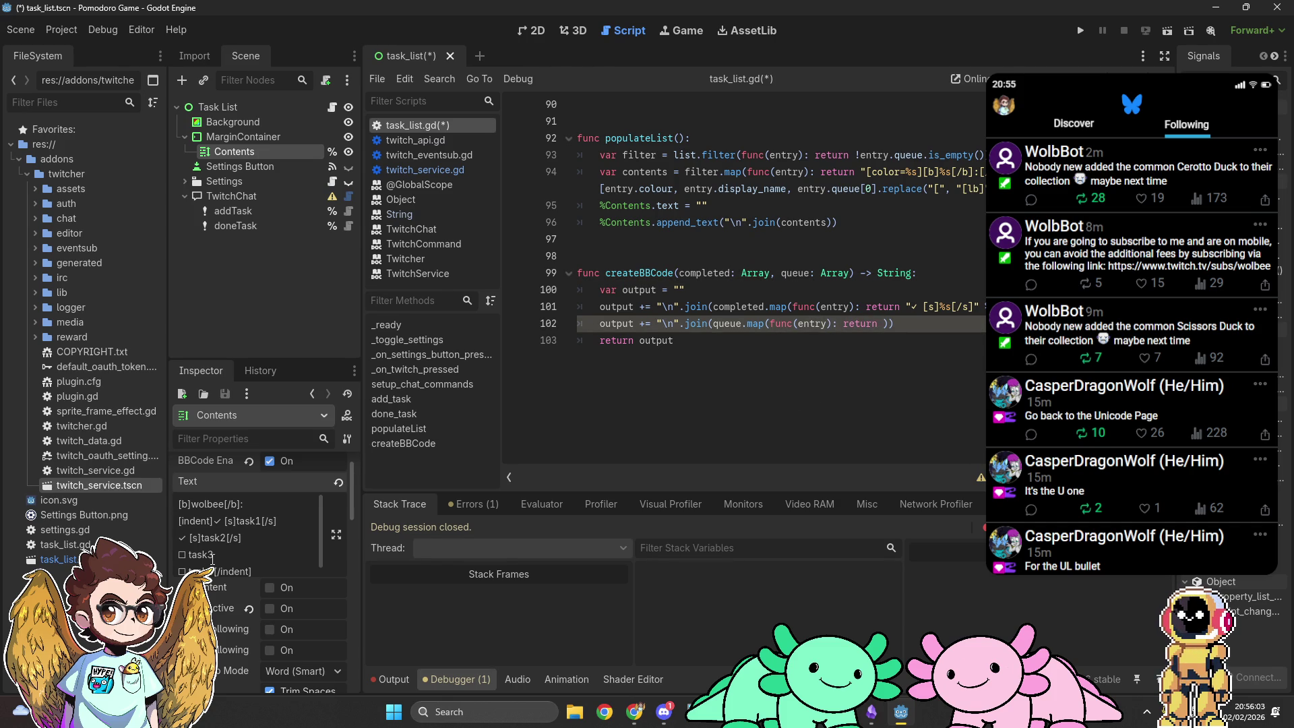
drag(190, 555, 169, 555)
key(ctrl+c)
click(881, 324)
text(")
key(ctrl+v)
text(%s" % entry)
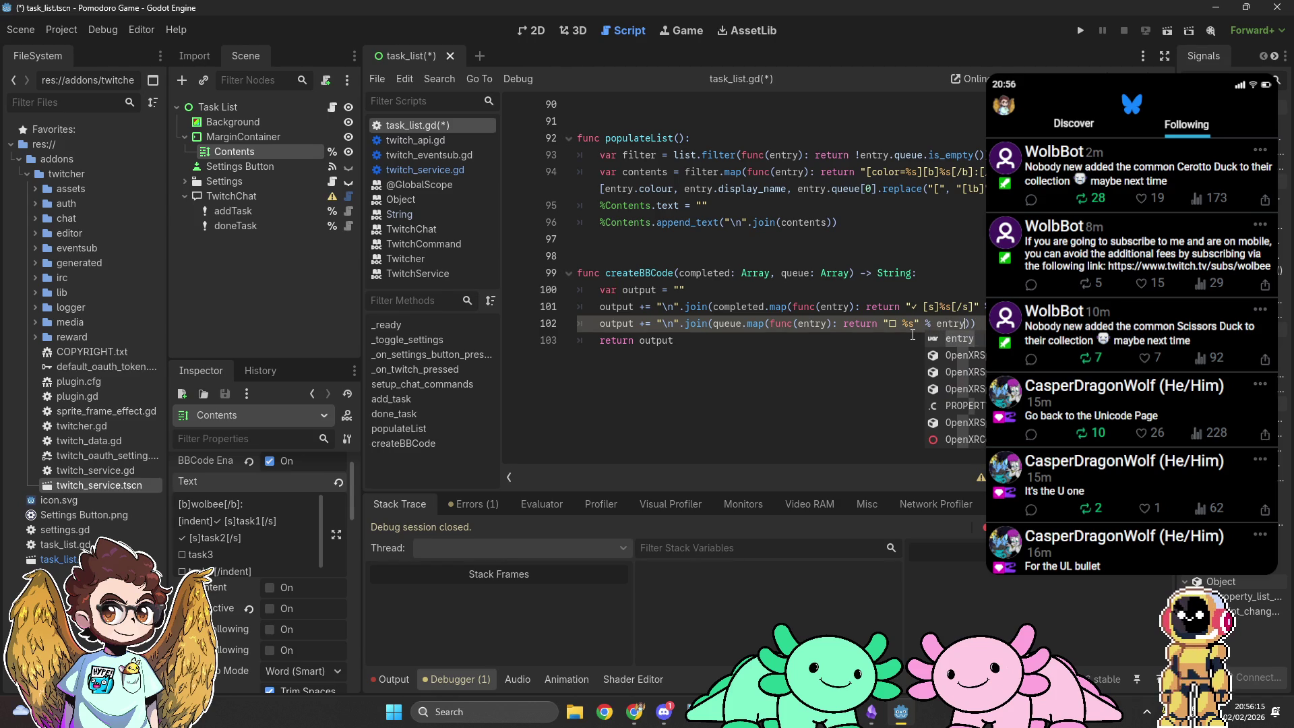
key(End)
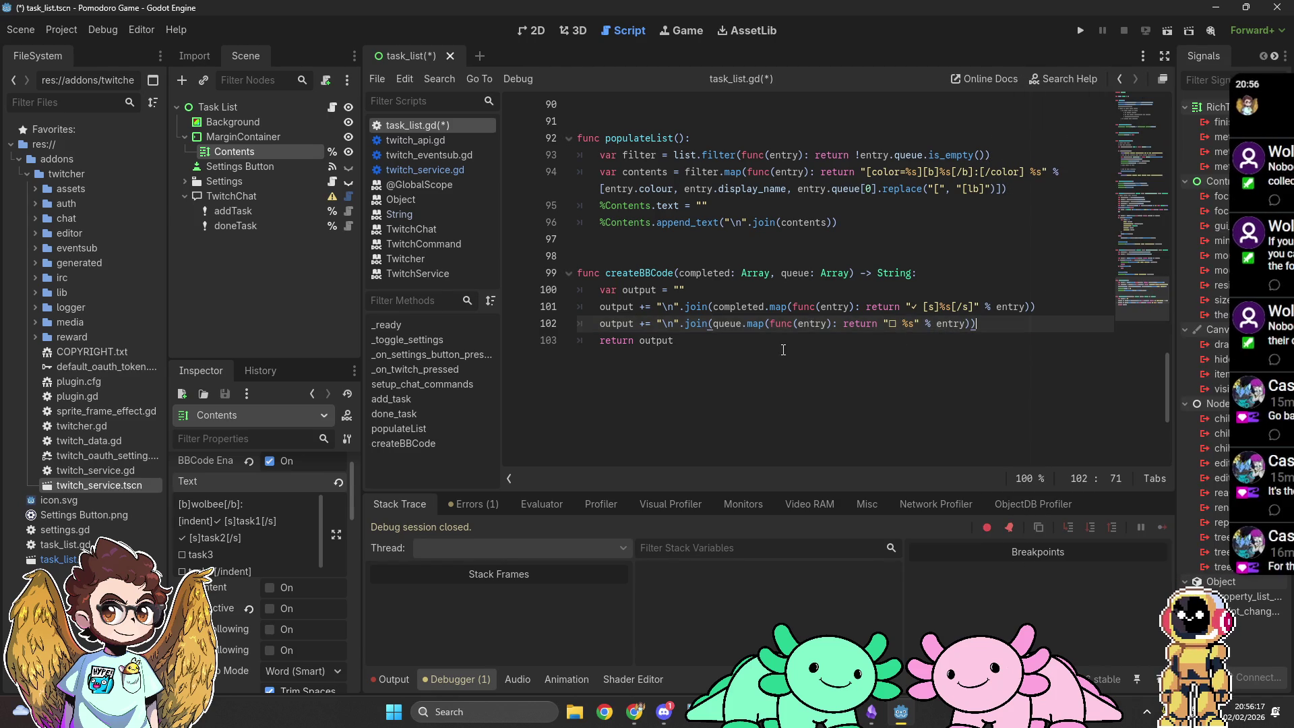
click(820, 373)
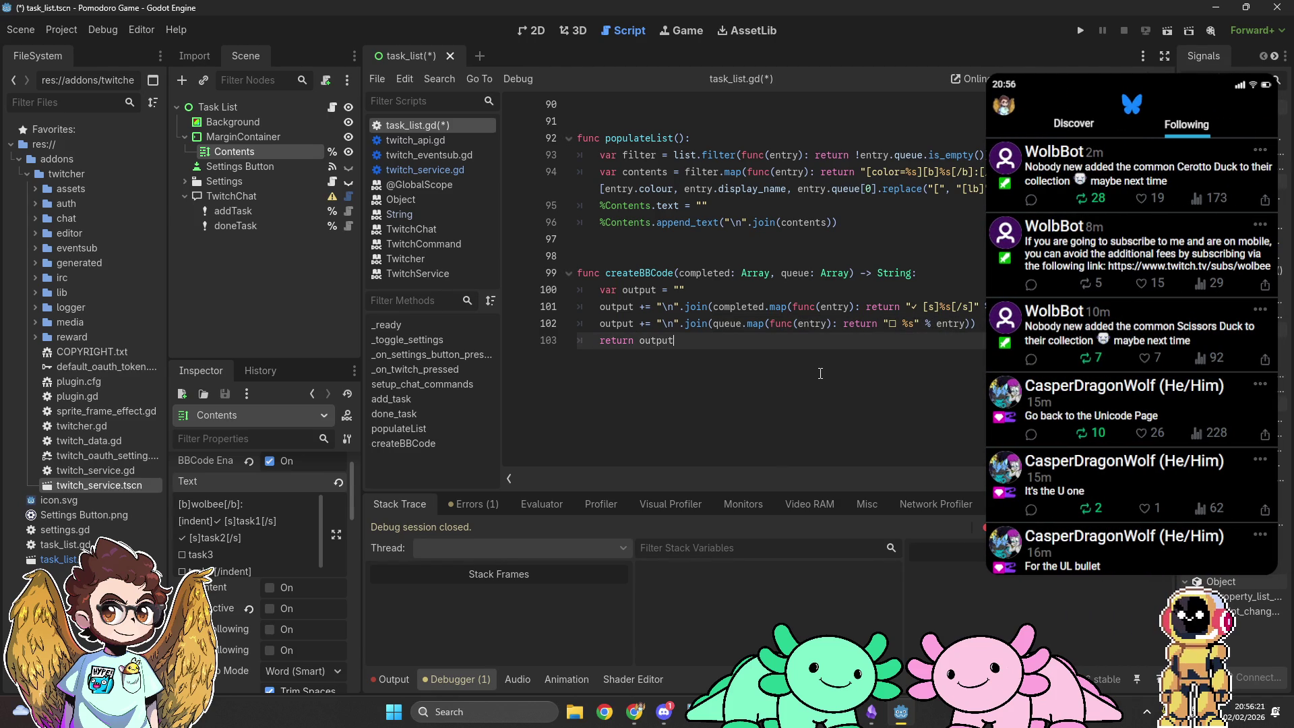
key(ctrl+shift+Left)
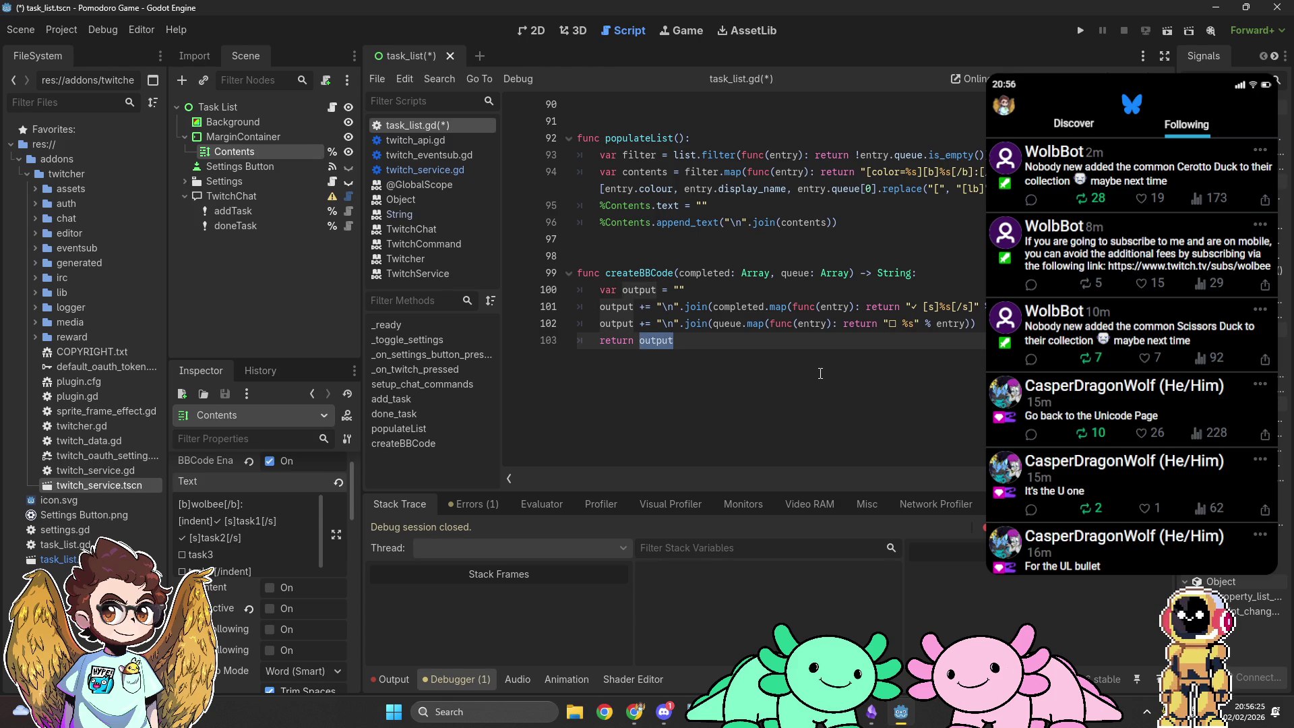
Step: Add a name: String parameter to the start of createBBCode's parameter list
text(")
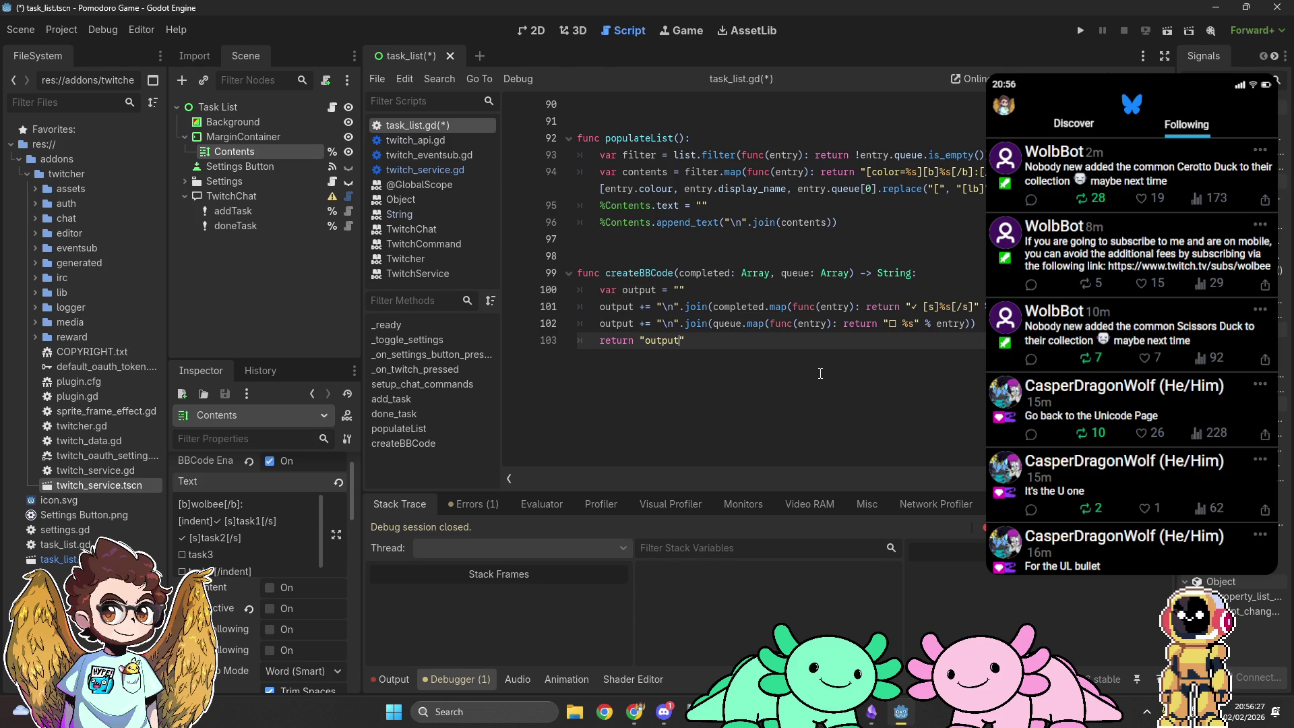
key(ctrl+BackSpace)
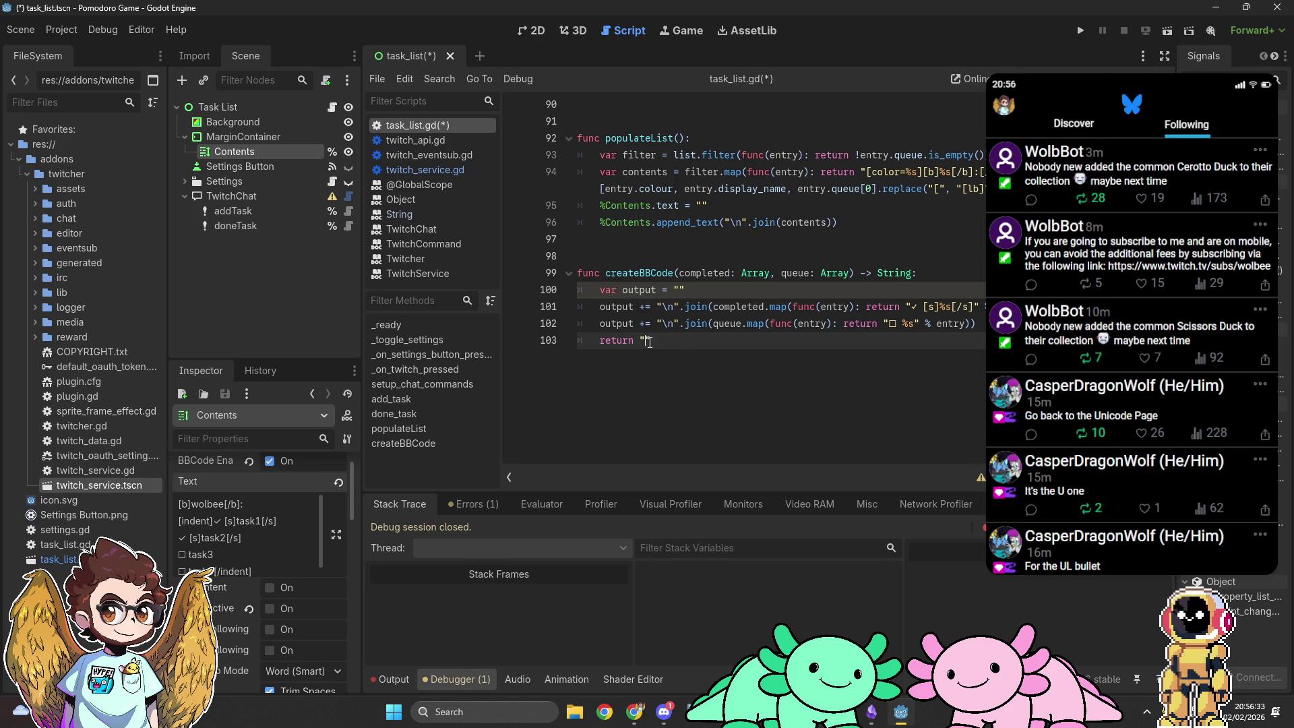
click(678, 272)
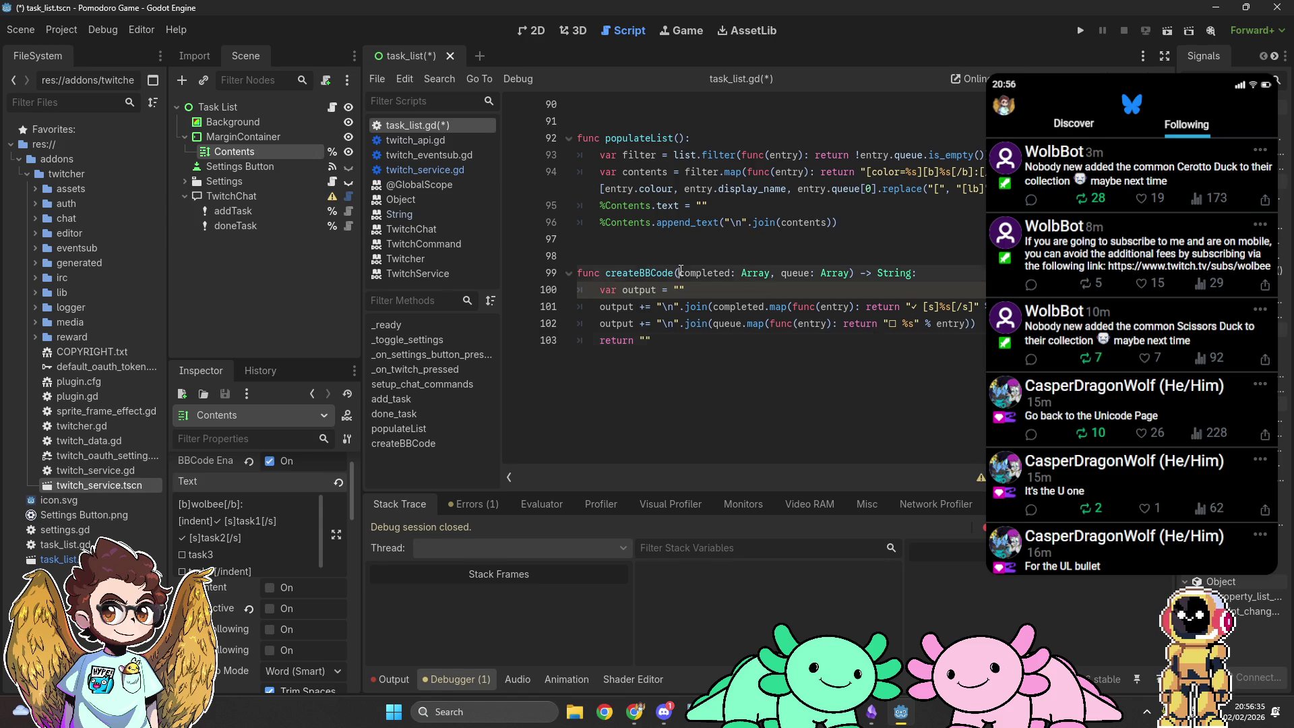
text(name: String,)
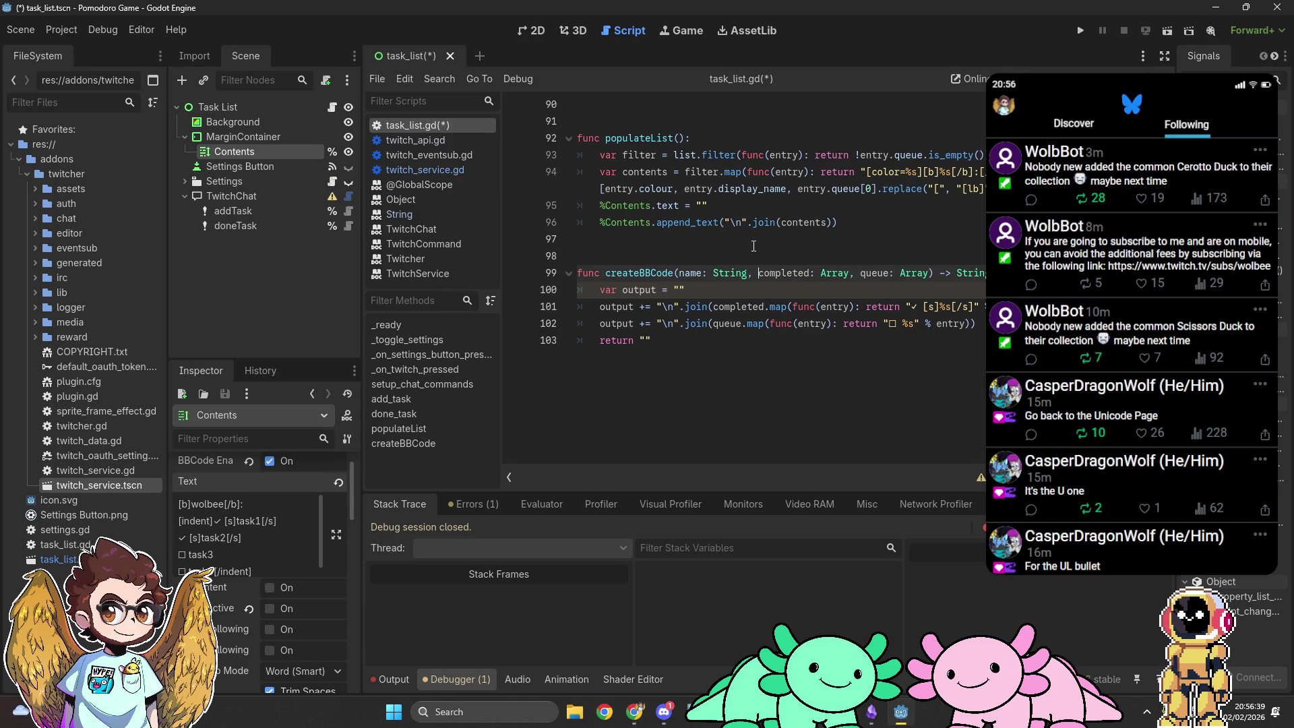
Step: Make the return string "[b]%s[/b]:\n[indent]%s[/indent]" % [name, output]
click(645, 341)
text(%)
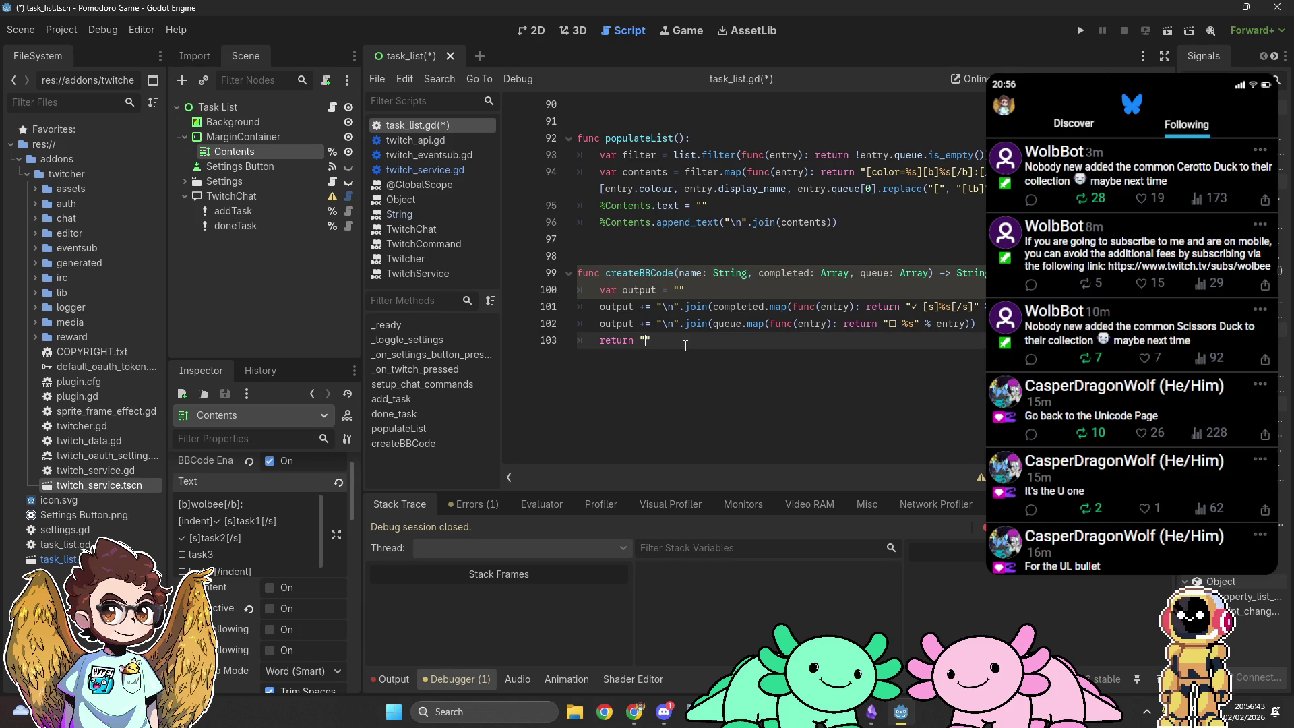
key(BackSpace)
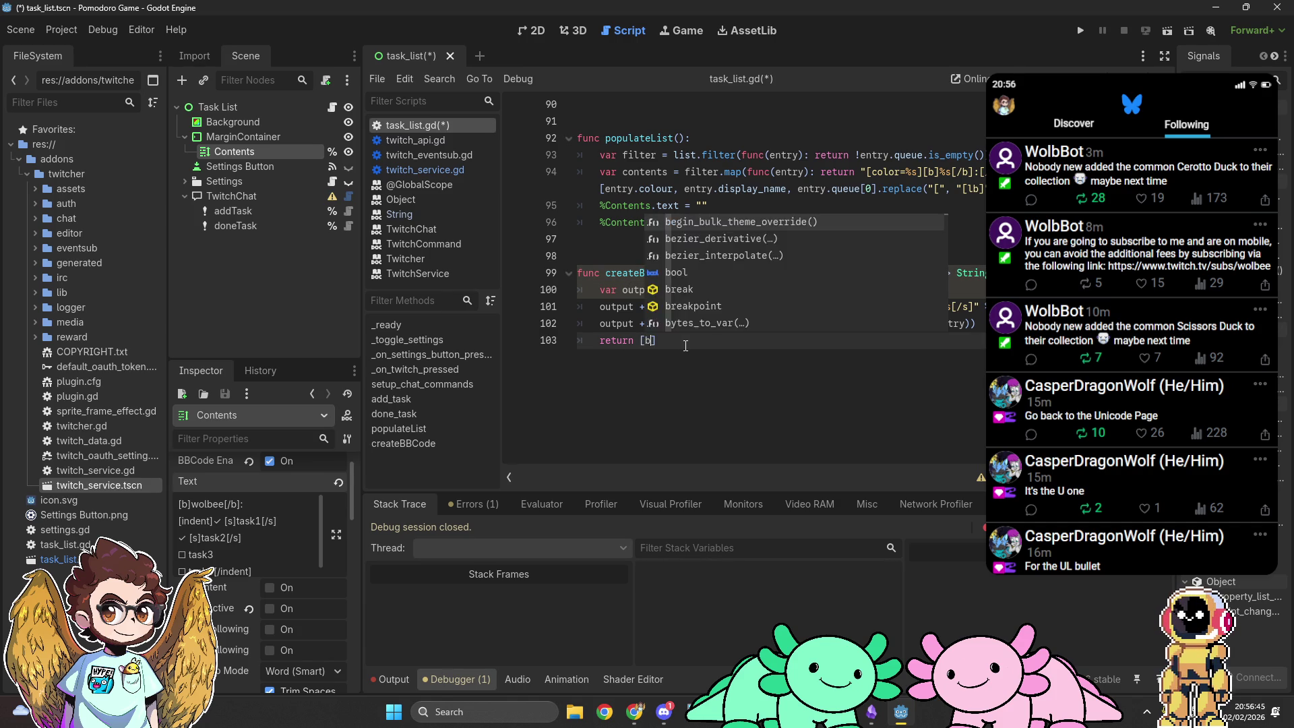
text([b])
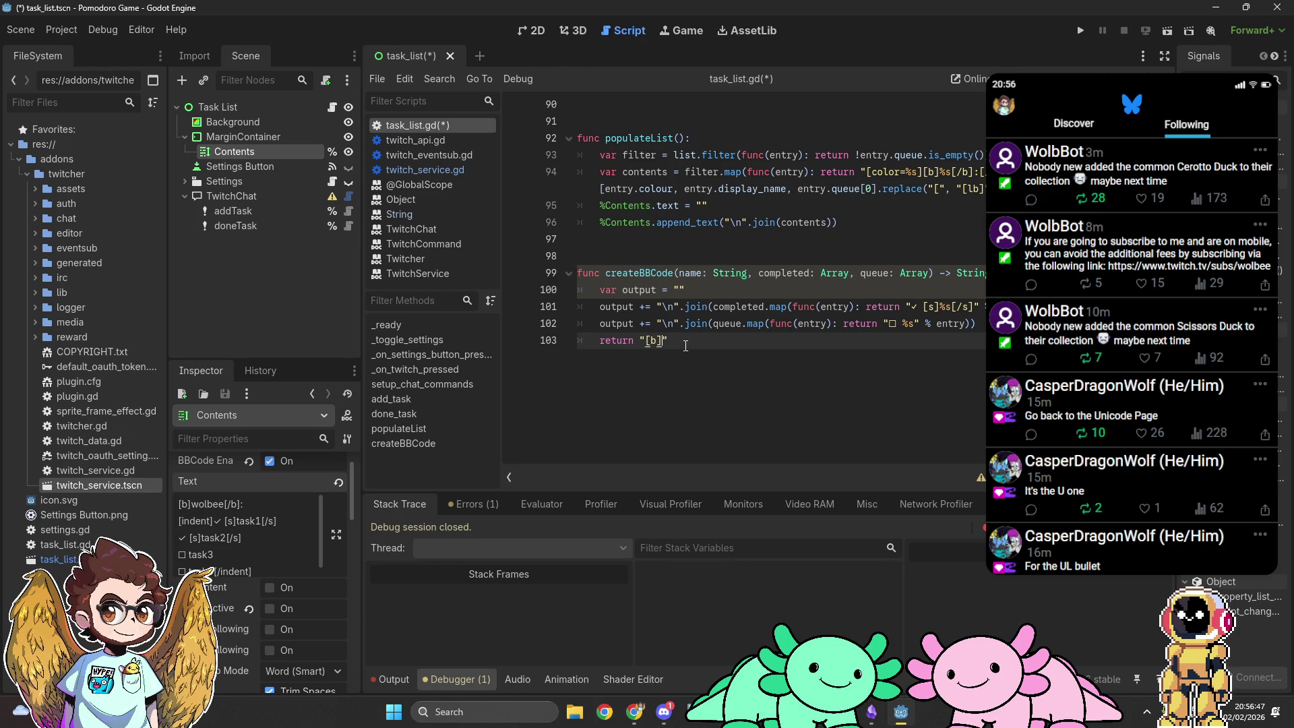
text(%s)
text([/b)
text(]: )
text([indent])
text([/indent])
key(Left)
key(Left)
key(Left)
text(%s[/indent]" )
text(% [)
text(name, output)
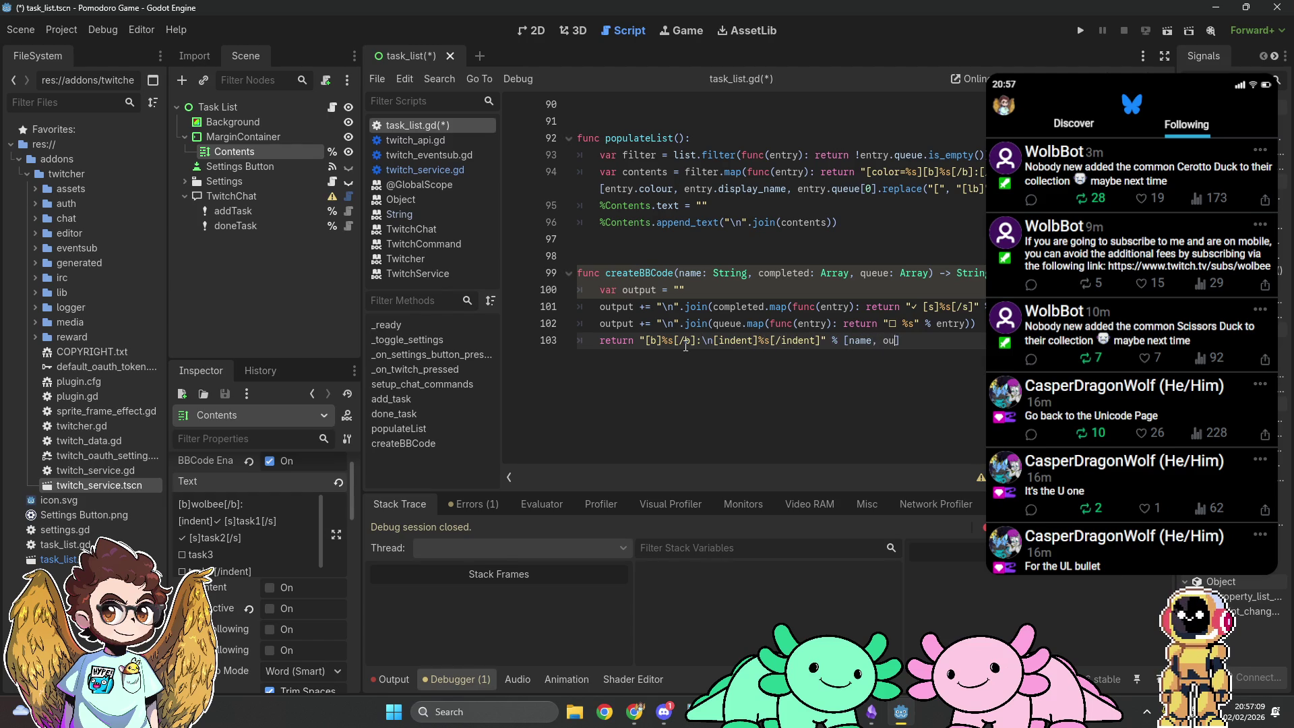
text(])
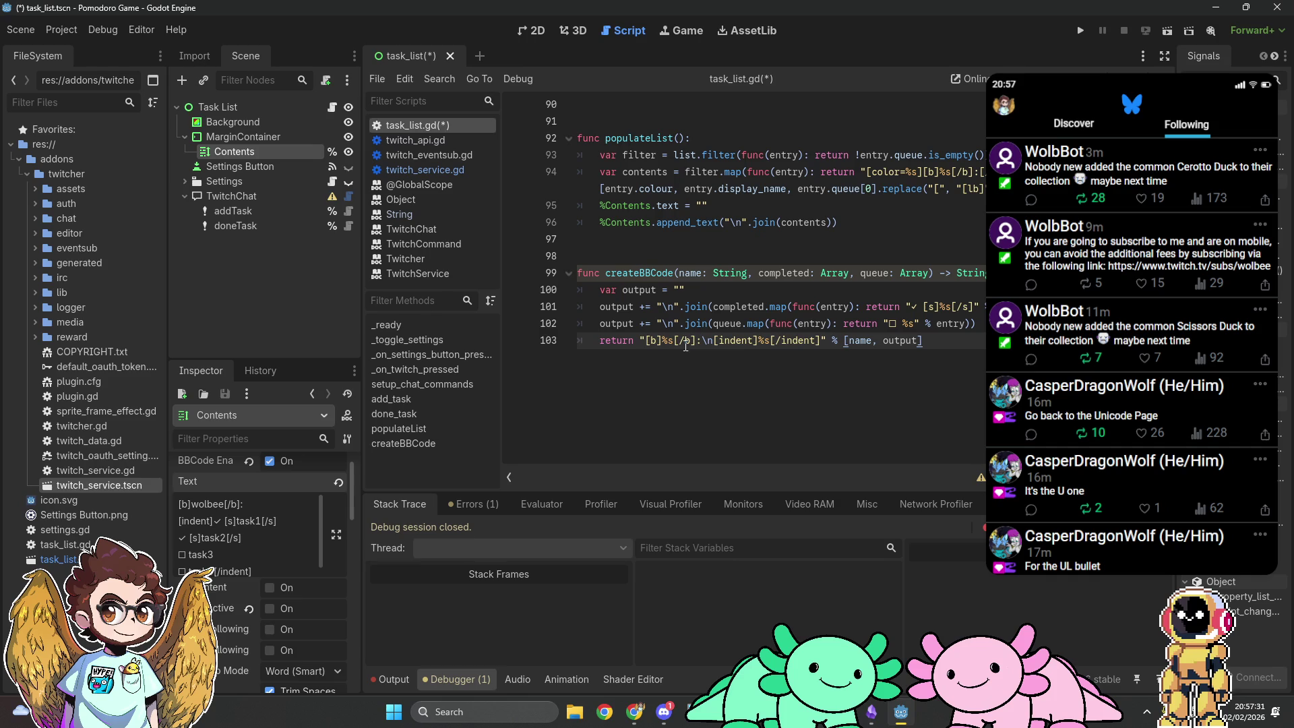
Step: Assign that formatted string to output and add return output on a new line
double_click(617, 341)
text(output =)
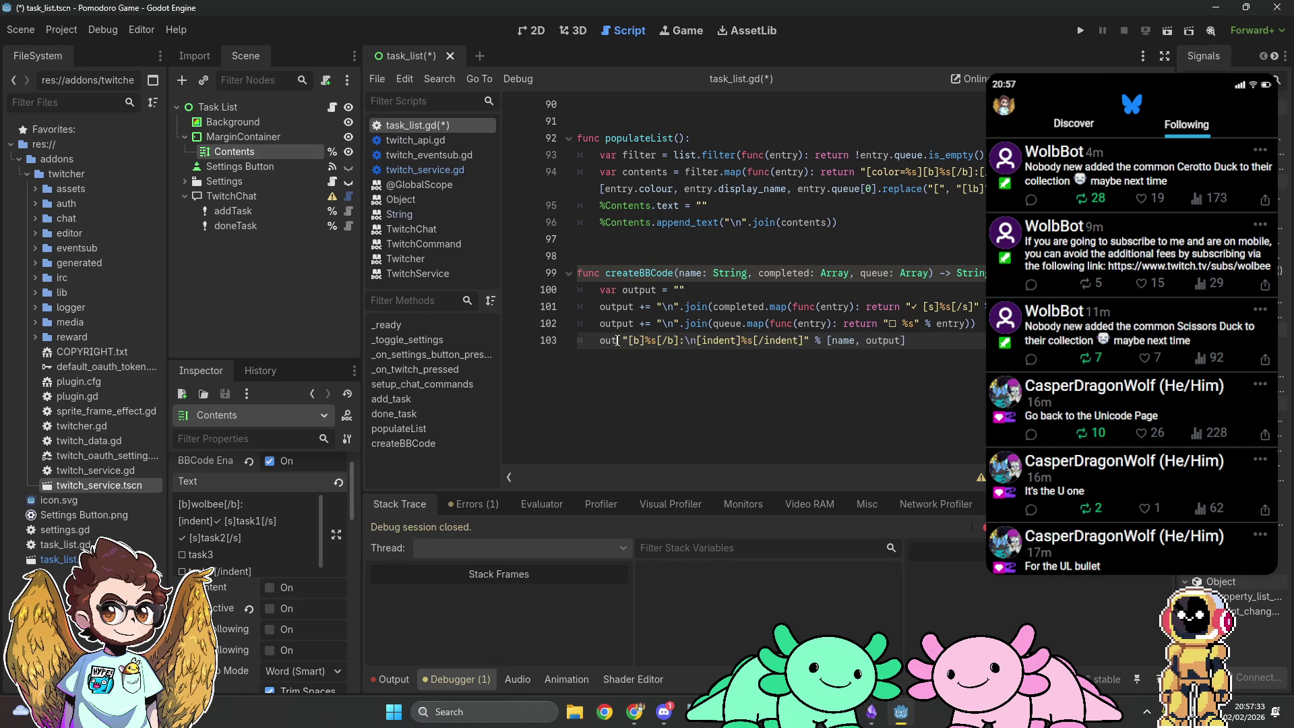
key(End)
key(Return)
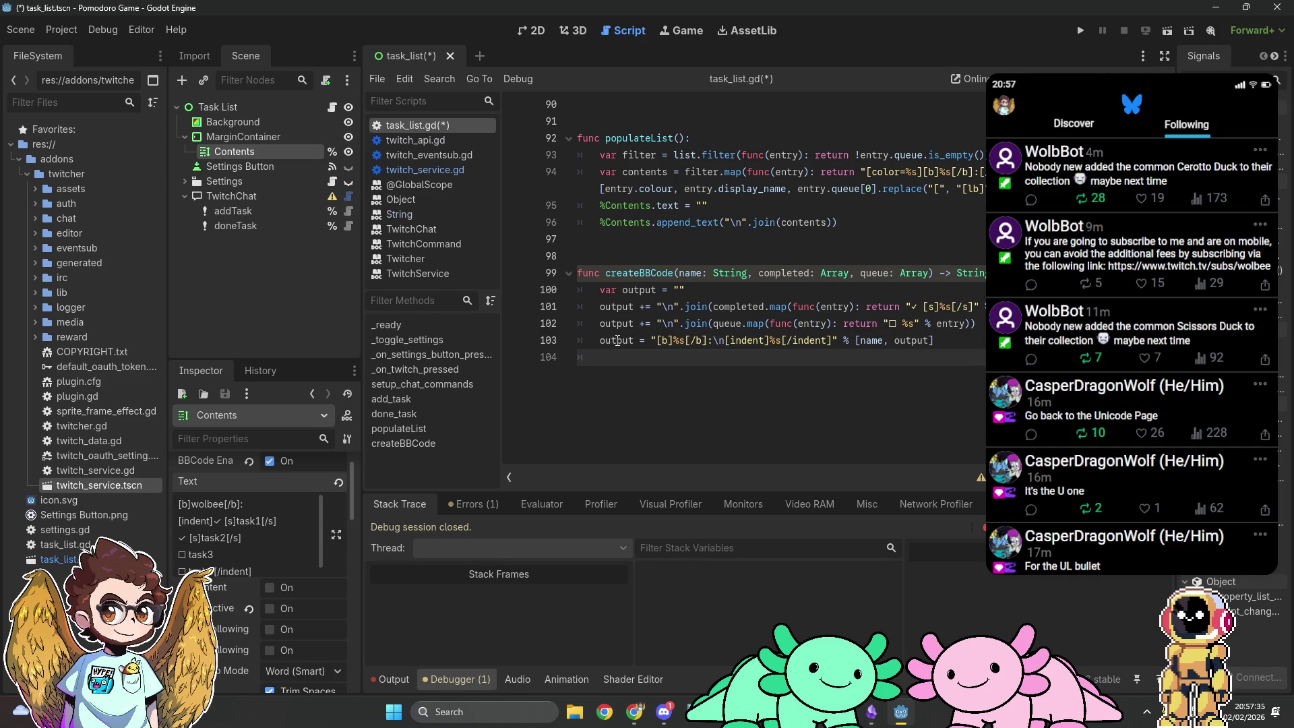
text(return o)
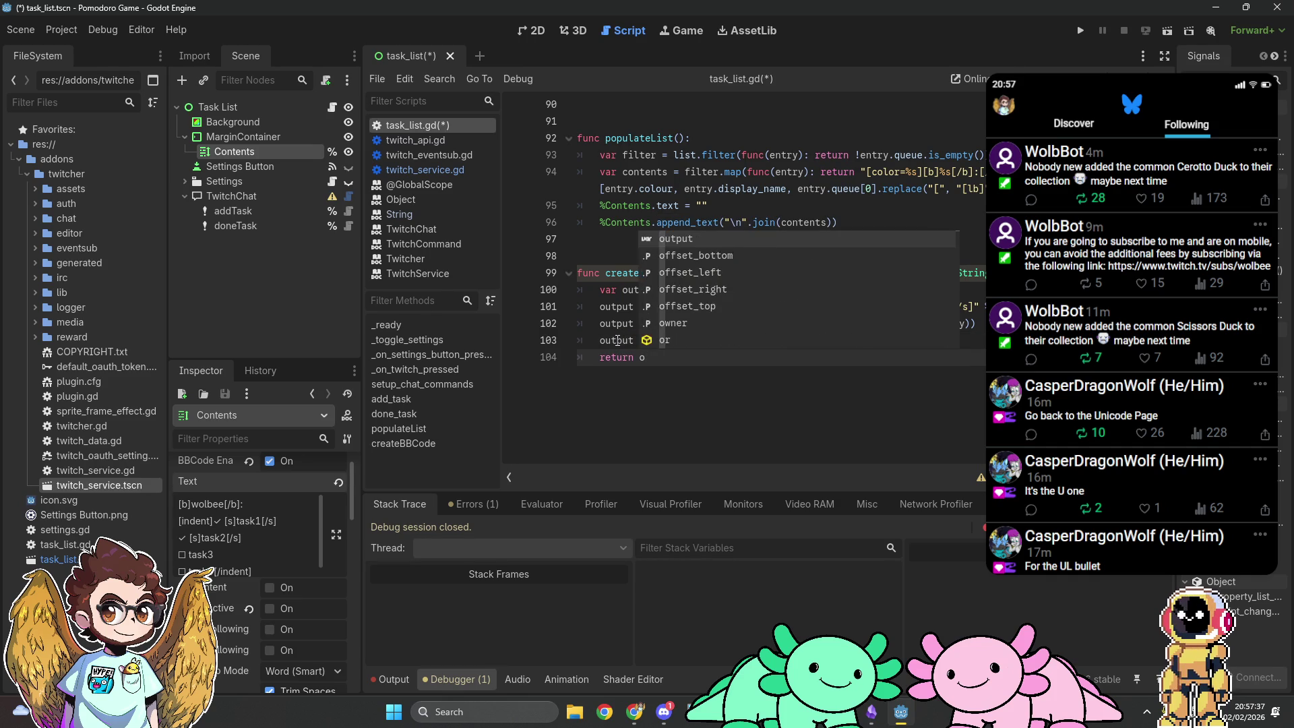
text(utput)
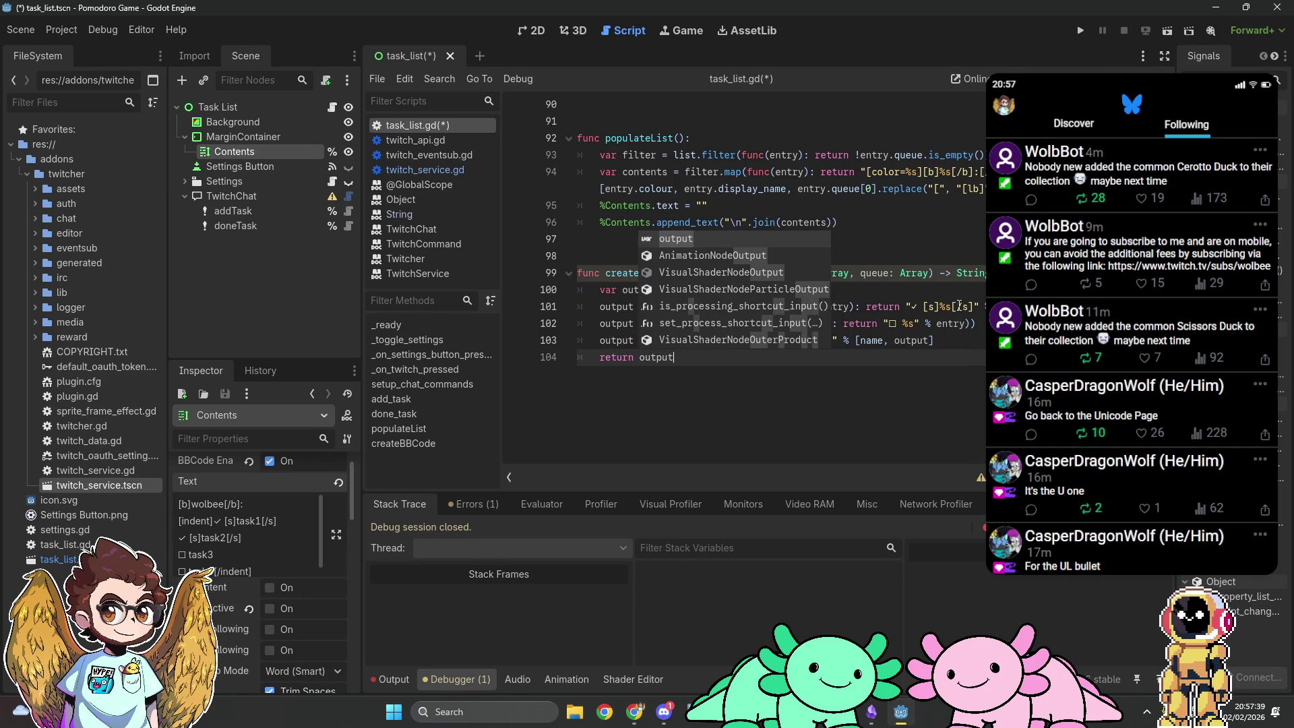
click(936, 340)
click(939, 399)
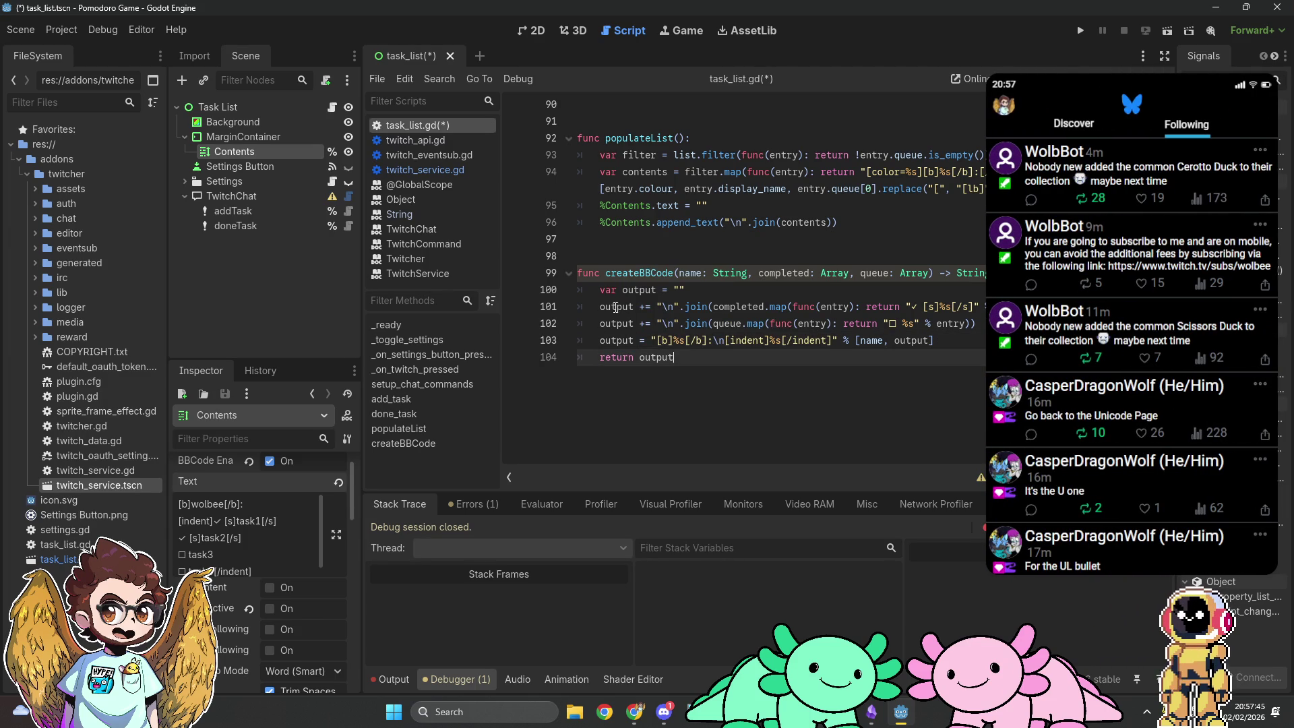
click(600, 340)
Step: Store the task lines in var completedString and var queueString, deleting the old output declaration
text(var)
double_click(616, 307)
text(var )
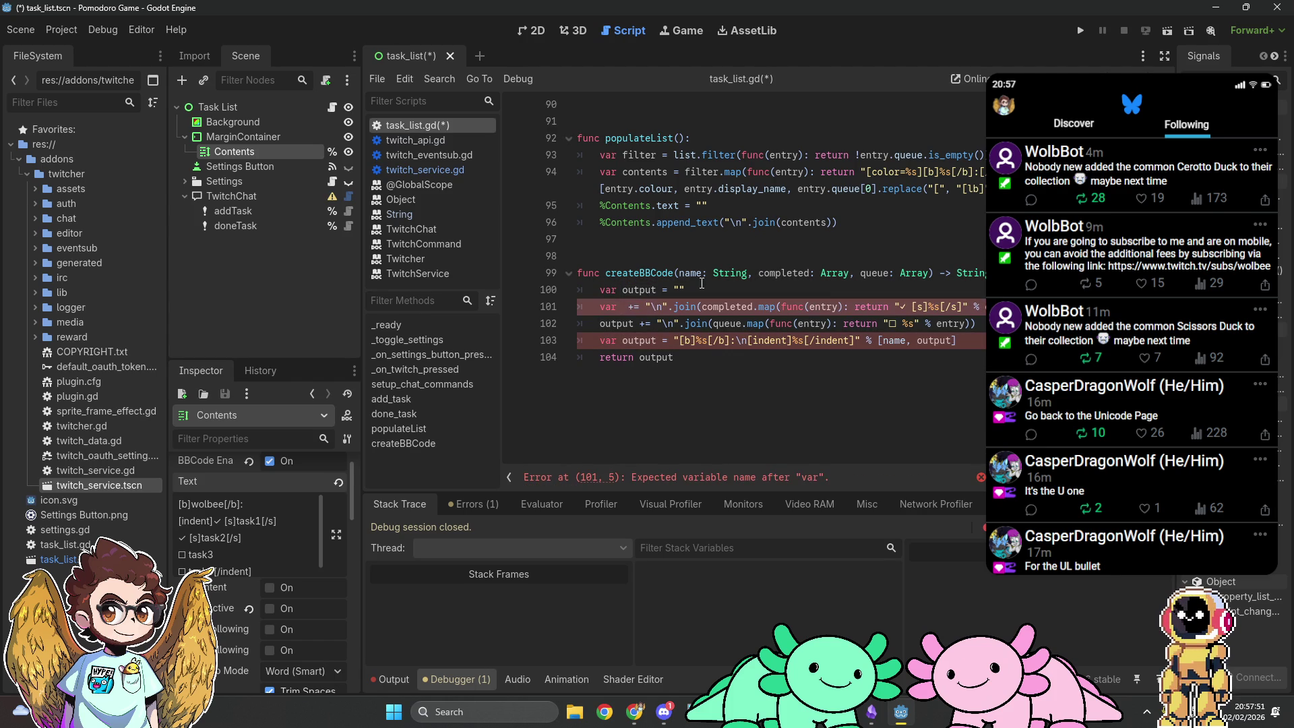
text(completedString)
double_click(611, 340)
text(var )
text(queueStri)
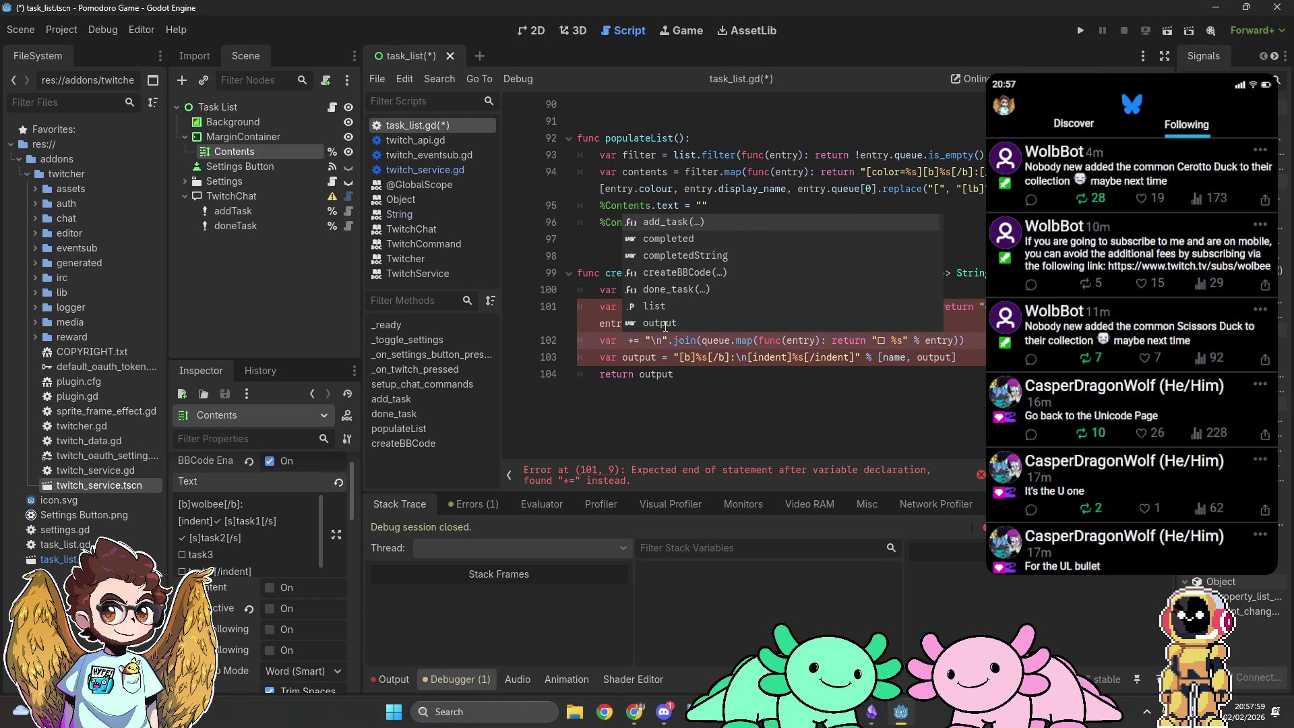
text(ng)
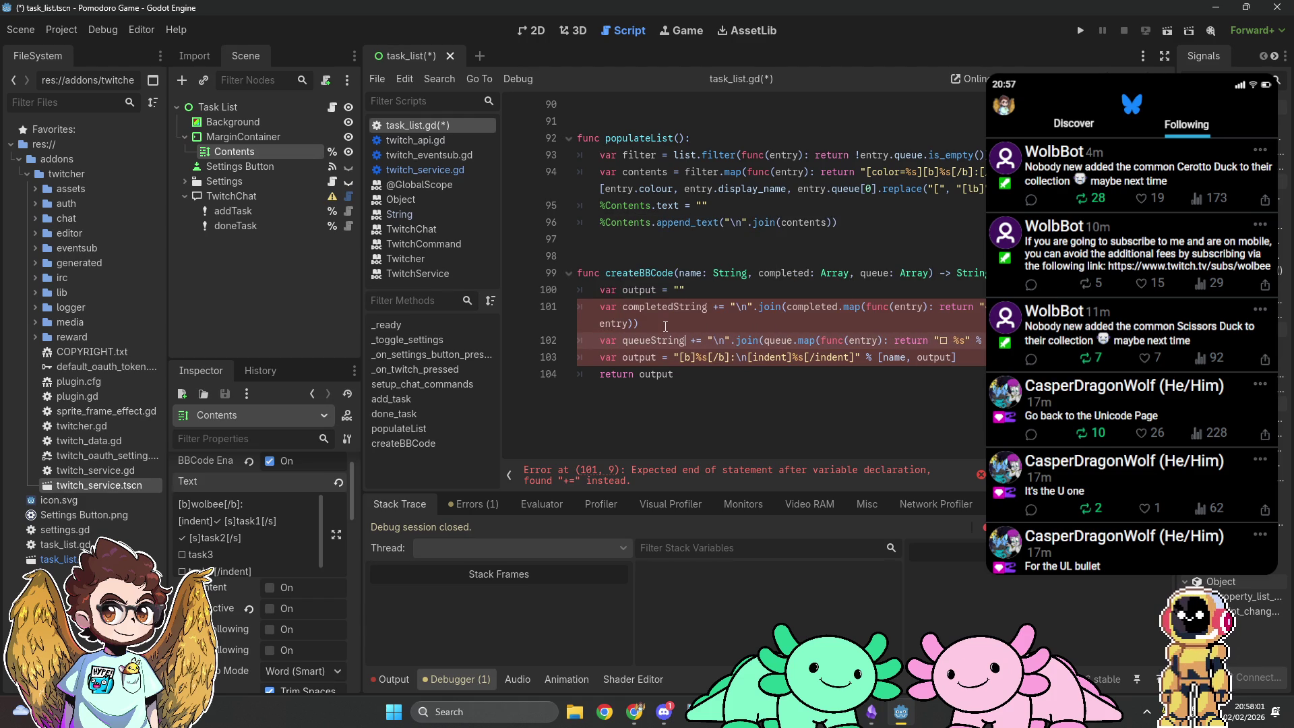
key(Delete)
key(Up)
key(Up)
key(ctrl+Right)
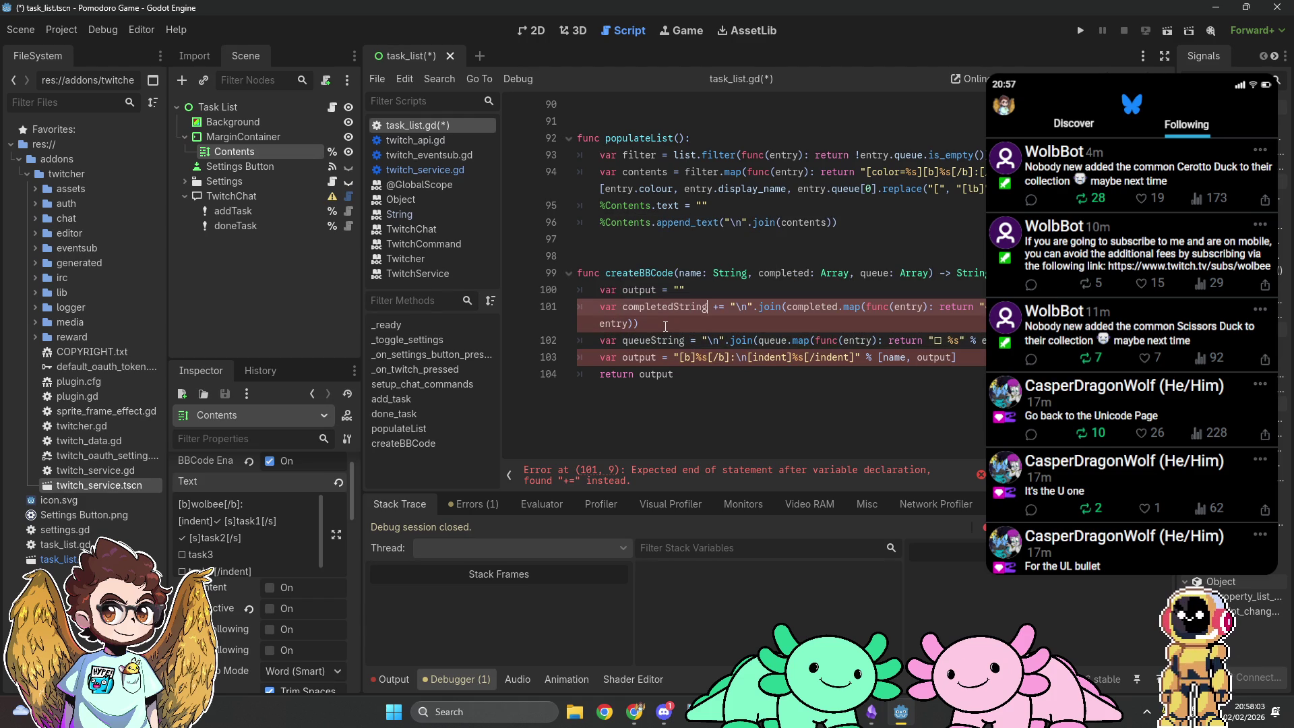
key(Delete)
key(Up)
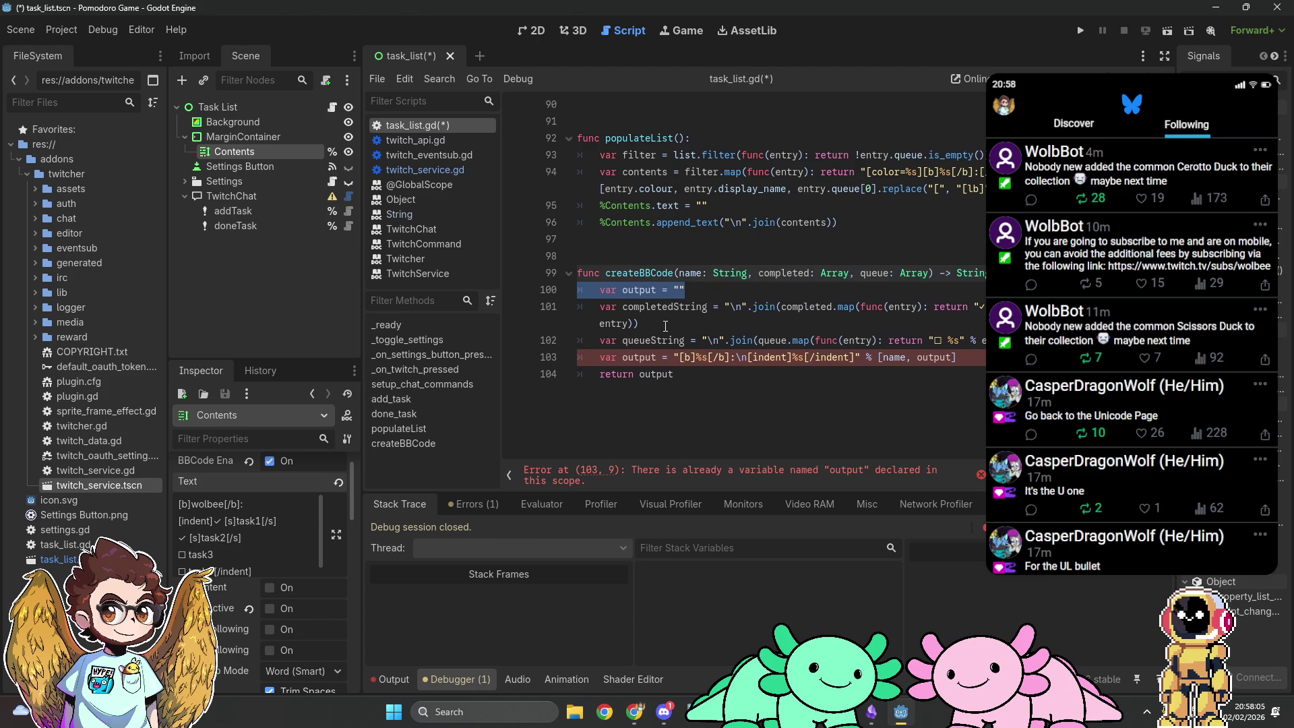
key(ctrl+shift+k)
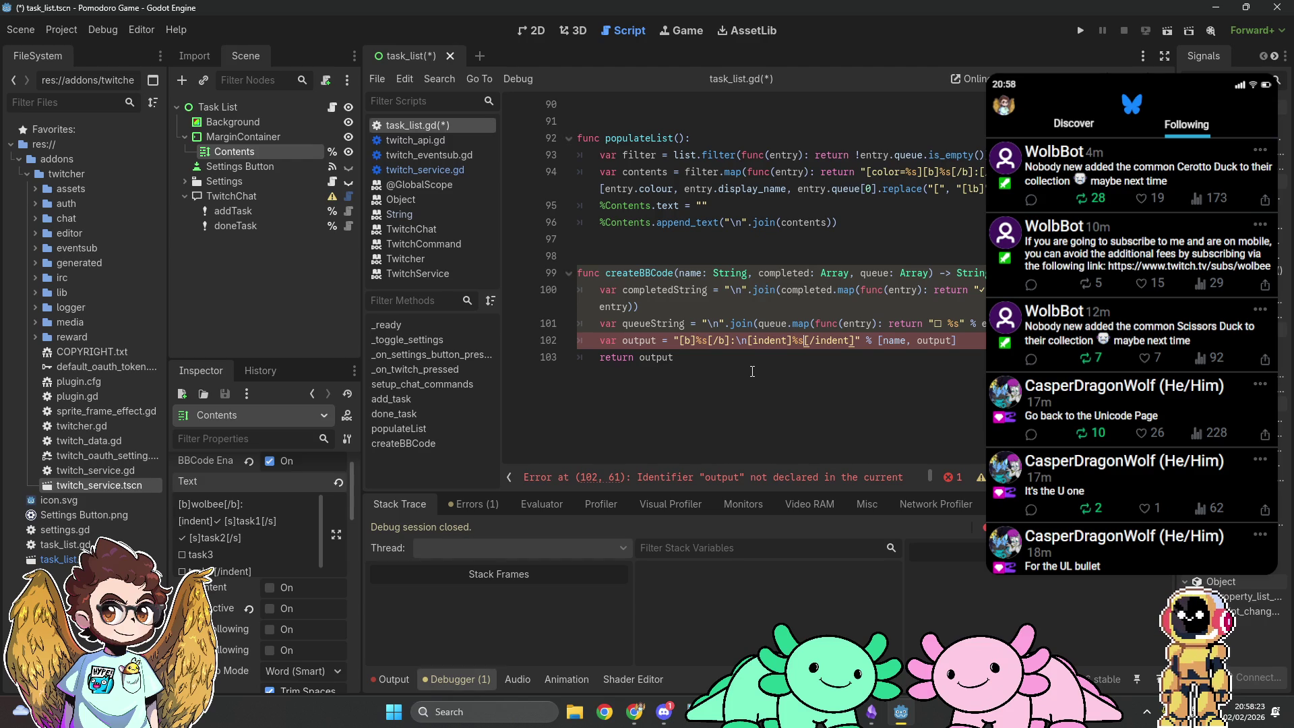
Step: Add a third %s and format output with [name, completedString, queueString]
text(\n%s)
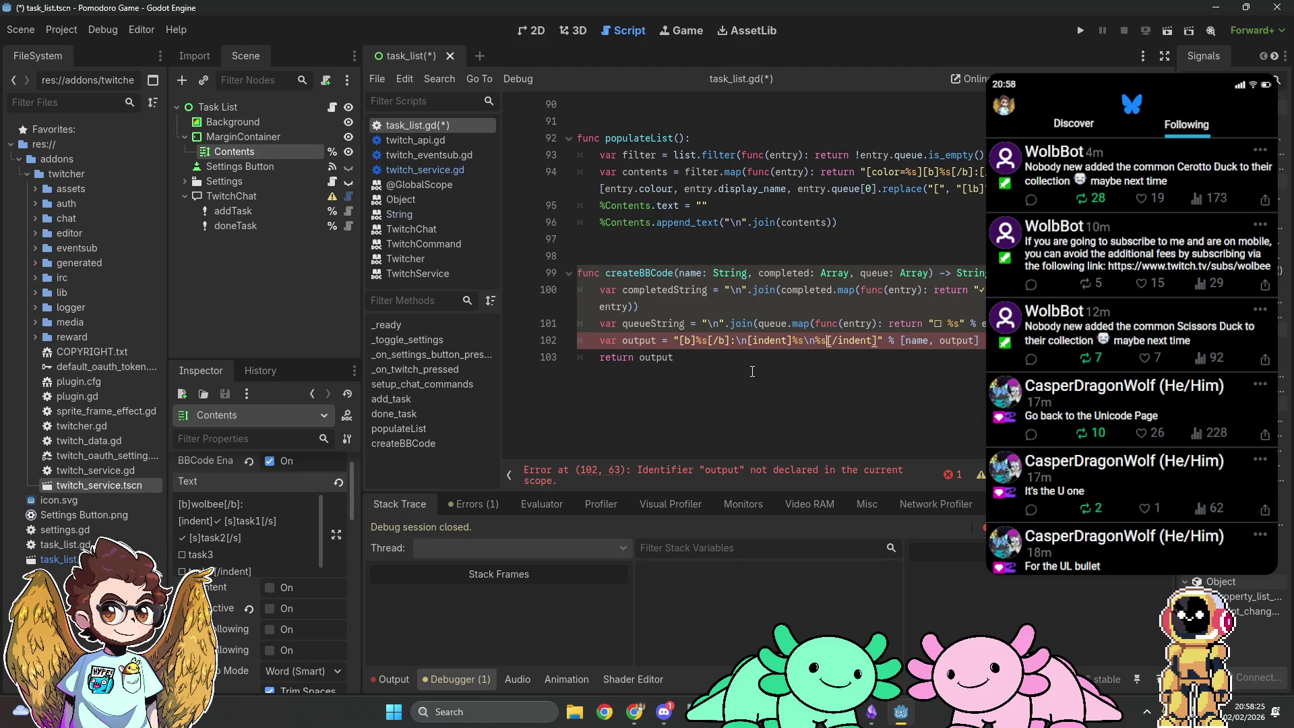
double_click(950, 340)
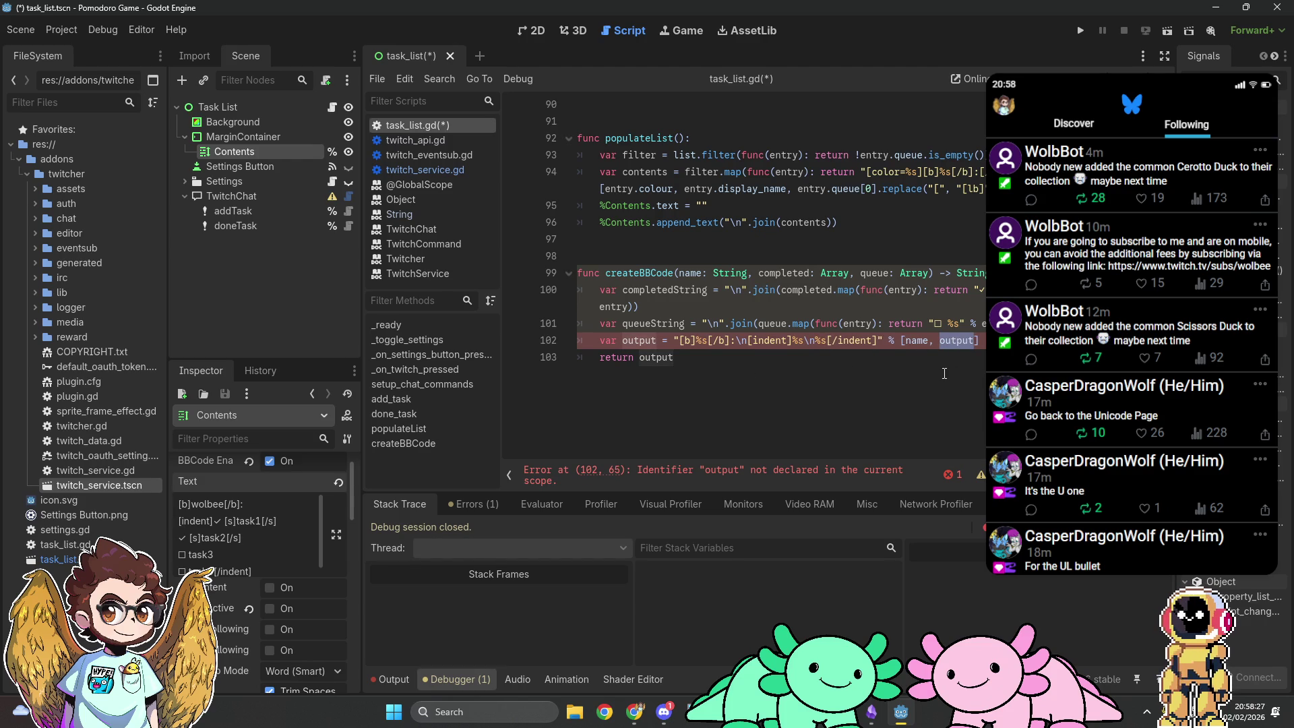
text(completed)
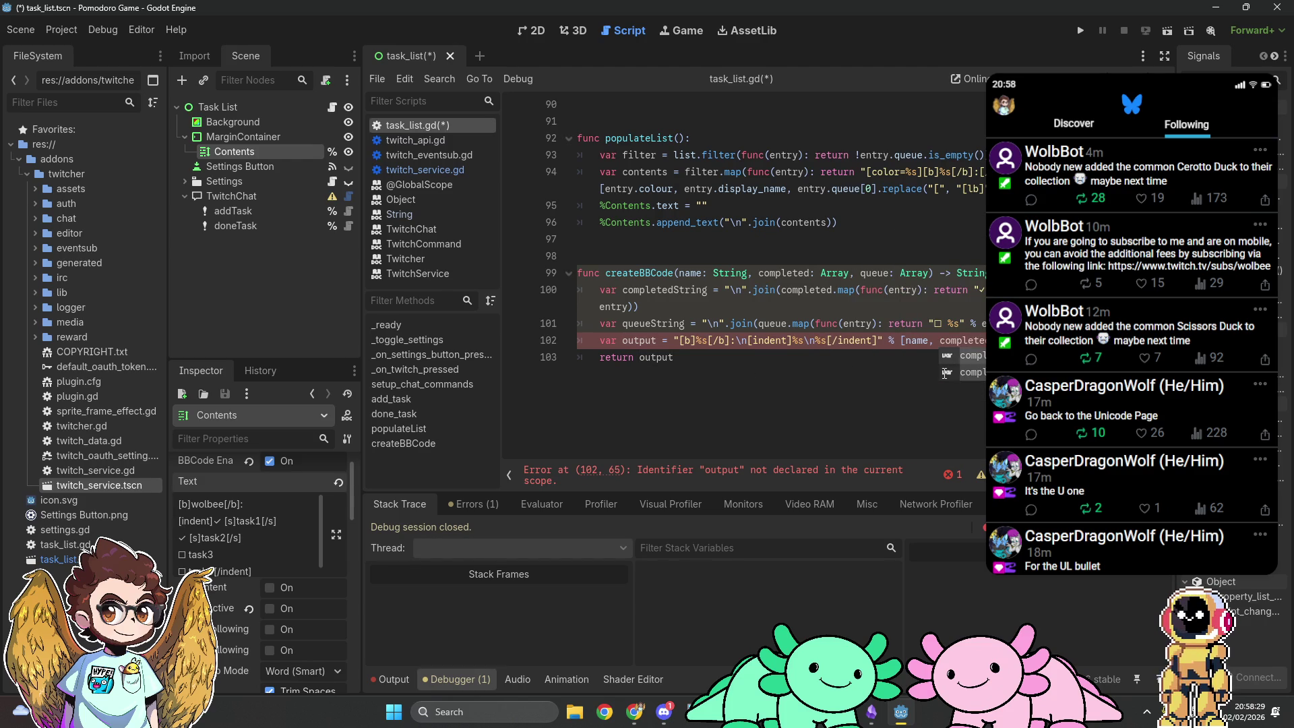
key(Escape)
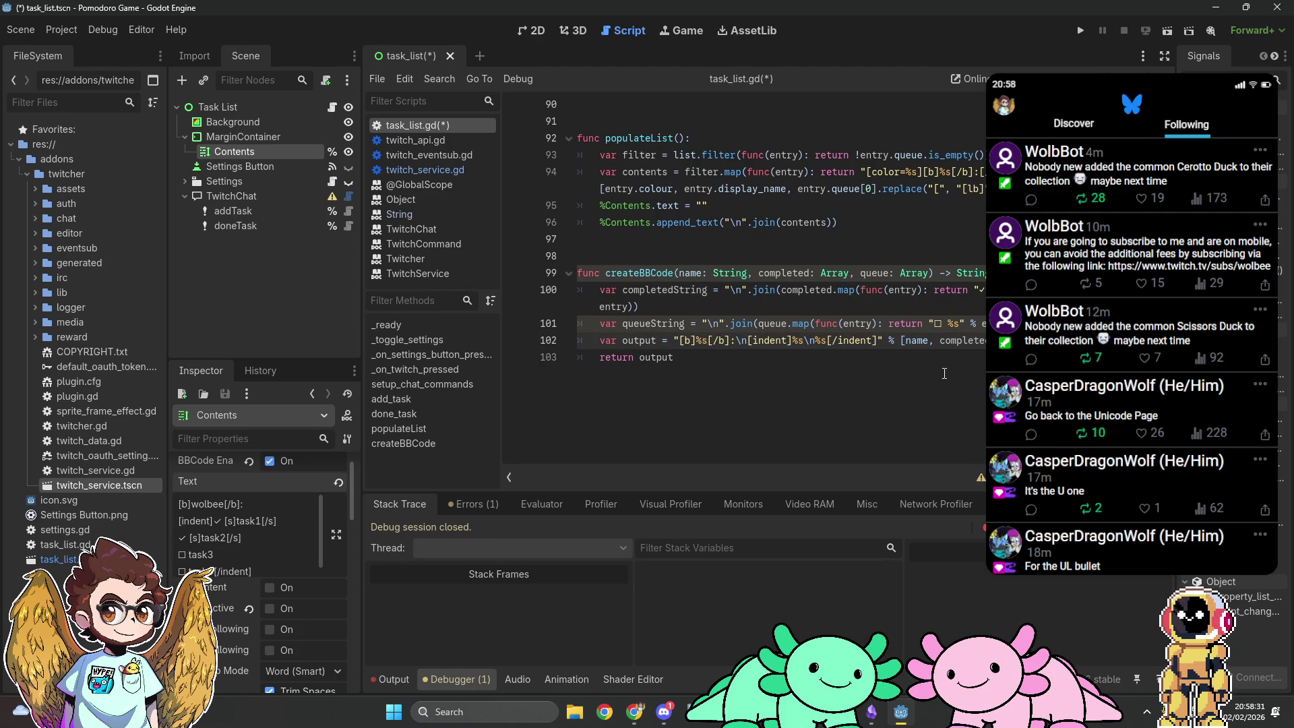
text(, queueString])
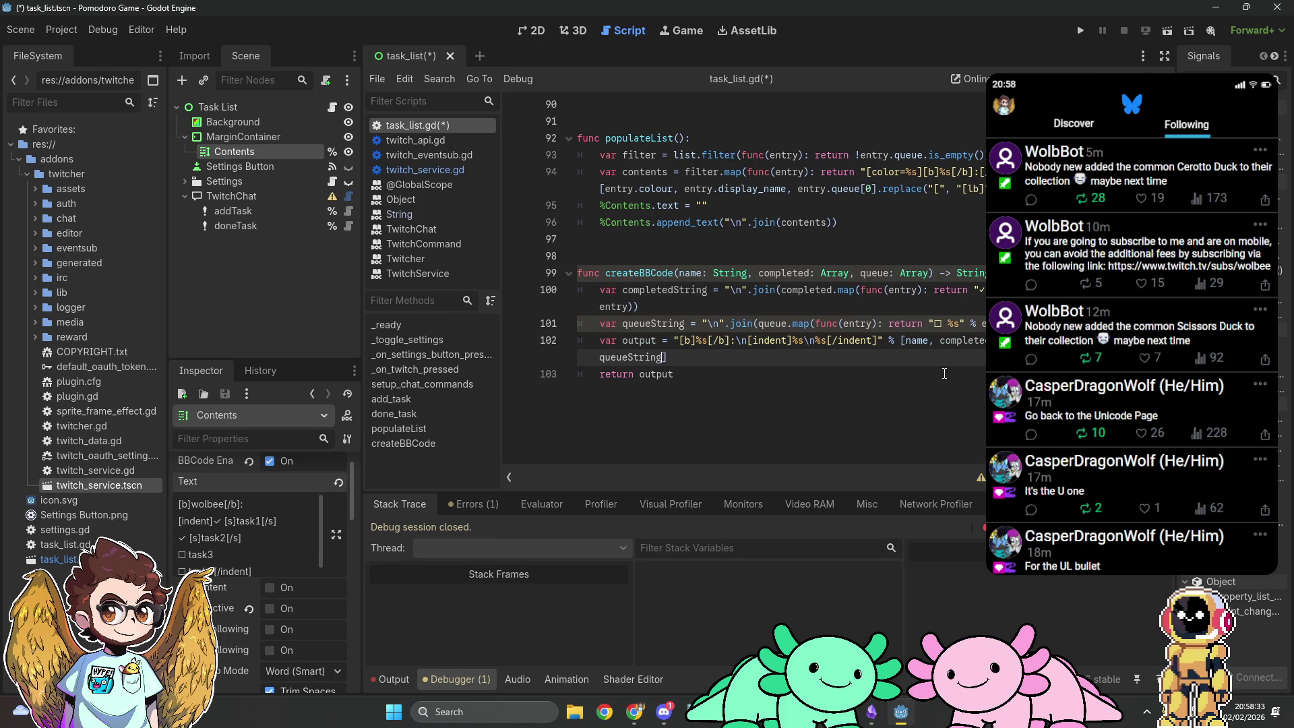
click(896, 410)
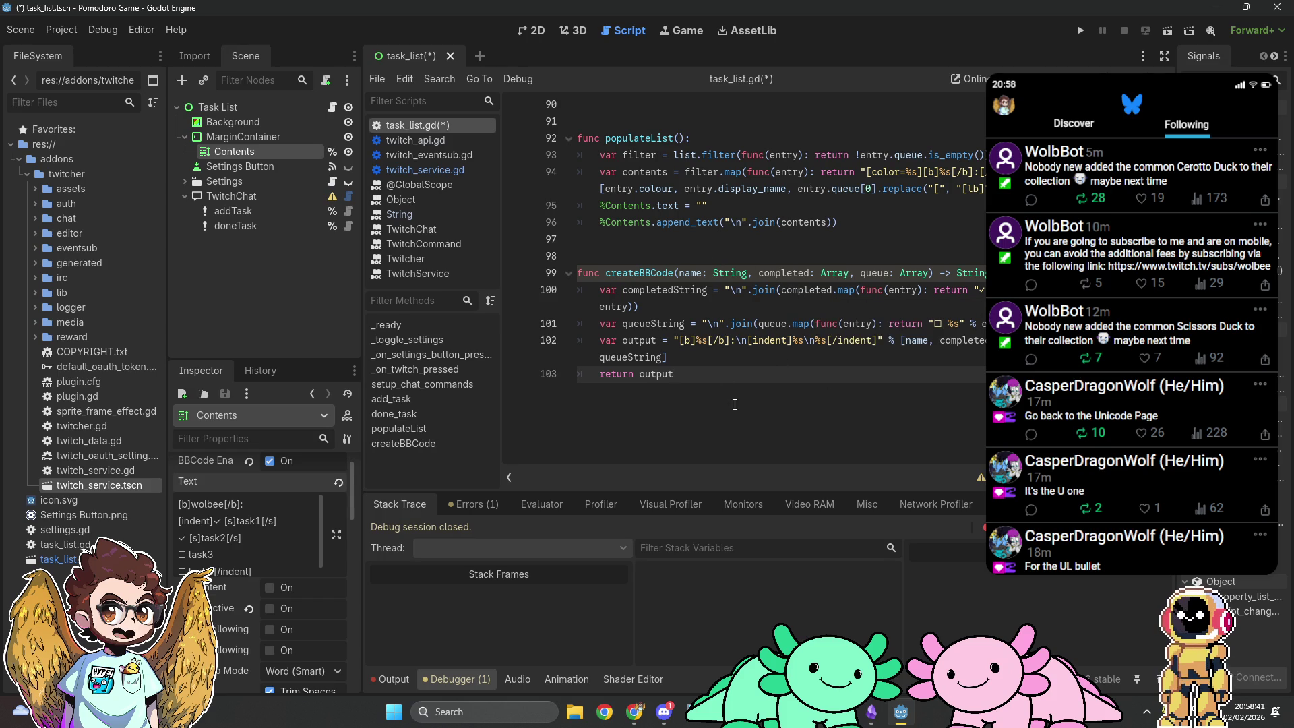
click(480, 506)
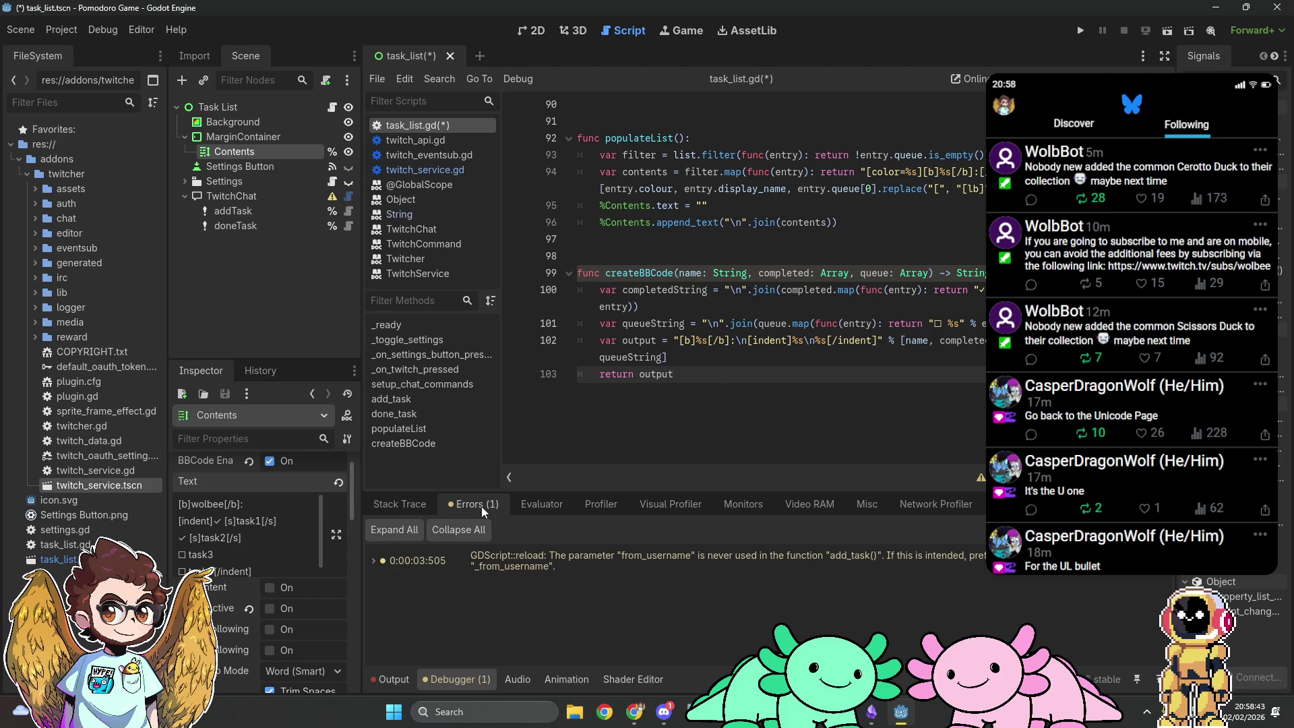
click(416, 503)
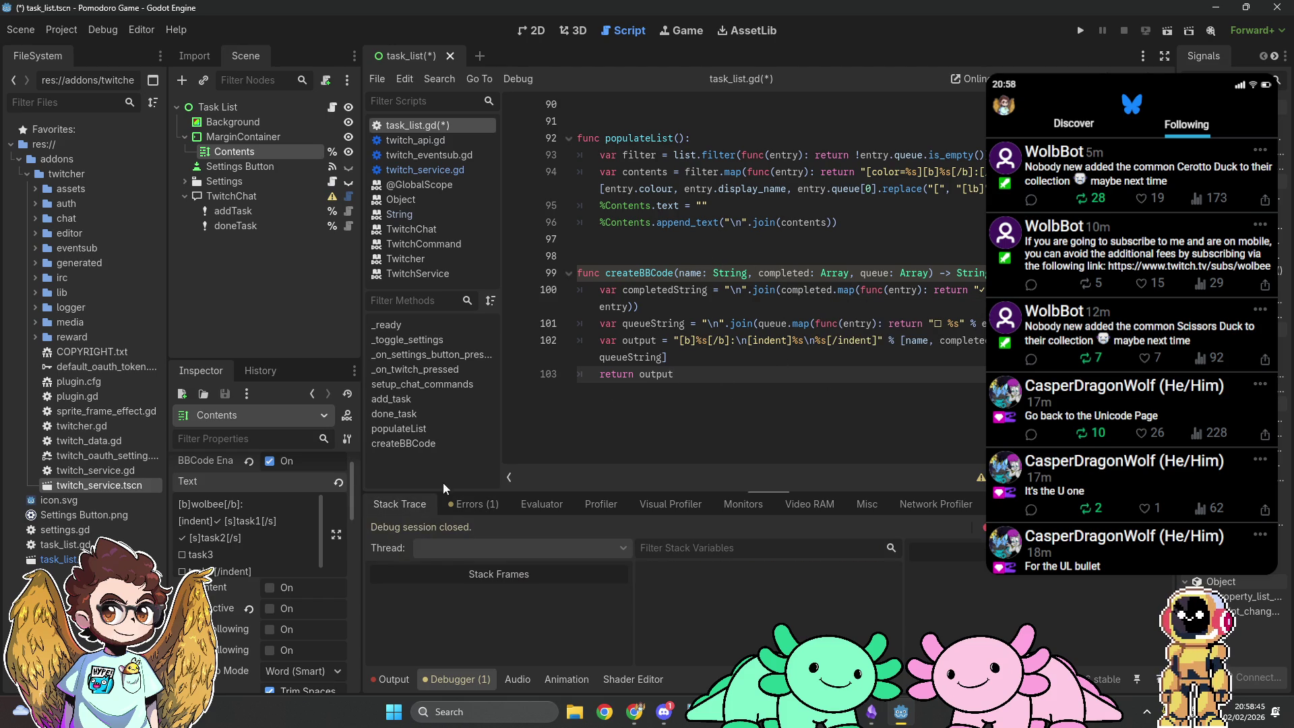
double_click(689, 273)
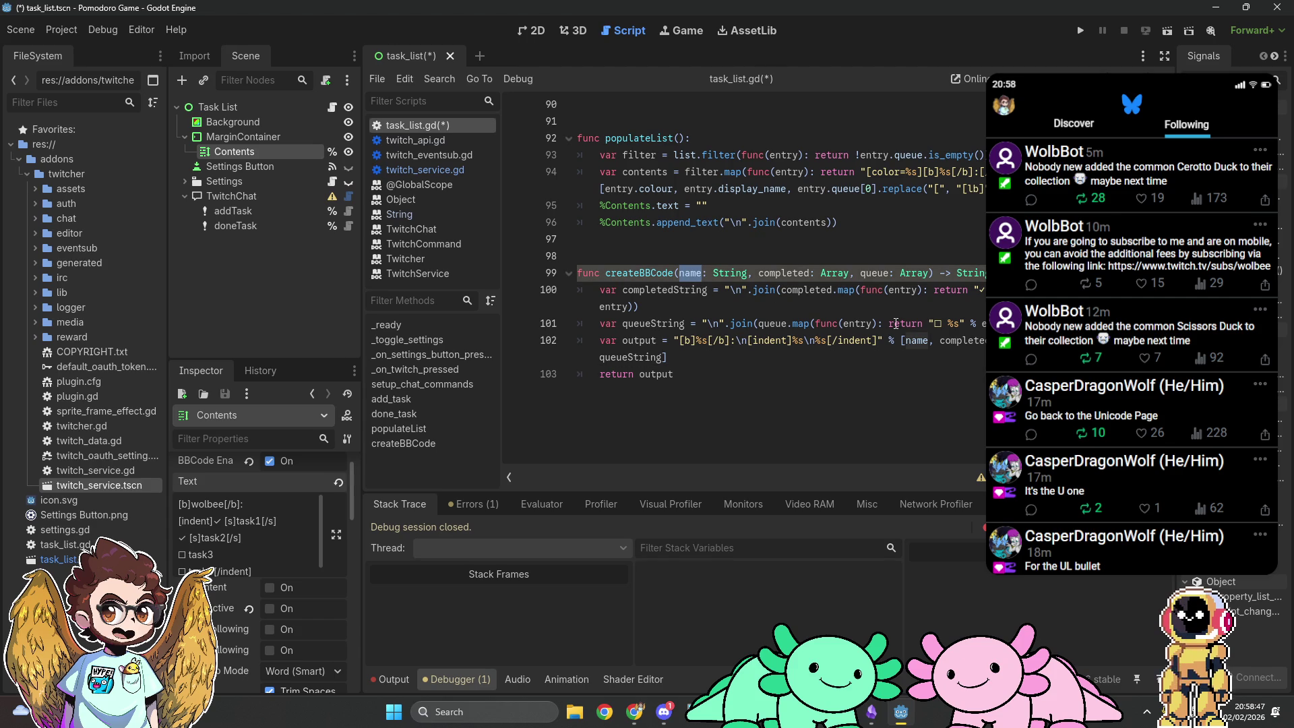
double_click(795, 273)
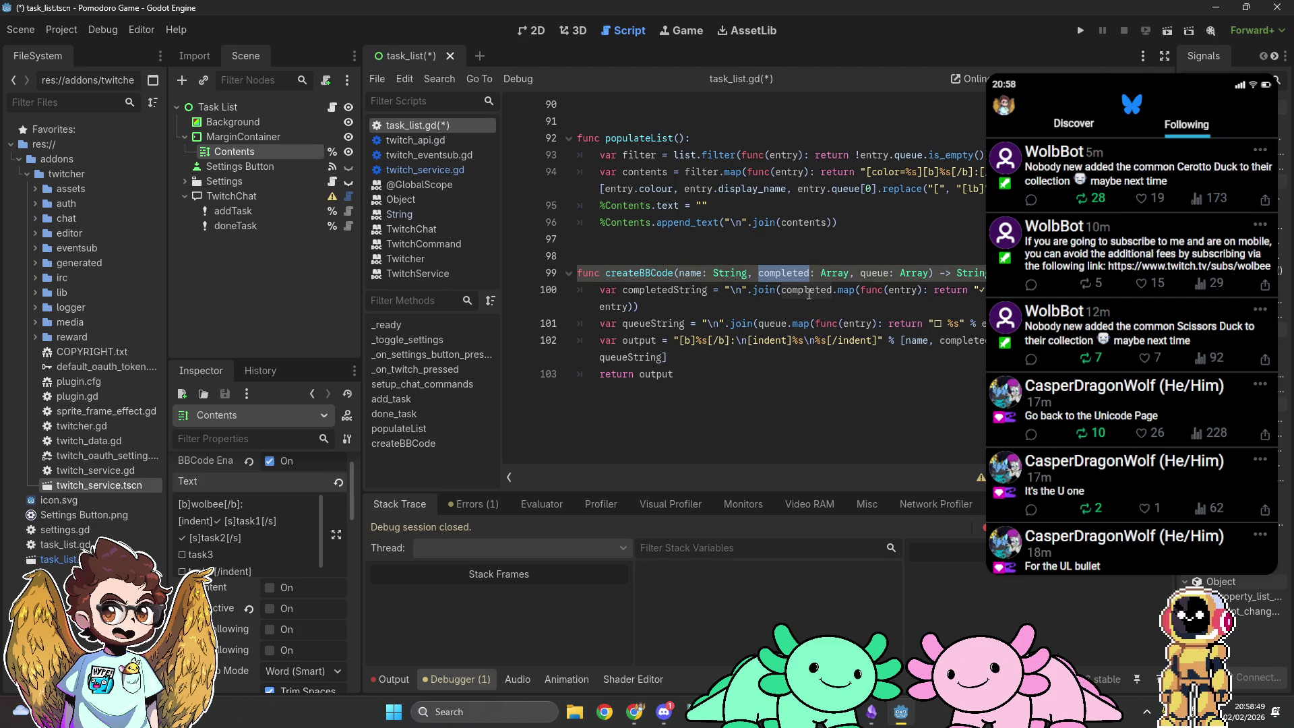
click(878, 272)
double_click(878, 272)
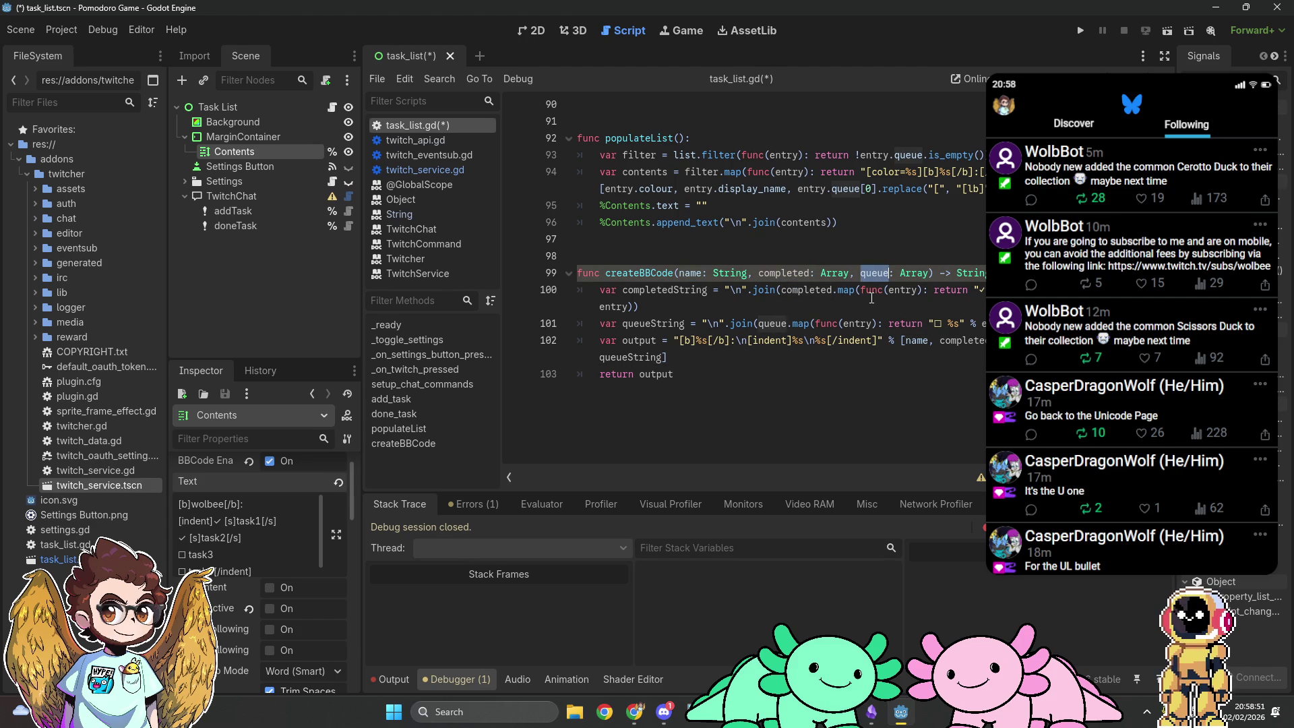
click(728, 375)
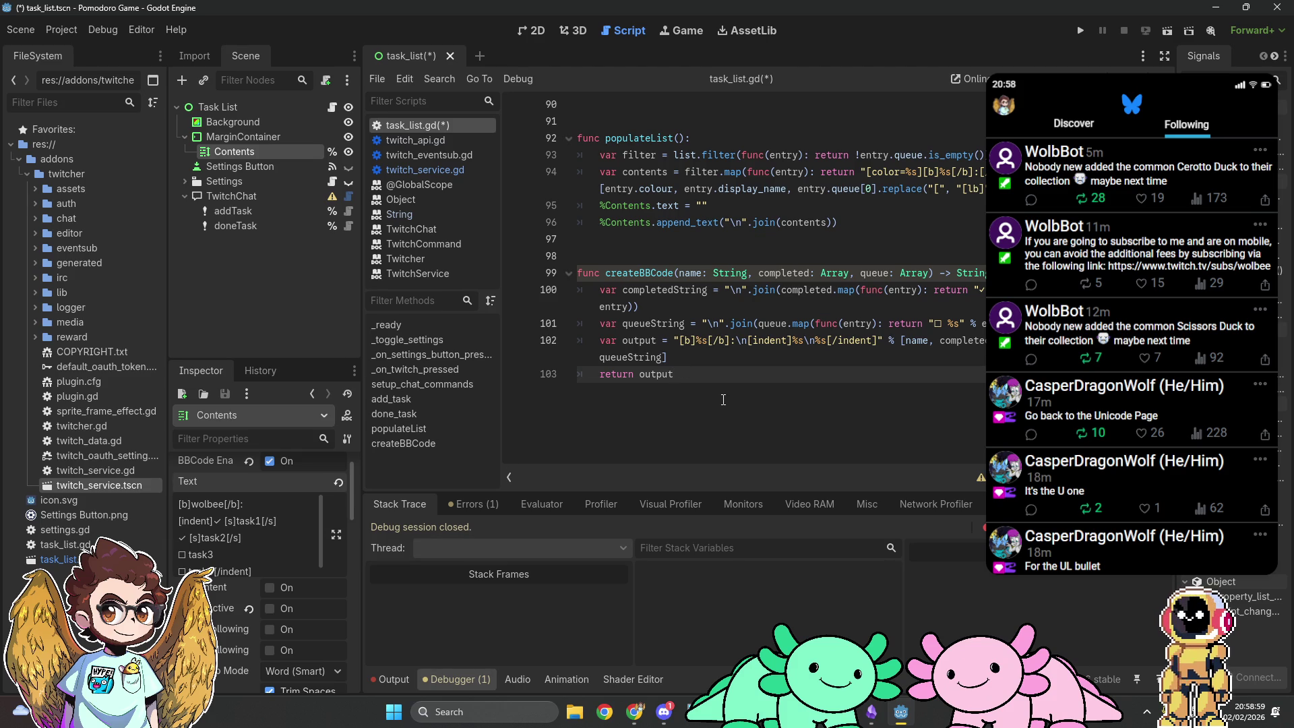
scroll(723, 400, up, 1)
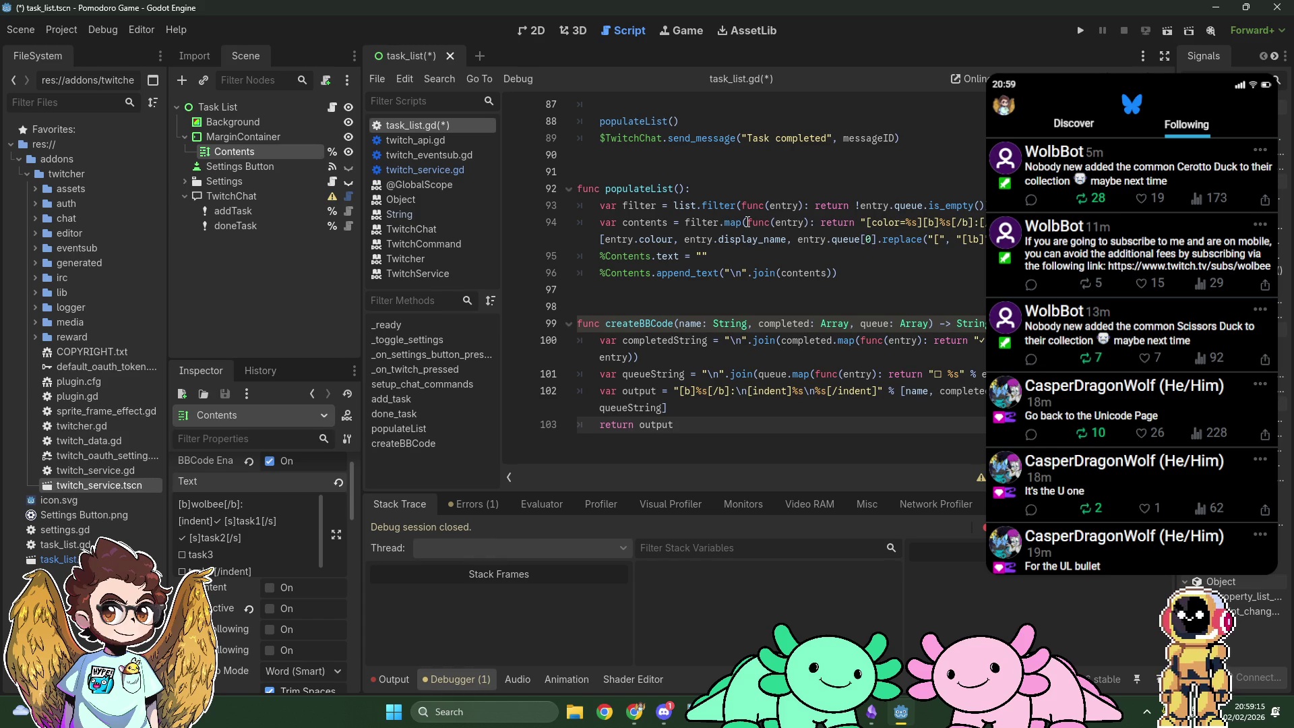
mouse_move(748, 222)
mouse_down()
mouse_move(1010, 253)
mouse_move(1033, 243)
mouse_move(1002, 244)
mouse_up()
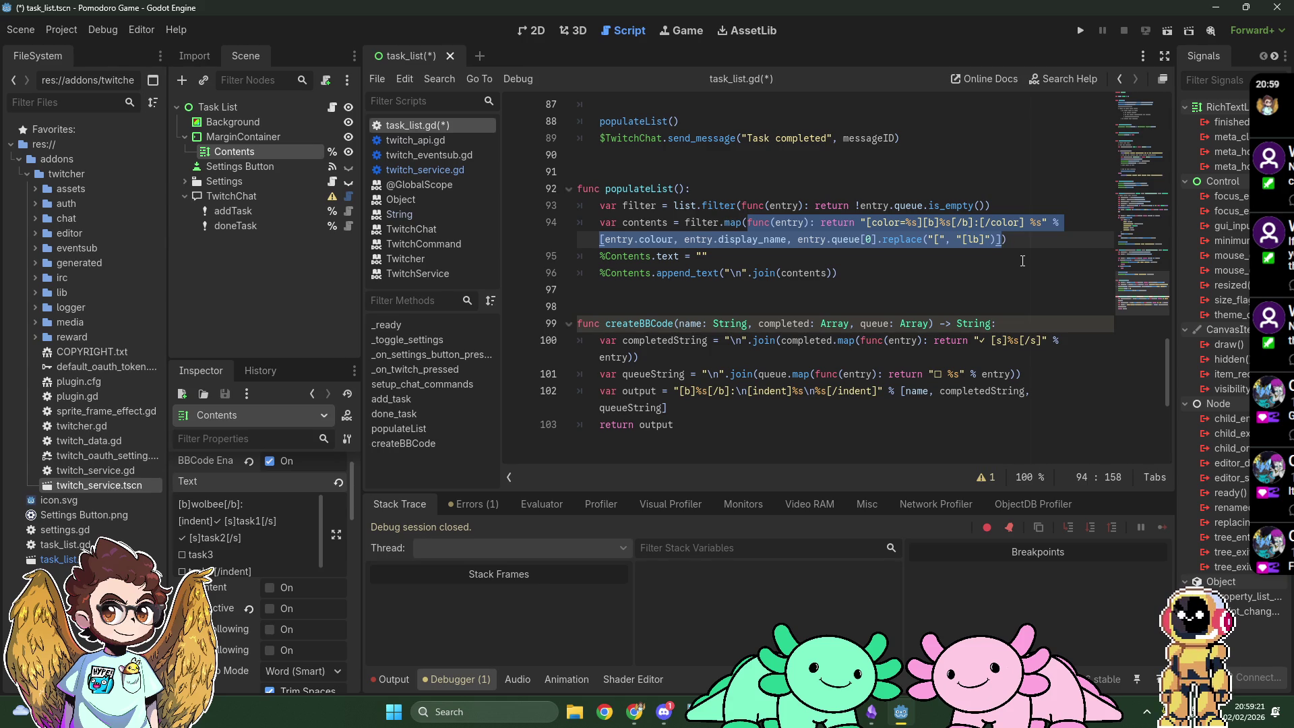
key(alt+Tab)
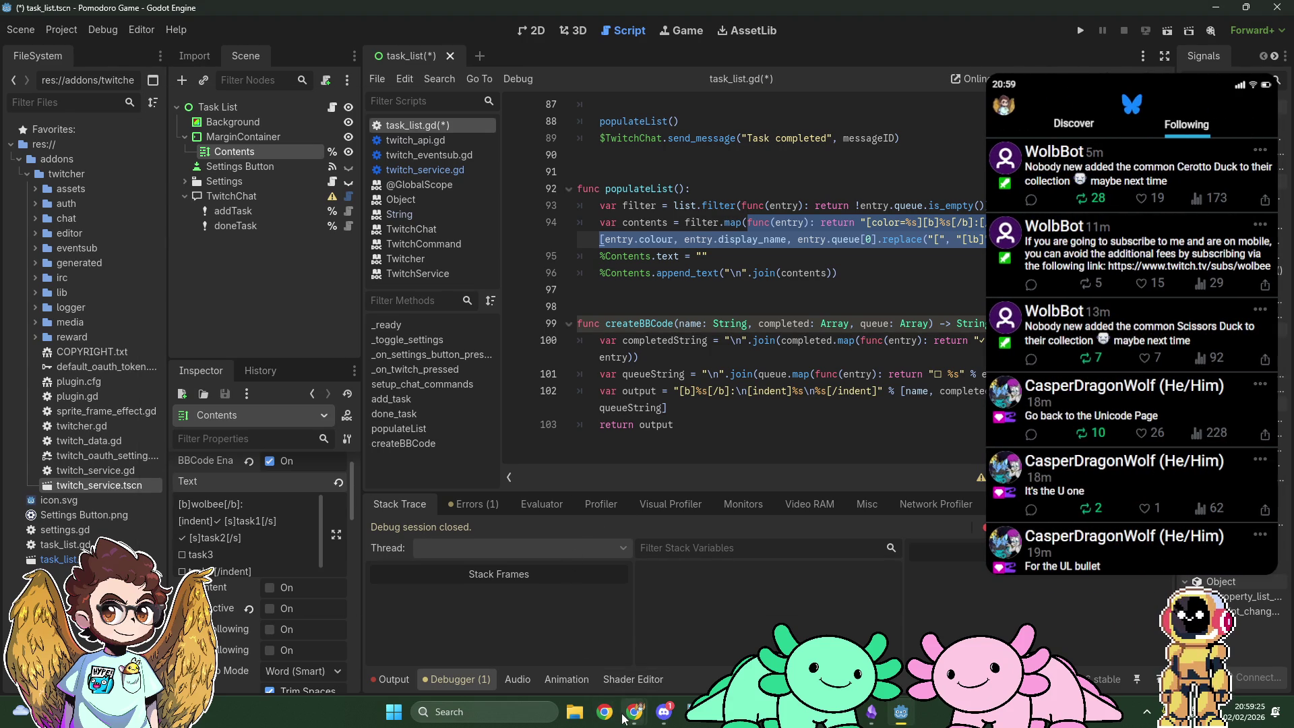
mouse_move(622, 716)
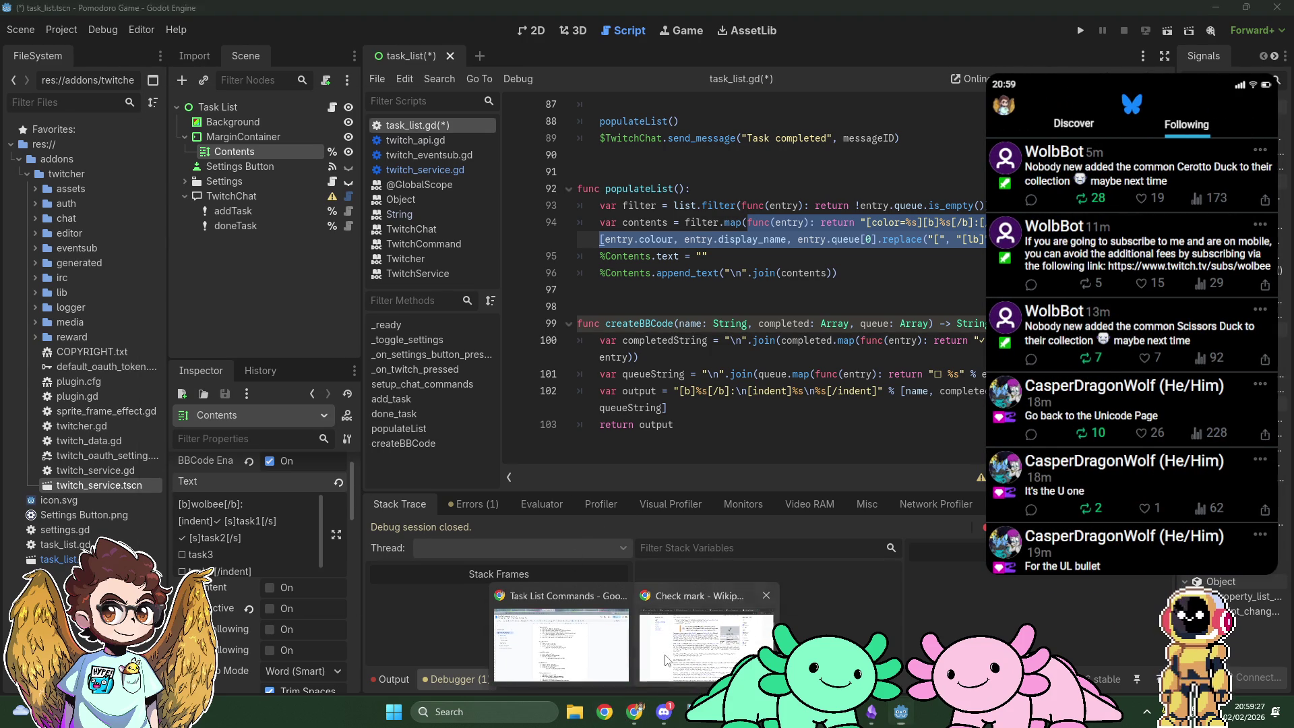
click(704, 633)
click(248, 12)
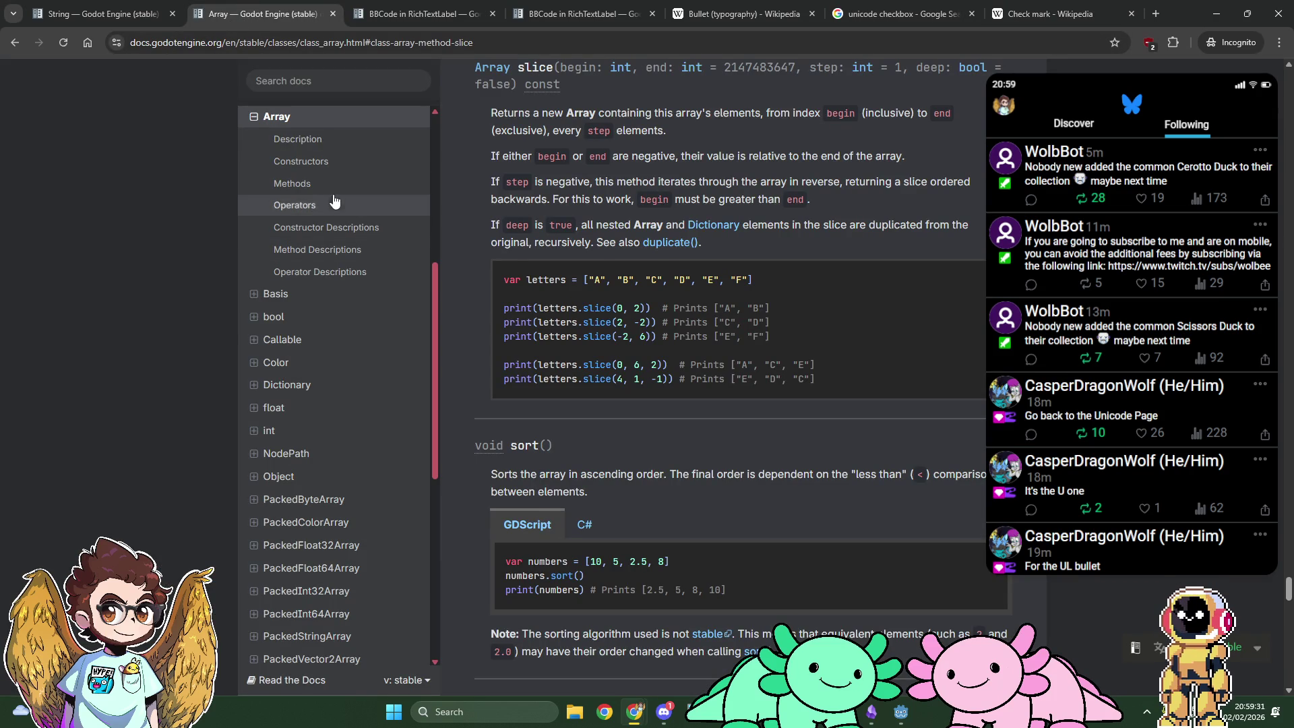
click(291, 183)
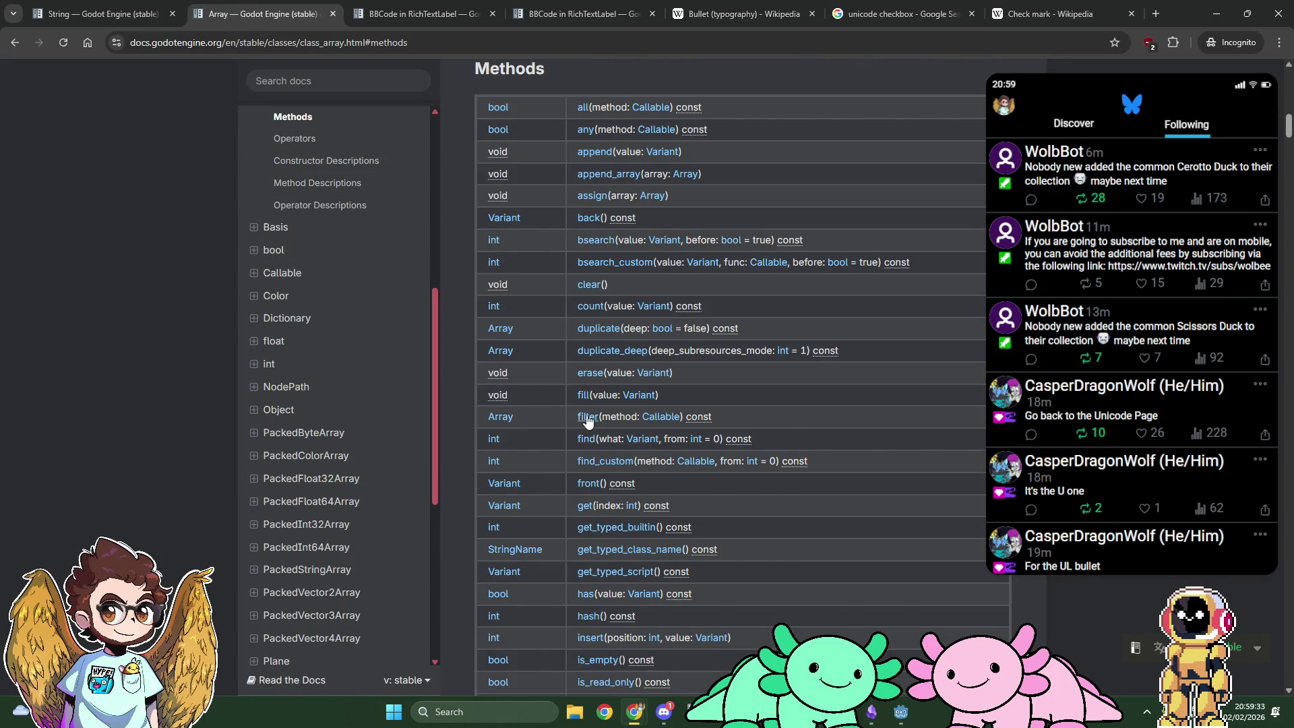
click(587, 416)
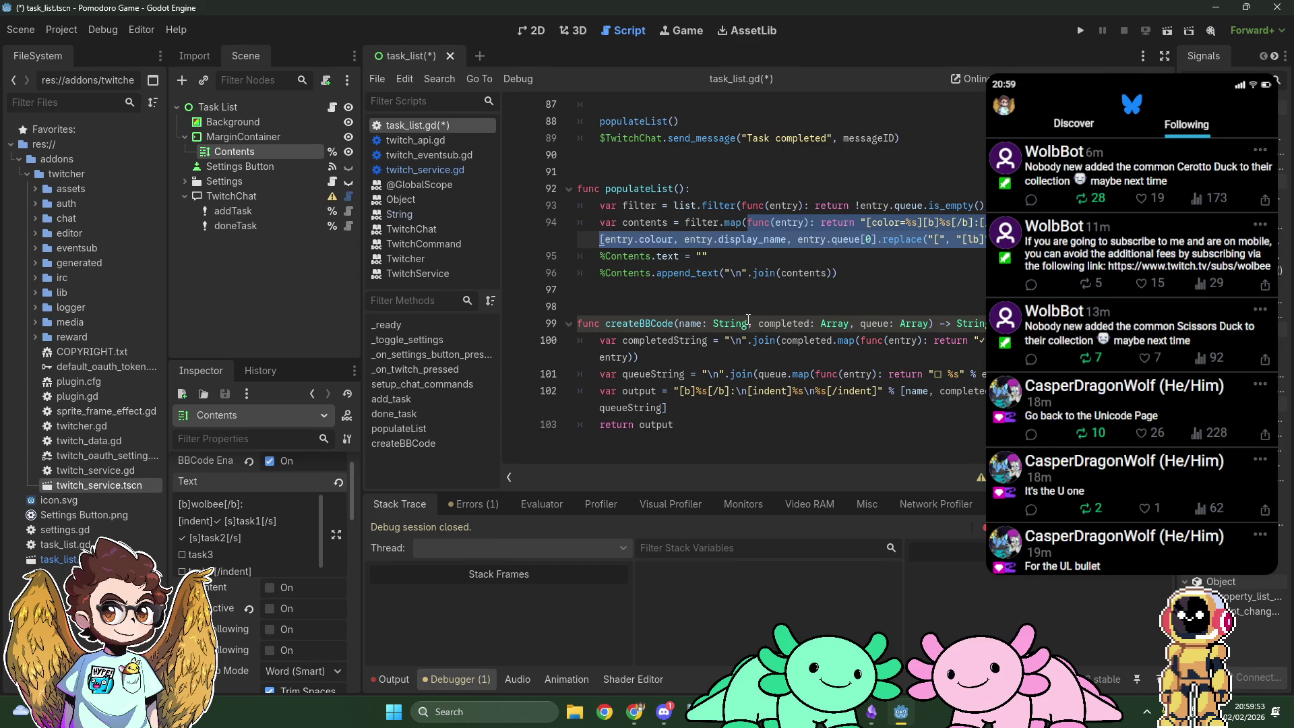
Step: Replace createBBCode's parameters with input and add var name = input.display_name
click(679, 323)
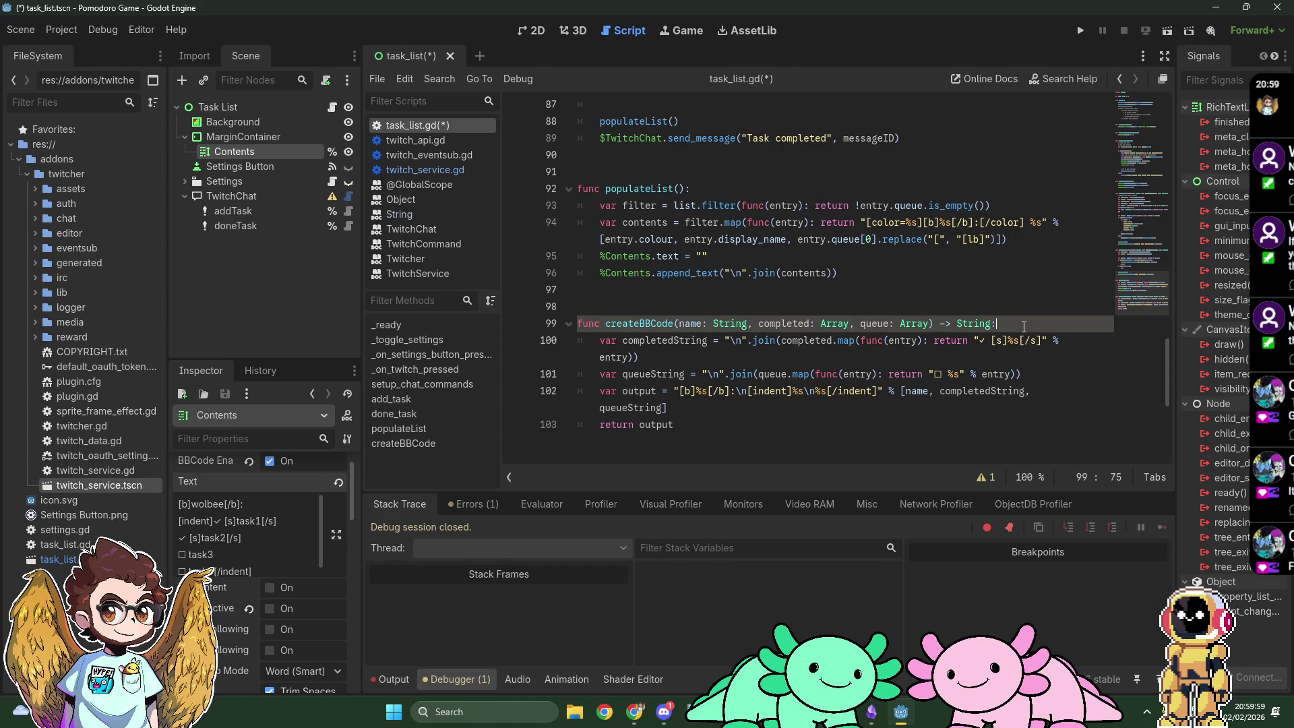
key(Return)
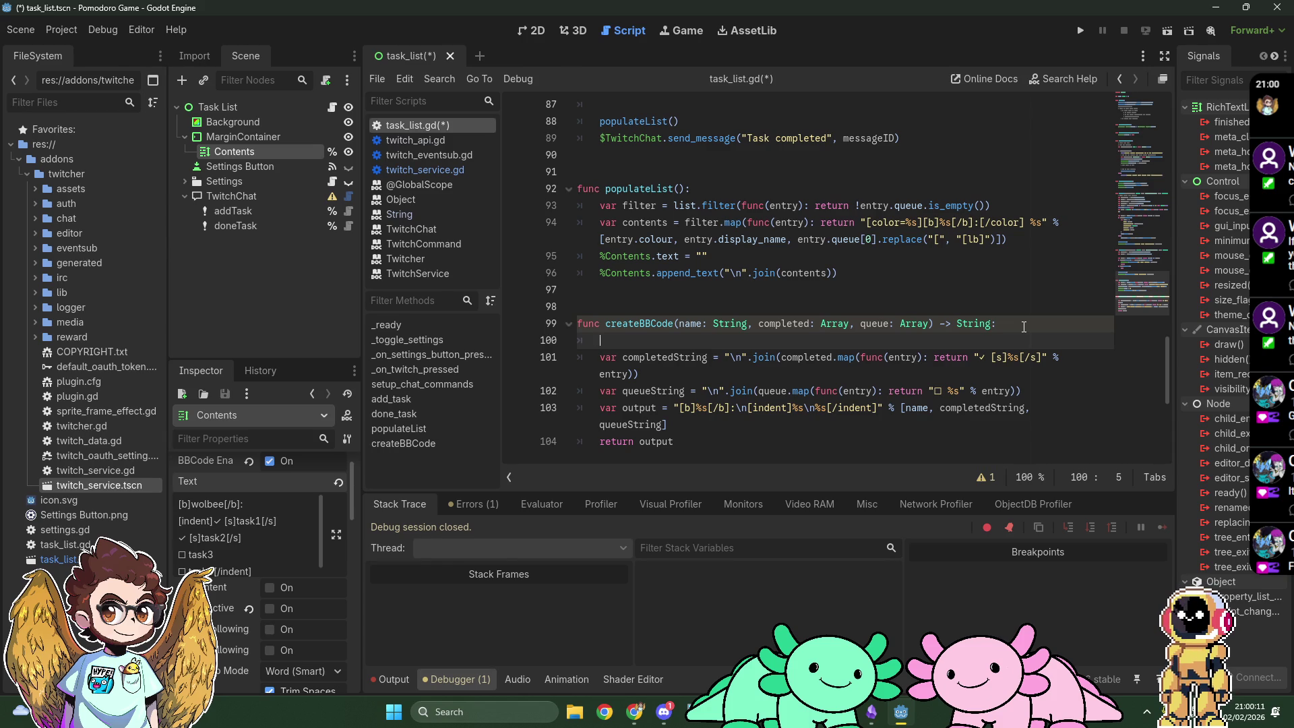
text(var name = input.display_name)
key(Up)
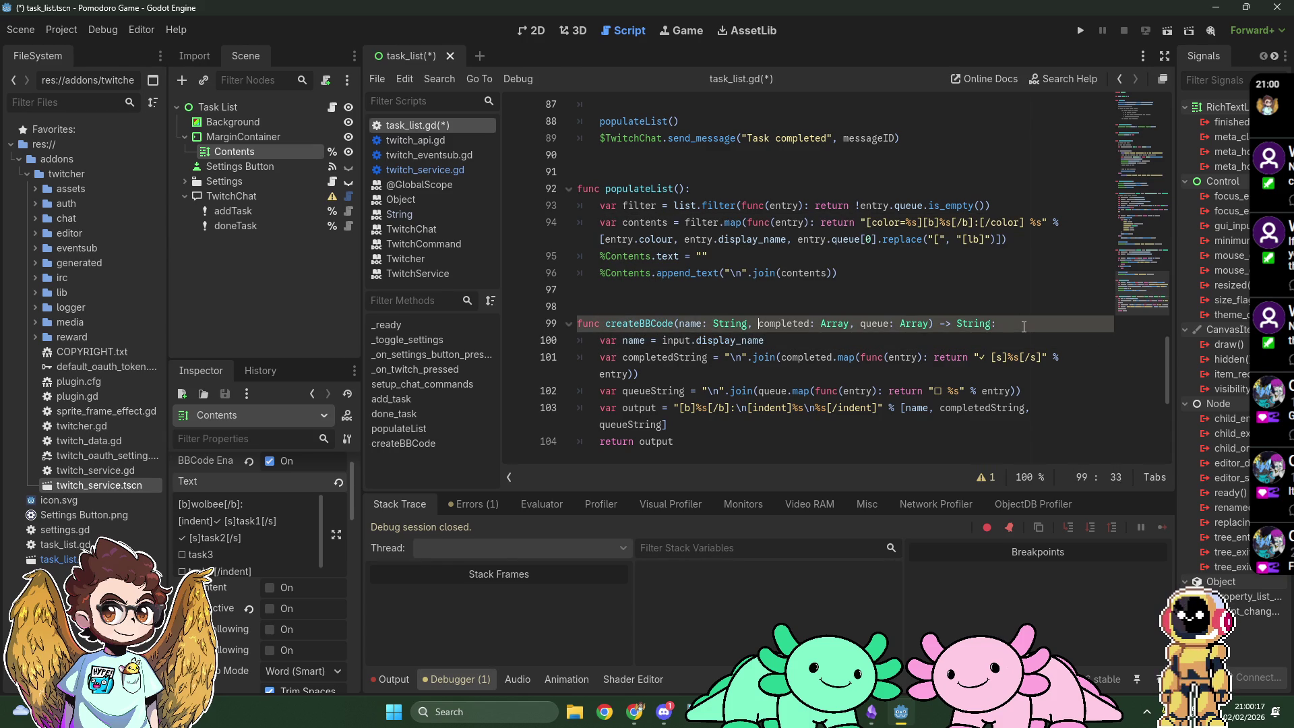
key(ctrl+Left)
key(ctrl+Left)
key(shift+End)
key(shift+Left)
key(shift+Left)
key(shift+Left)
key(shift+Left)
text(input)
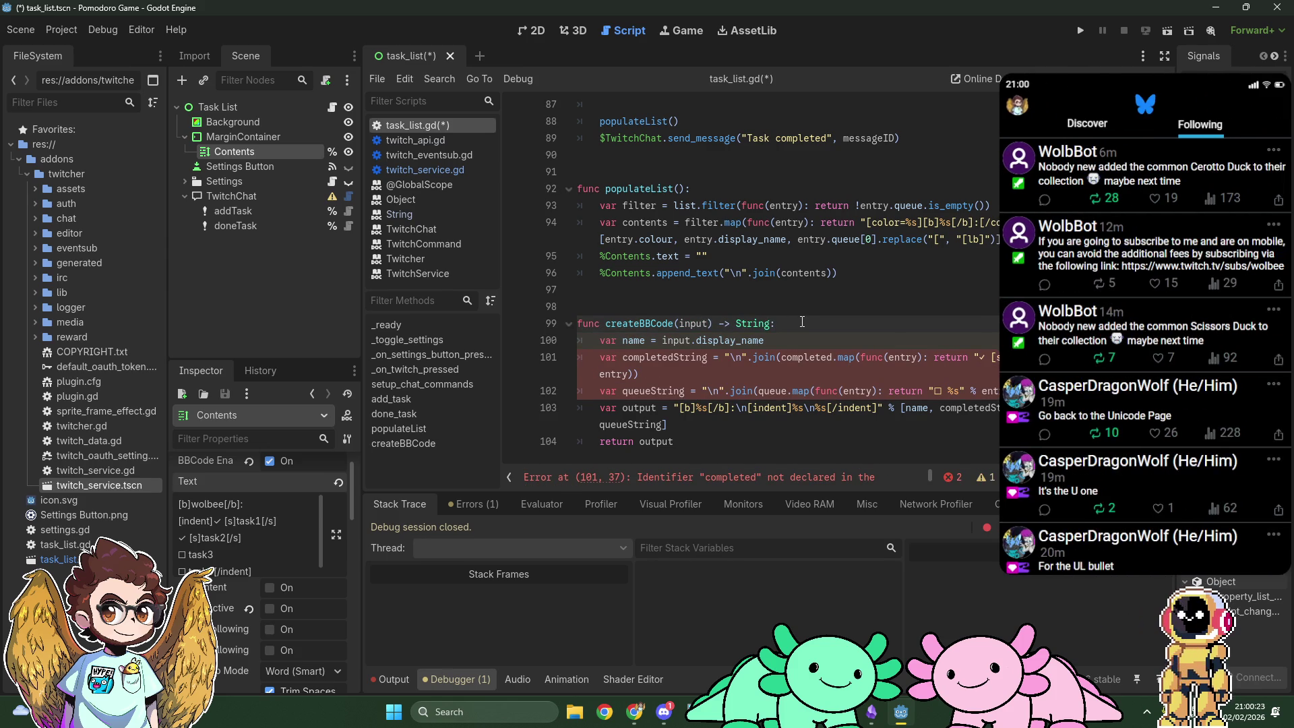
Step: Rename completedString and queueString to completed and queue
scroll(801, 321, down, 1)
mouse_move(706, 305)
mouse_down()
mouse_move(673, 306)
mouse_move(683, 324)
mouse_move(651, 319)
mouse_up()
key(BackSpace)
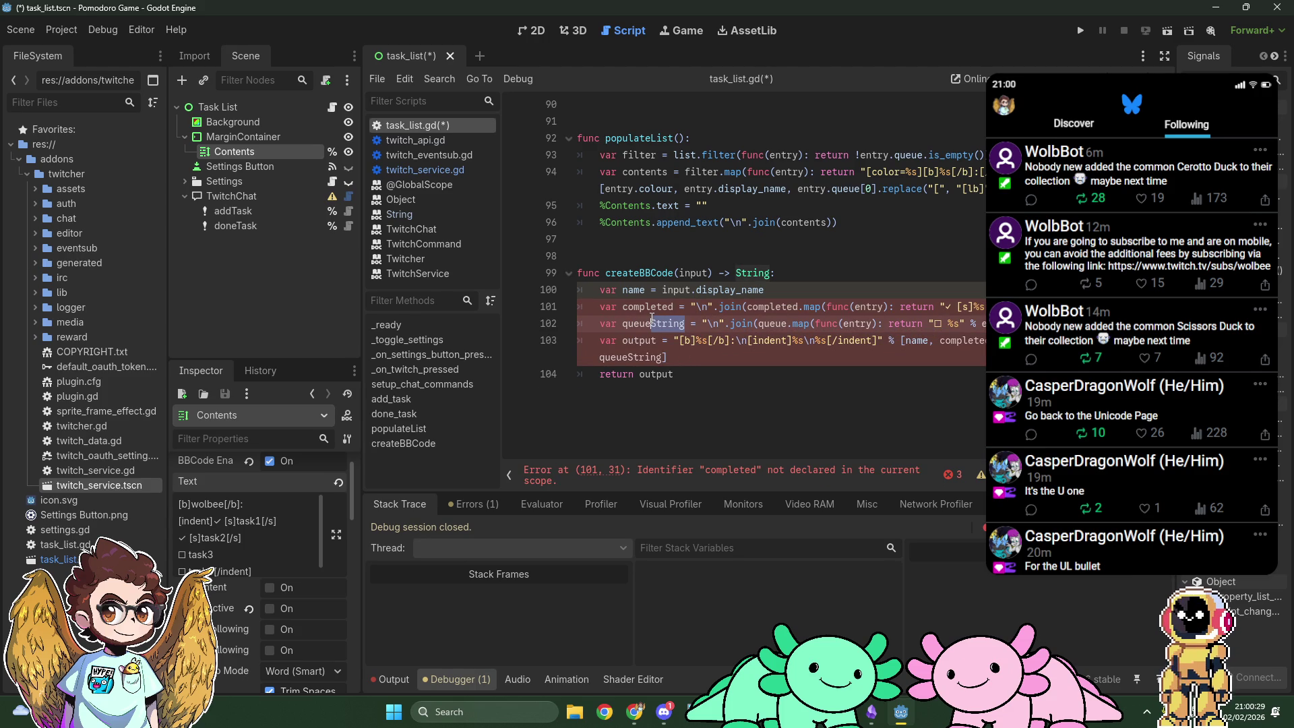
key(BackSpace)
mouse_move(1032, 340)
mouse_down()
mouse_move(991, 340)
mouse_move(1064, 341)
mouse_up()
key(BackSpace)
key(BackSpace)
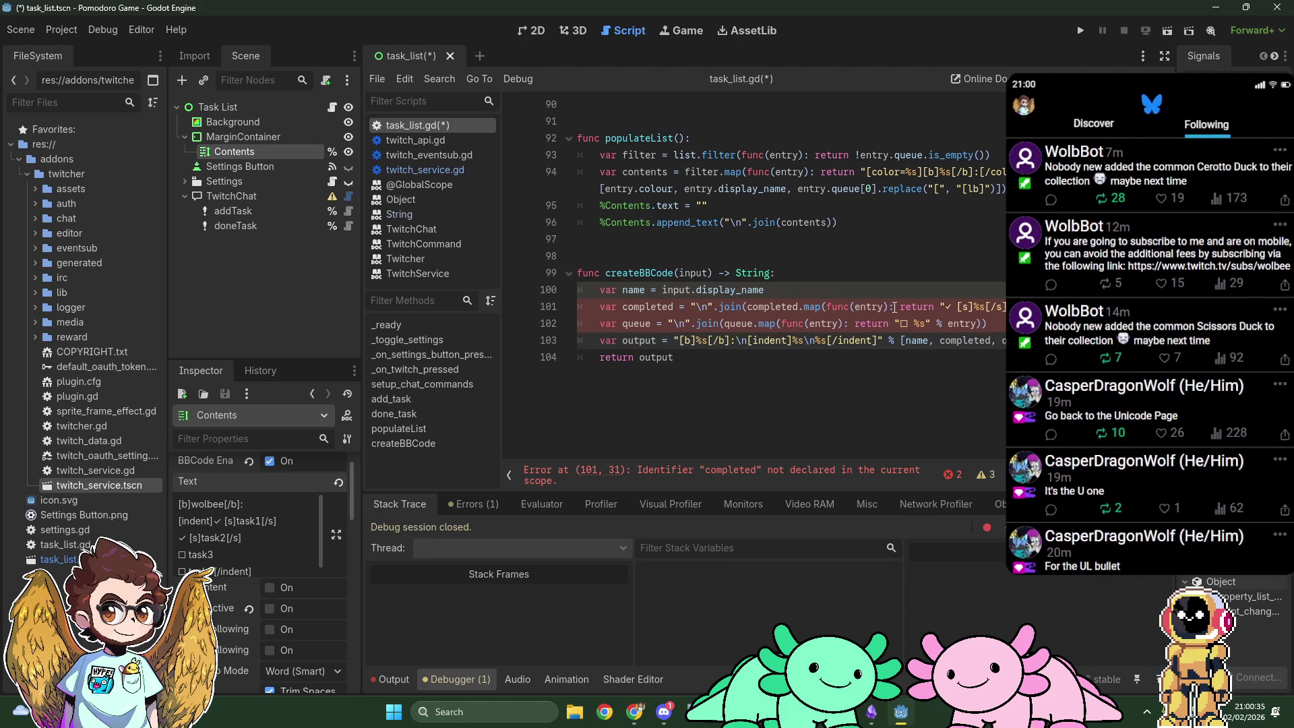
Step: Join input["completed"] and input["queue"] instead of the old array parameters
double_click(771, 306)
text(input[)
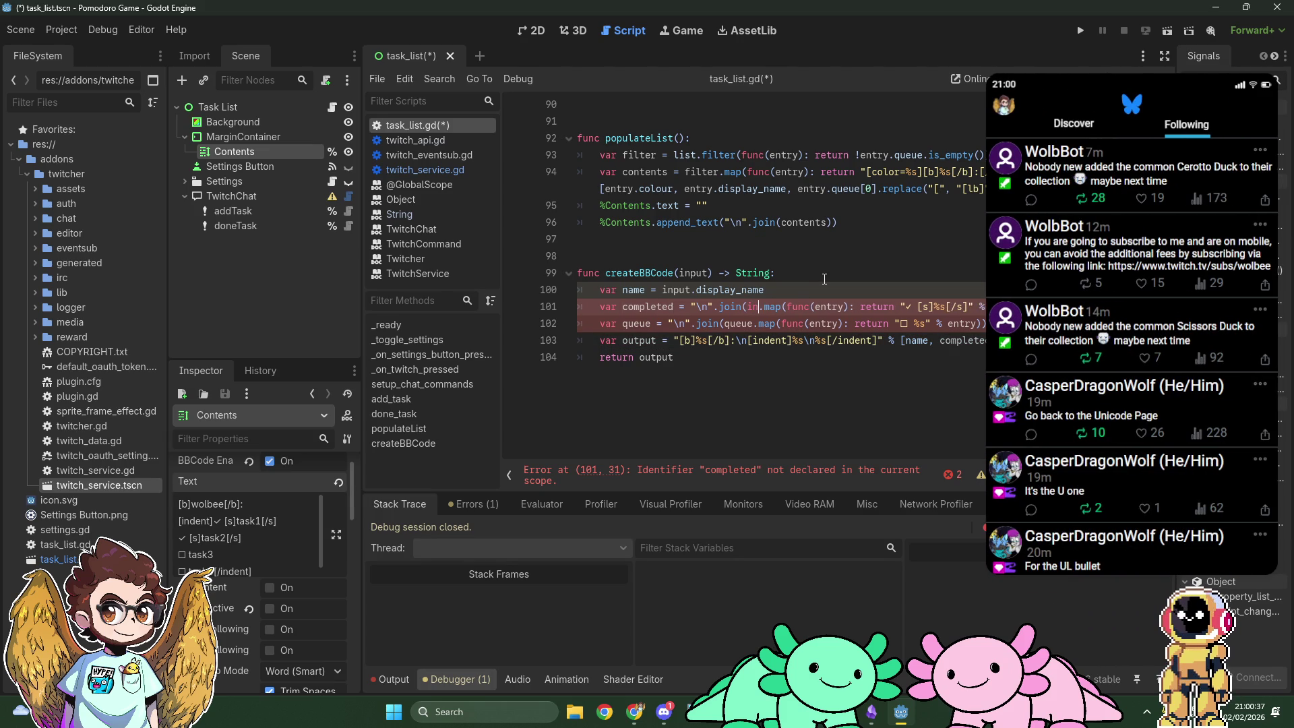
text(compleye)
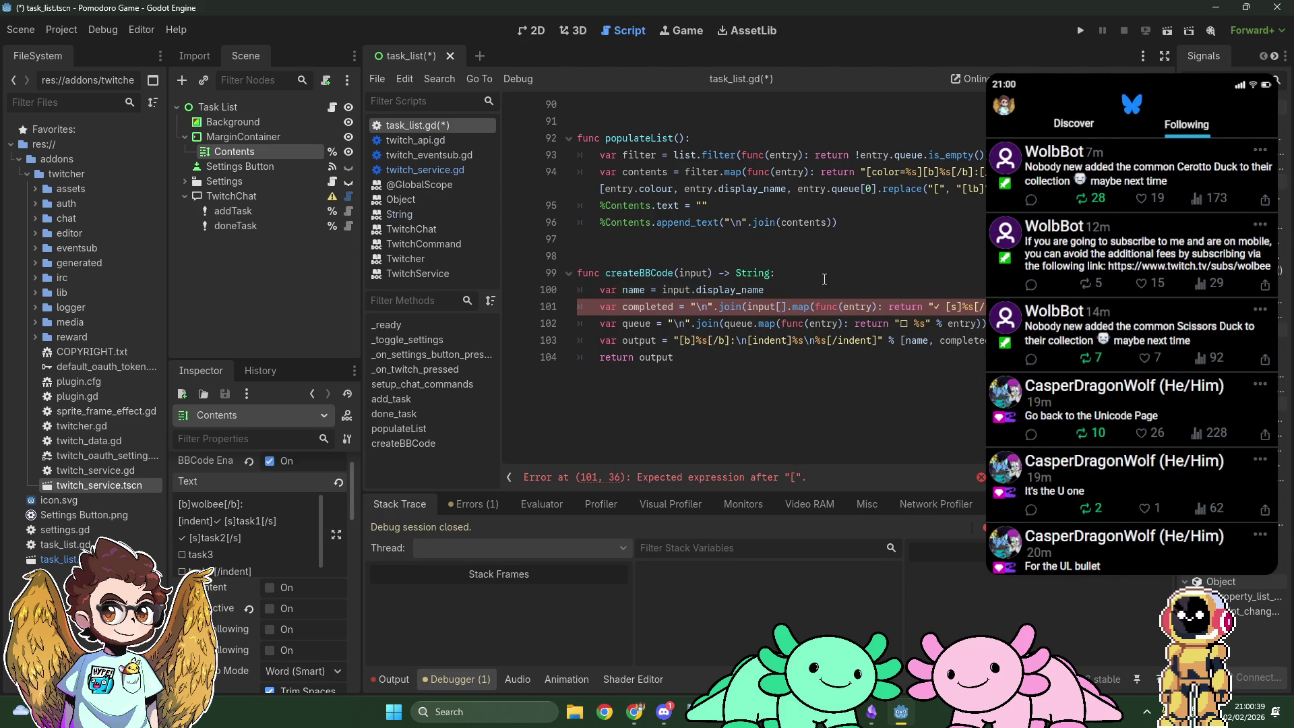
key(BackSpace)
key(BackSpace)
text(ted)
text("completed")
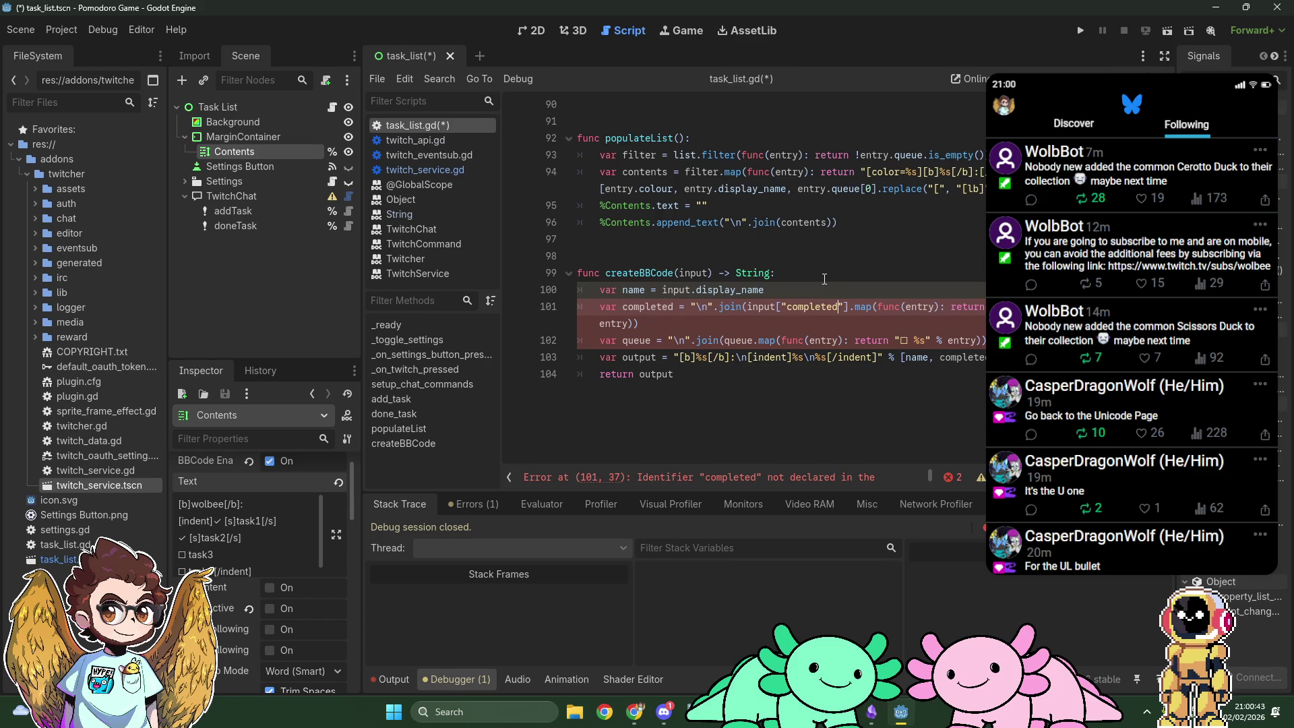
double_click(733, 341)
text(input["queue)
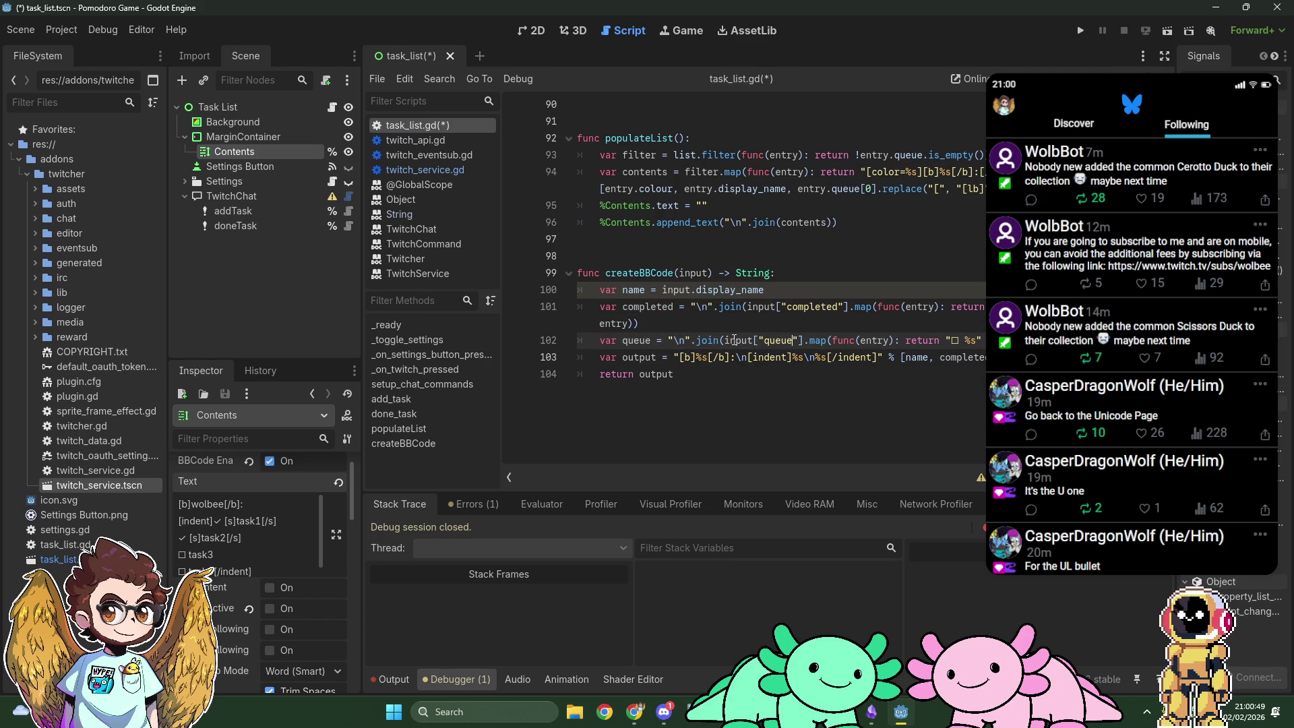
click(852, 327)
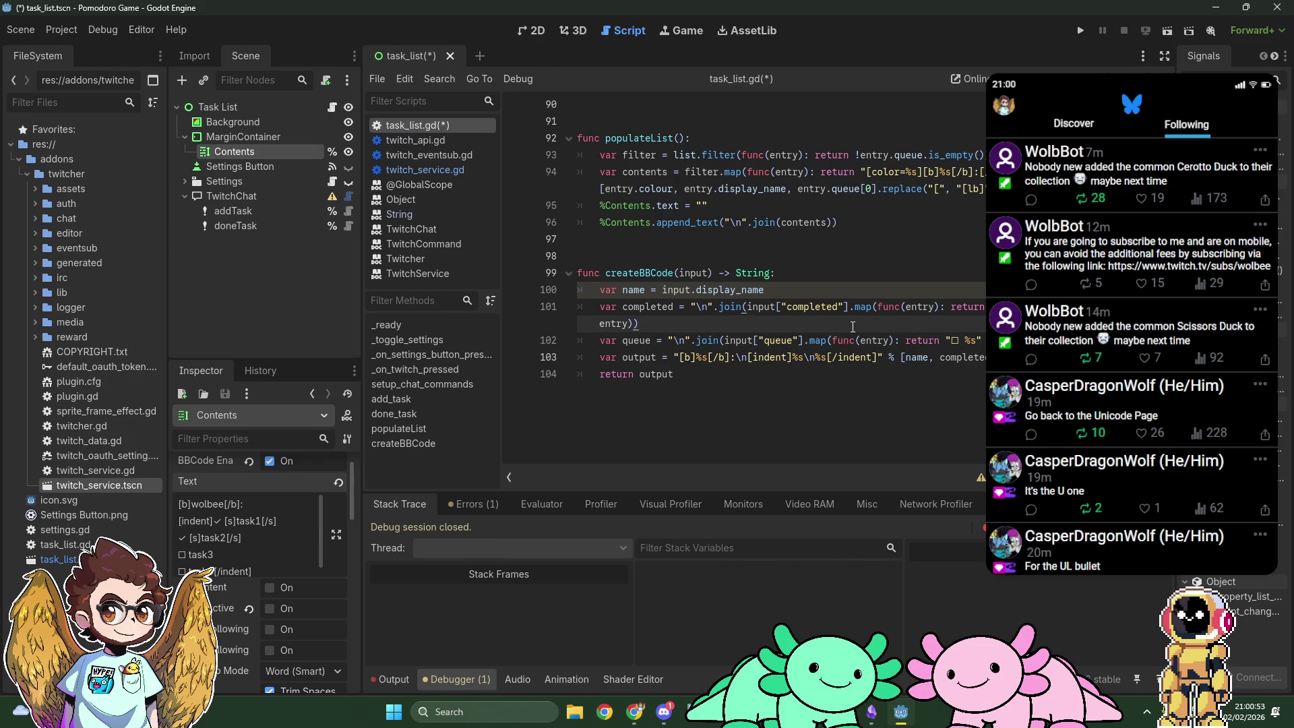
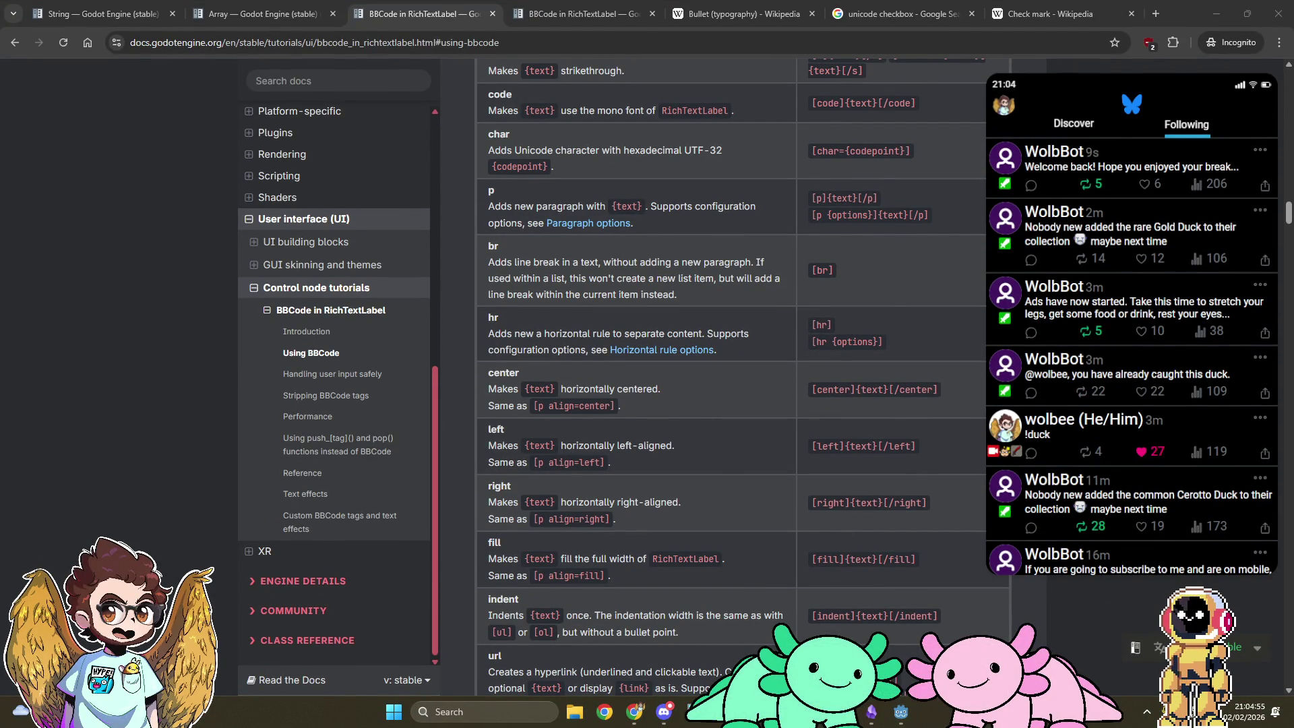
Step: Bring the Godot editor with task_list.gd back to the front from Chrome
click(901, 712)
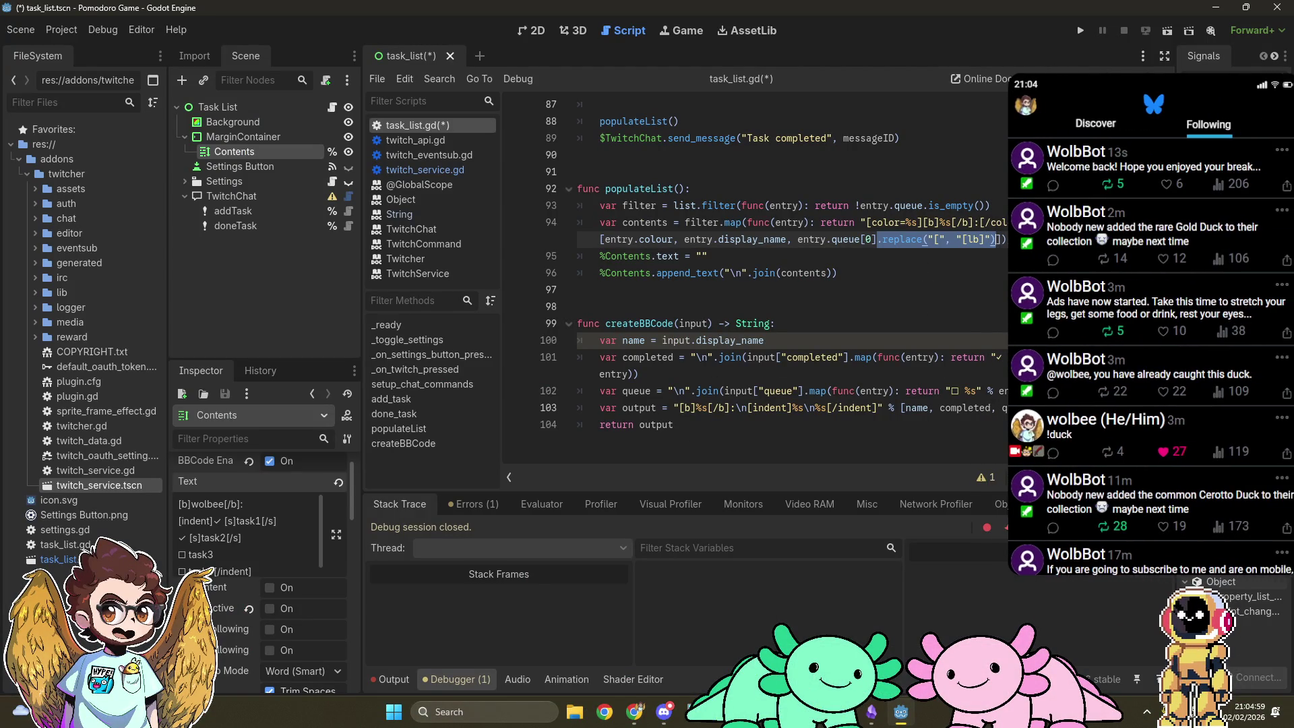
Step: Append .replace("[", "[lb]") after entry on the completed and queued task lines
click(625, 373)
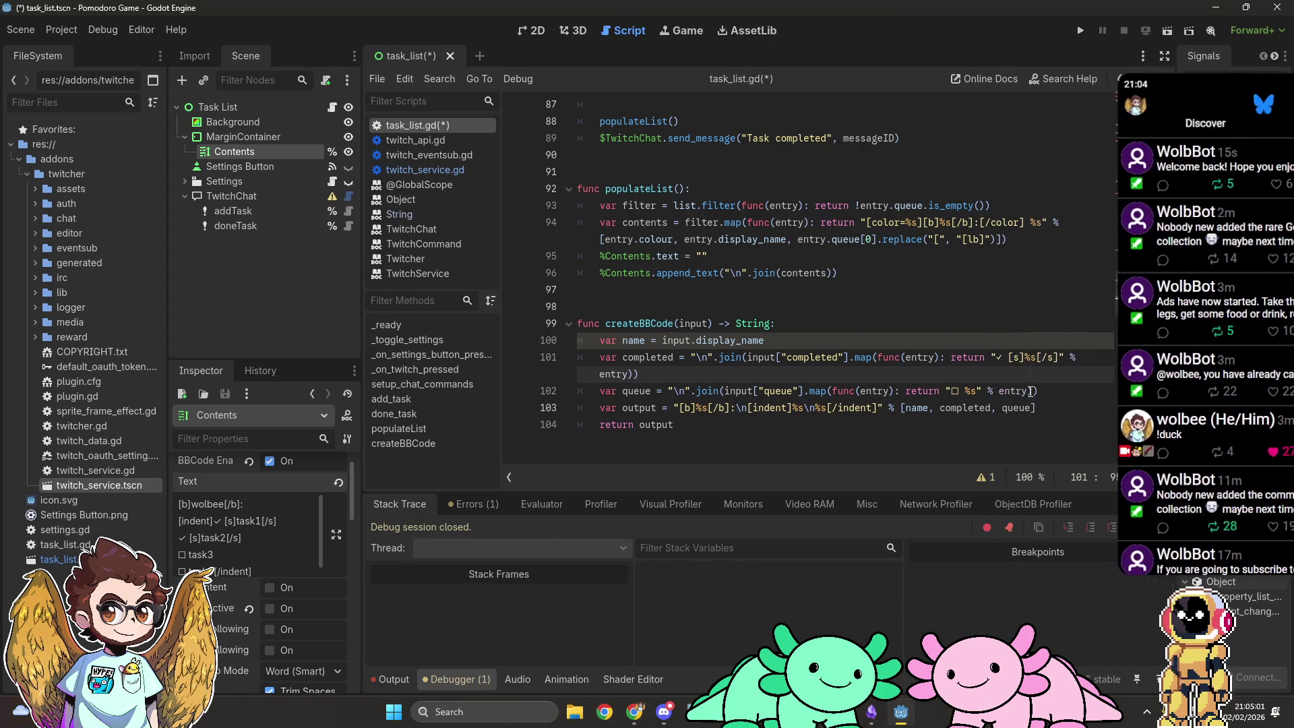
text(.replace("[", "[lb]"))
click(1028, 391)
text(.replace("[", "[lb]"))
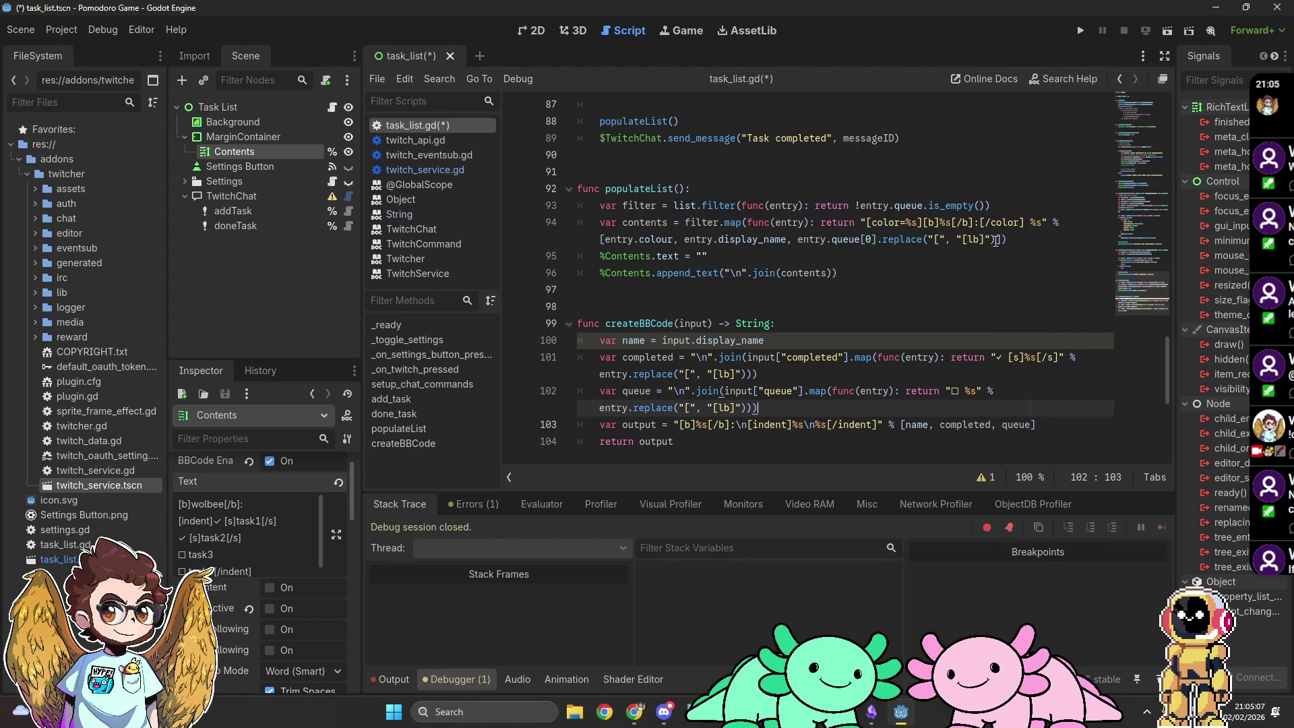
Step: Replace the inline lambda in line 94's map call with createBBCode
drag(746, 222, 1004, 239)
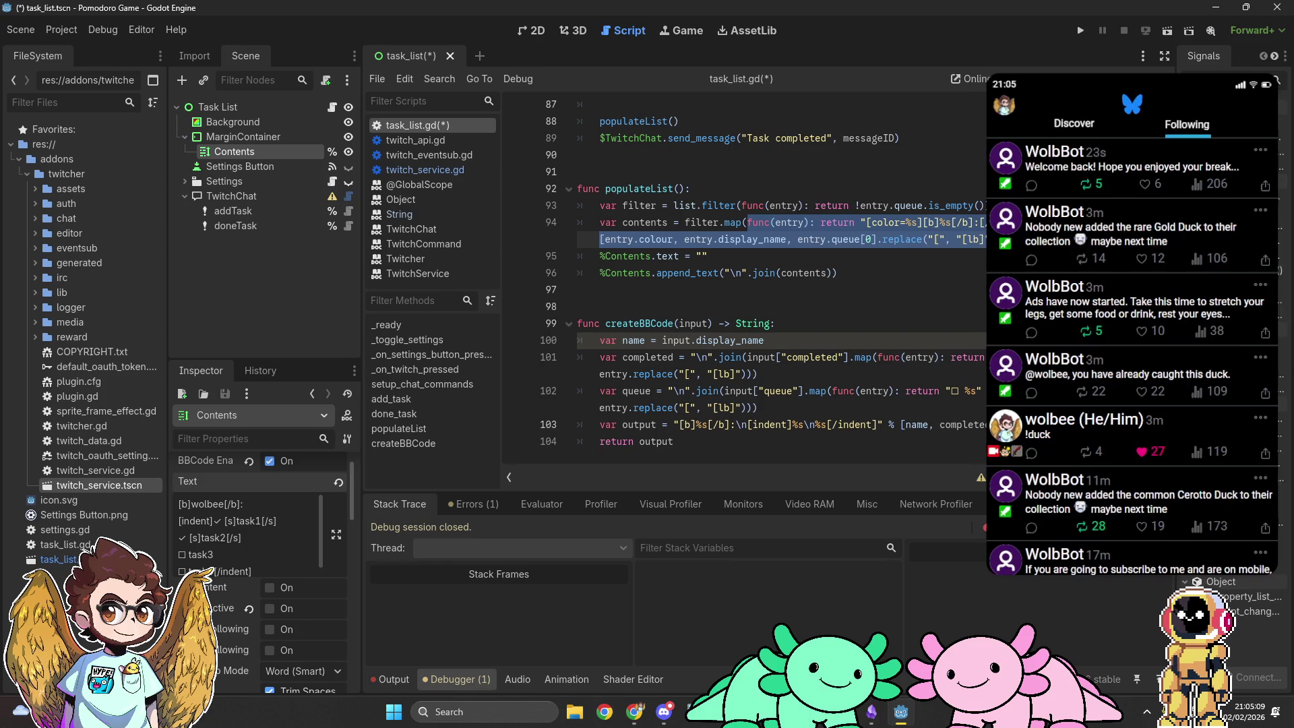
text(create)
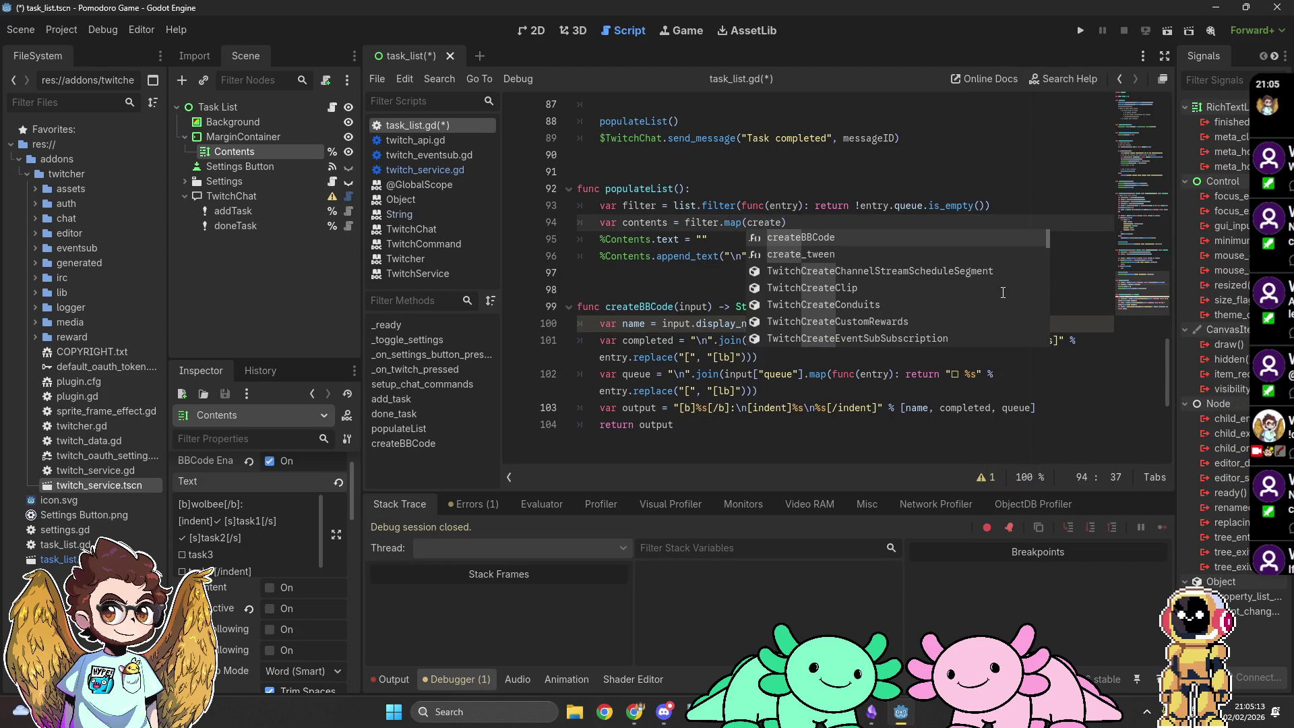
text(BBC)
key(Return)
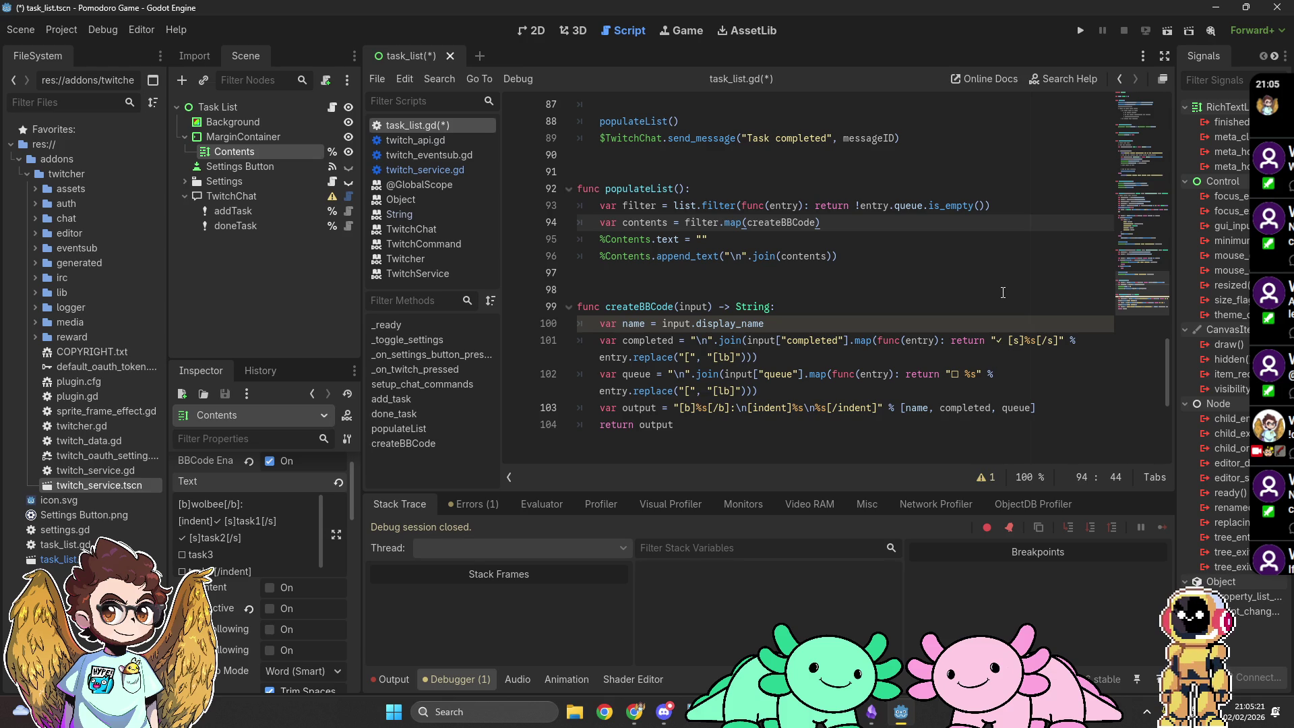
Step: Delete the [b] and [/b]: tags from createBBCode's output format string
scroll(1001, 293, up, 9)
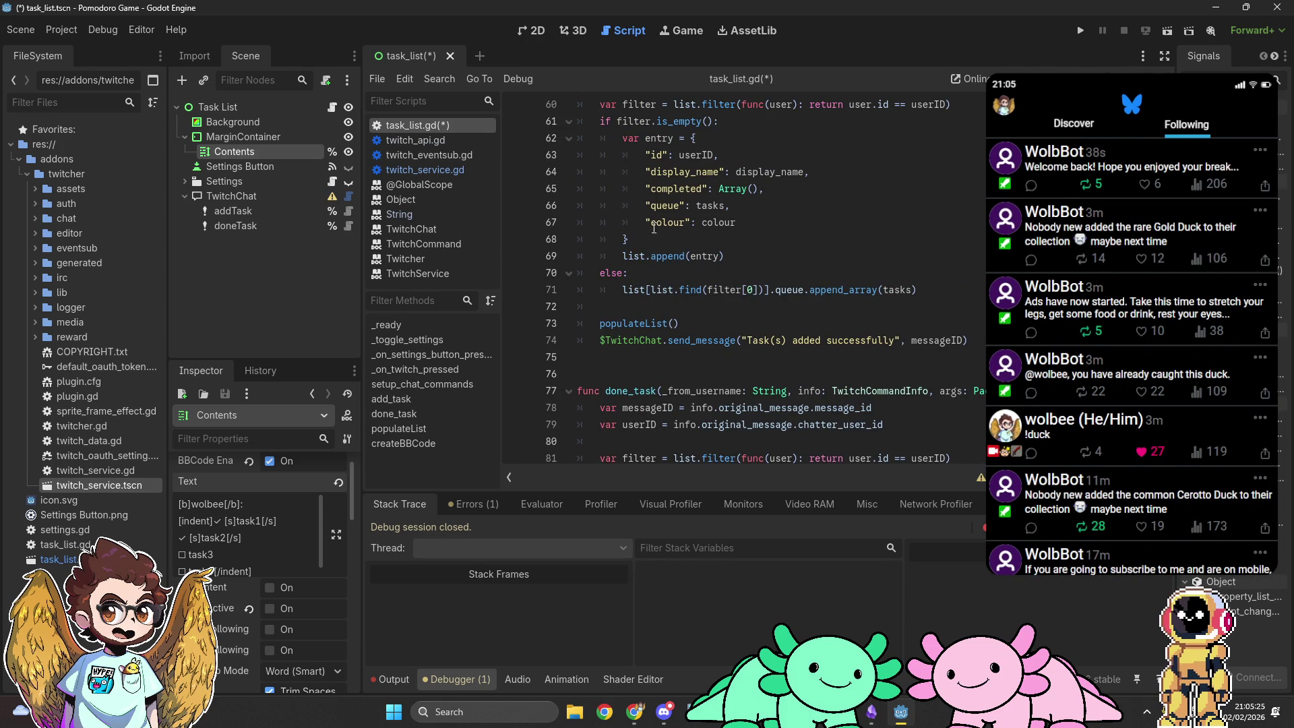
scroll(685, 169, down, 9)
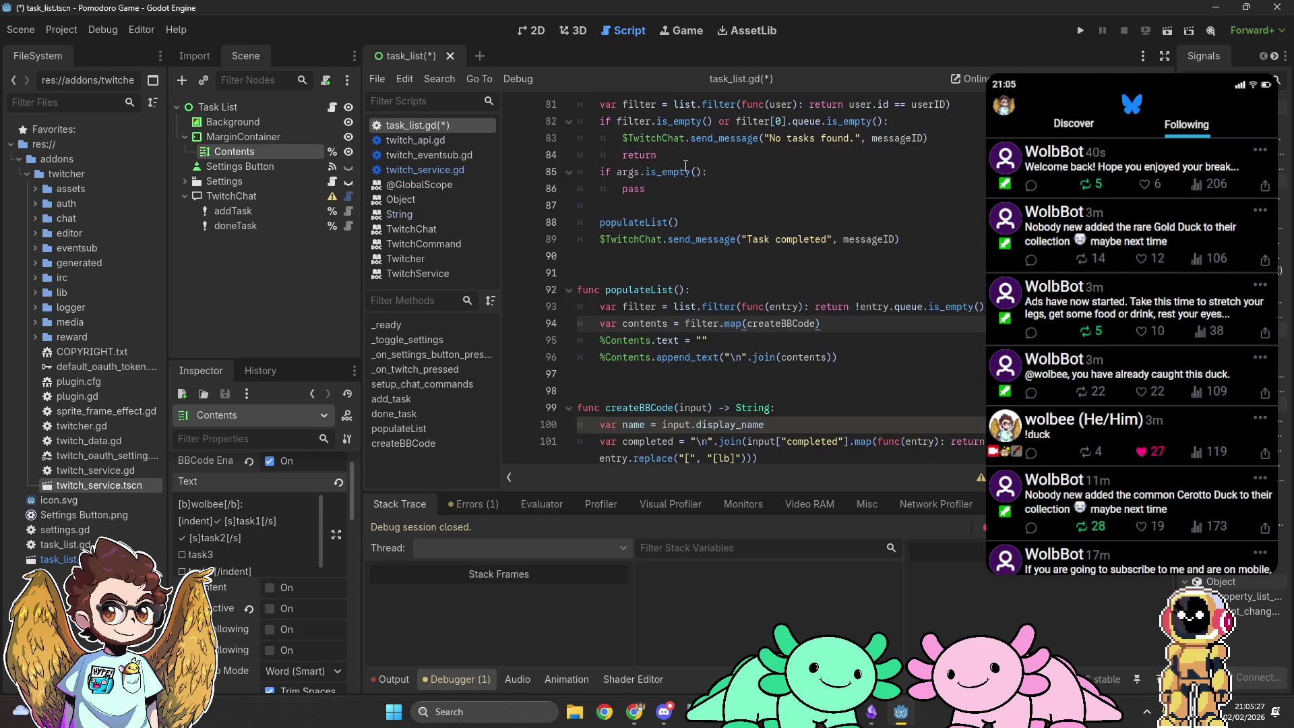
scroll(767, 213, down, 1)
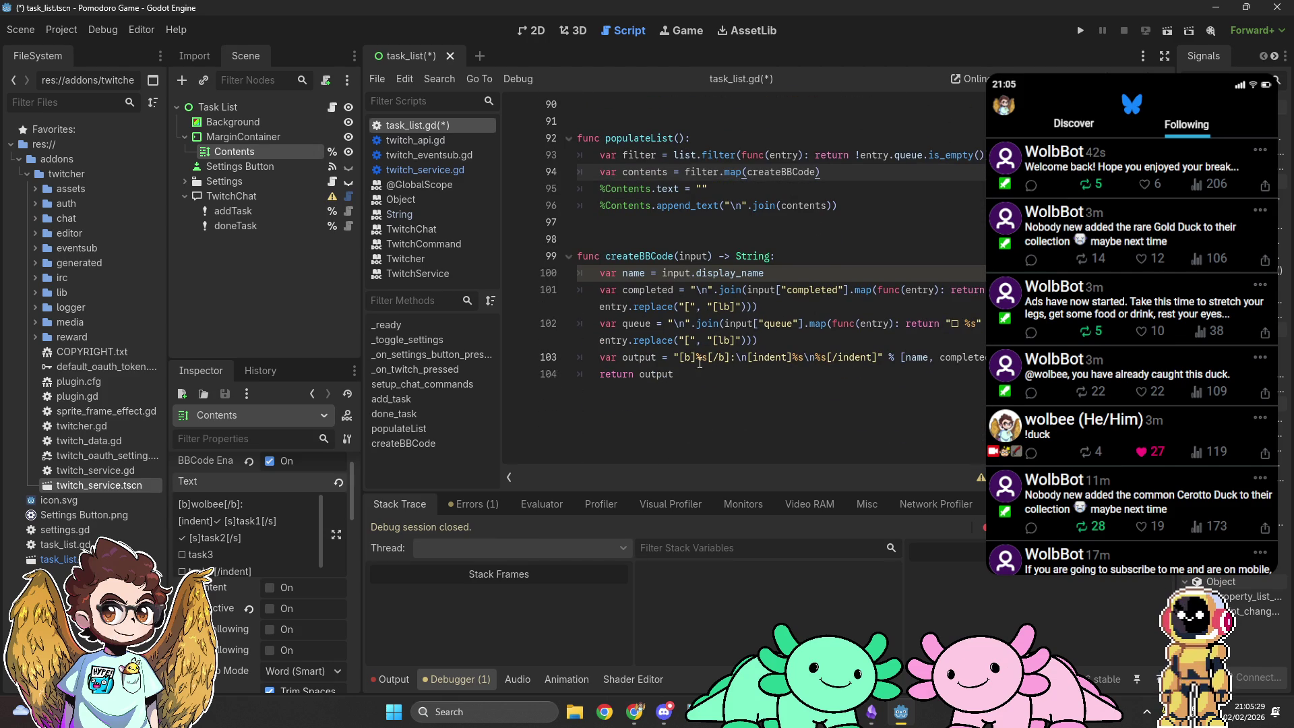
click(680, 357)
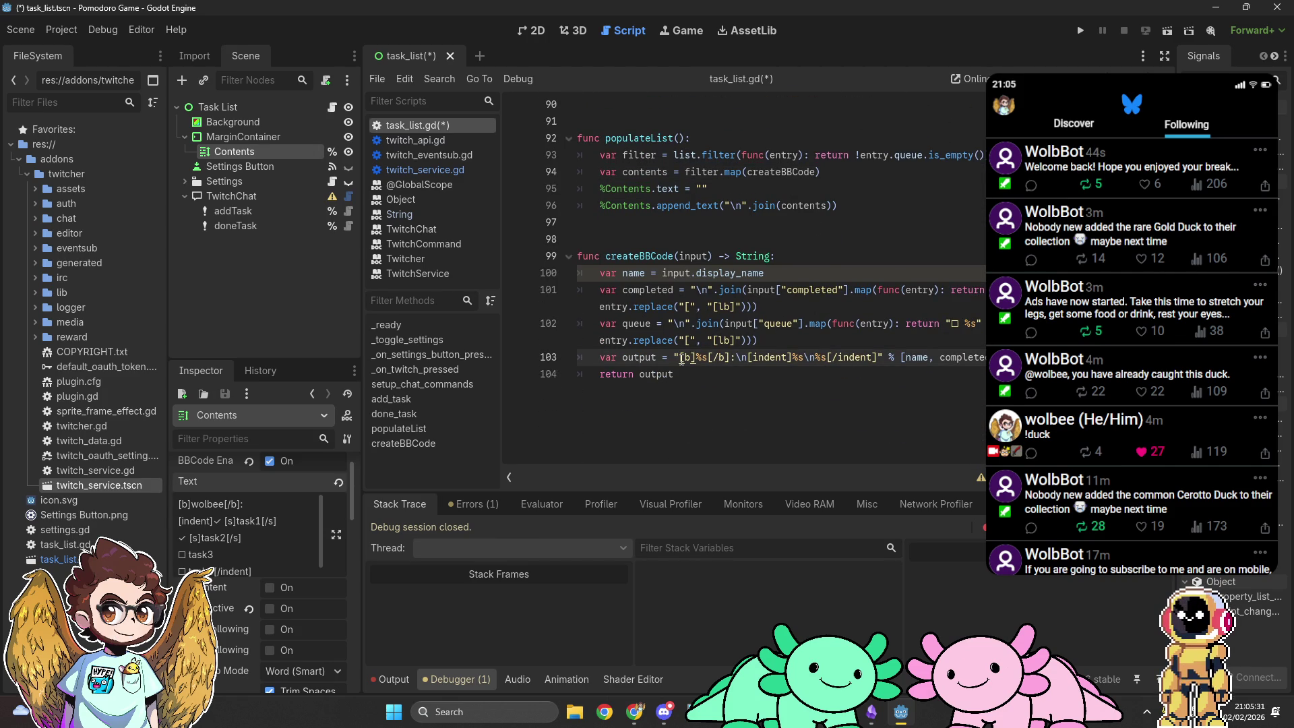
click(800, 272)
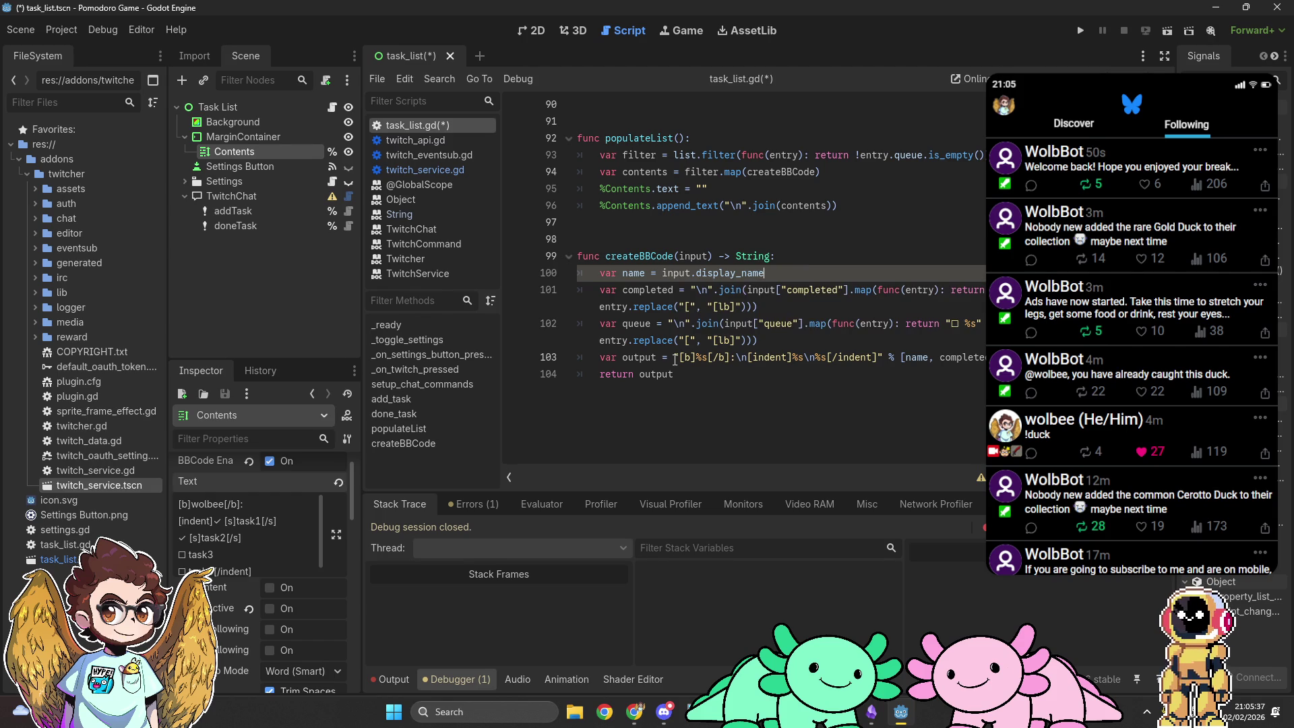
drag(677, 357, 714, 357)
key(Delete)
click(716, 357)
key(BackSpace)
key(ctrl+z)
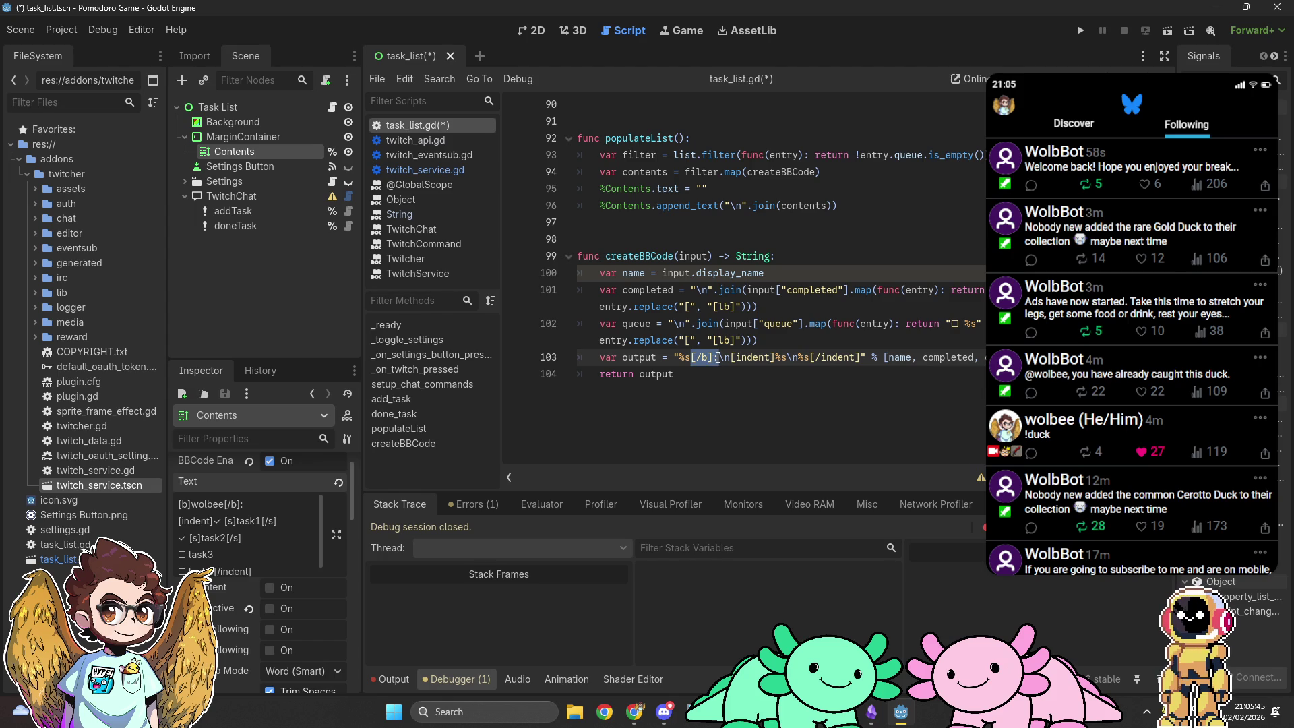
key(Delete)
key(Delete)
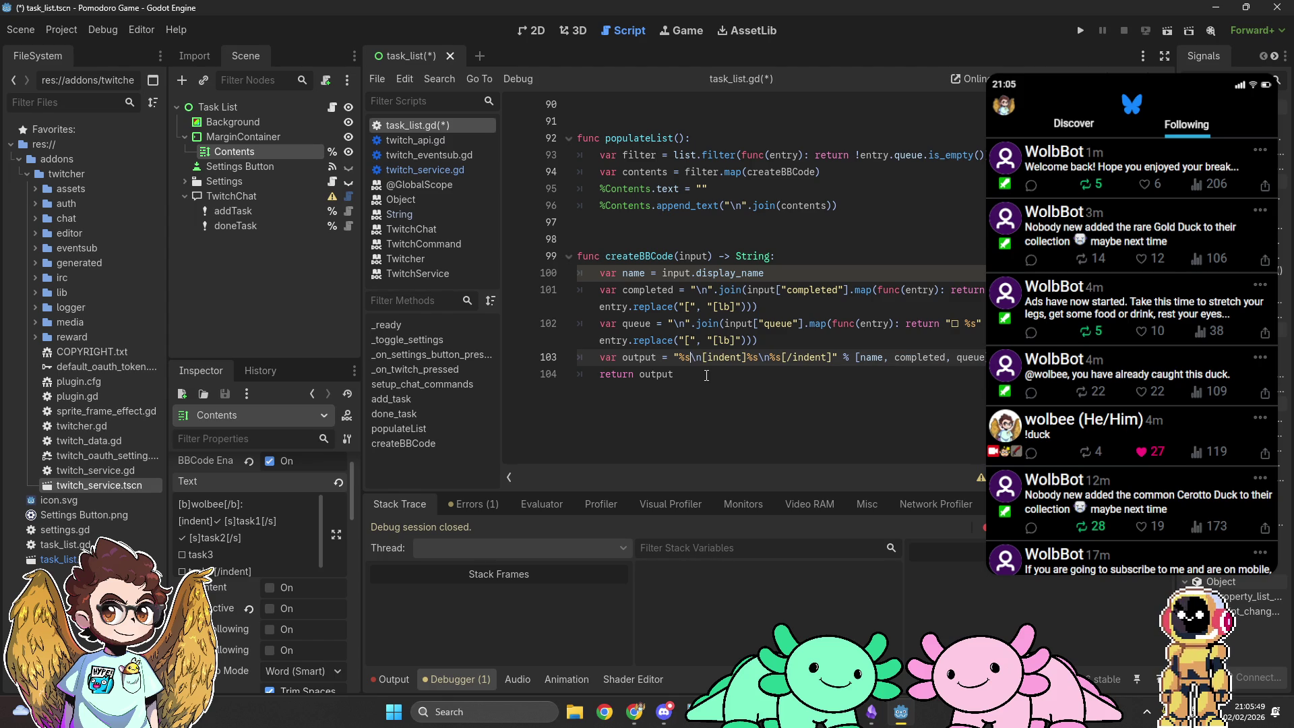
Step: Replace input.display_name on line 100 with a "[color" string, then switch to Chrome
drag(763, 273, 661, 273)
text(")
key(BackSpace)
key(BackSpace)
key(BackSpace)
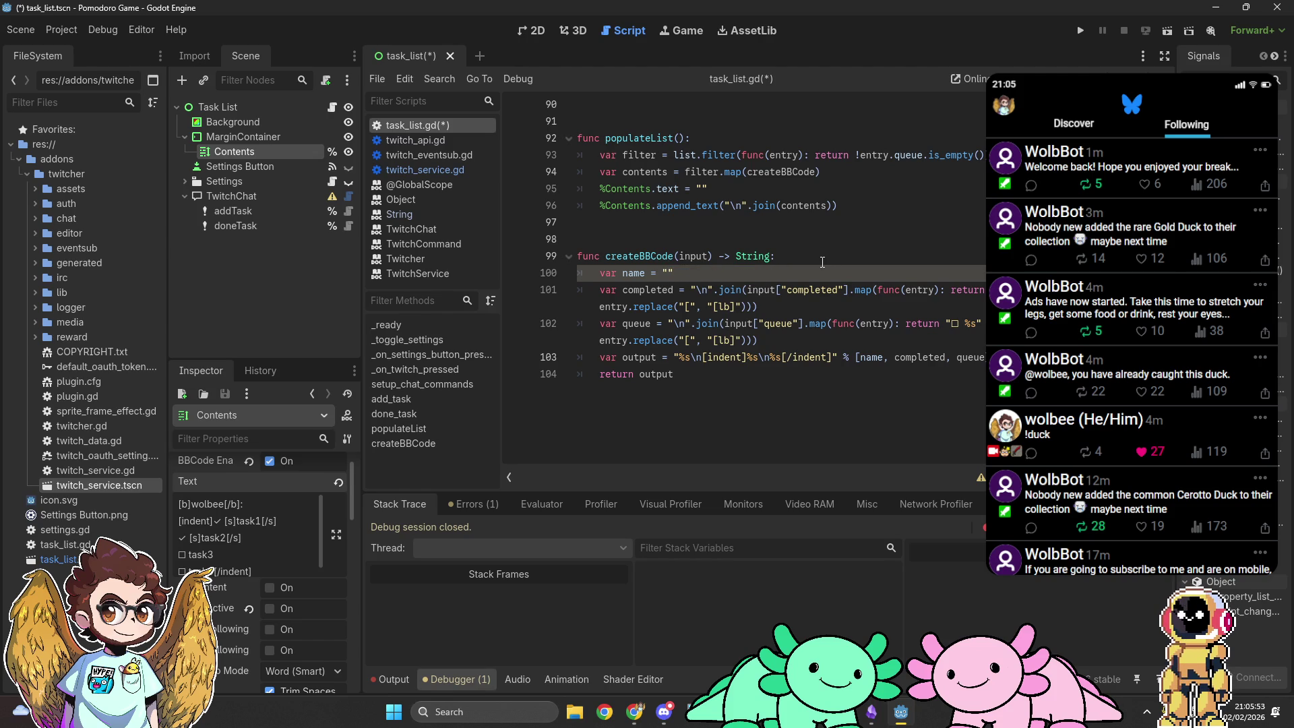
text([color)
key(alt+Tab)
key(alt+Tab)
key(alt+Tab)
key(alt+Tab)
key(alt+Tab)
key(Tab)
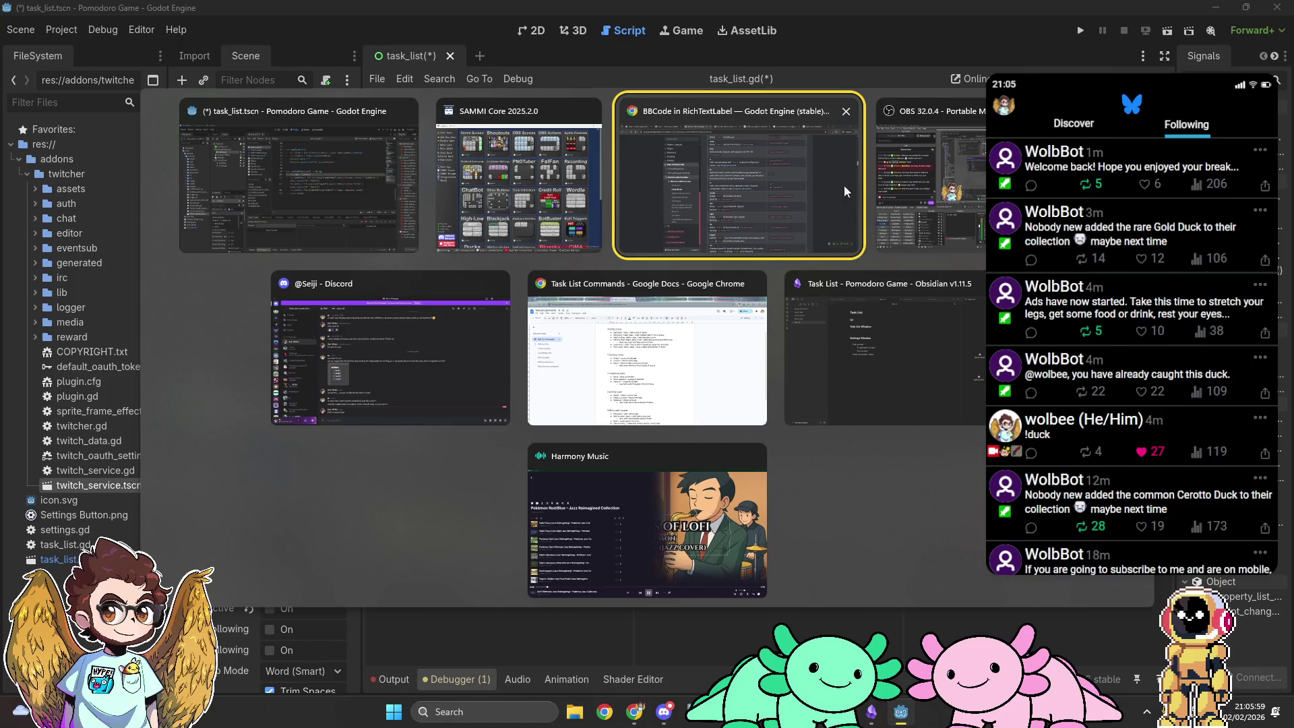
Step: Scroll the BBCode docs to the color tag entry, then return to Godot
scroll(656, 305, down, 7)
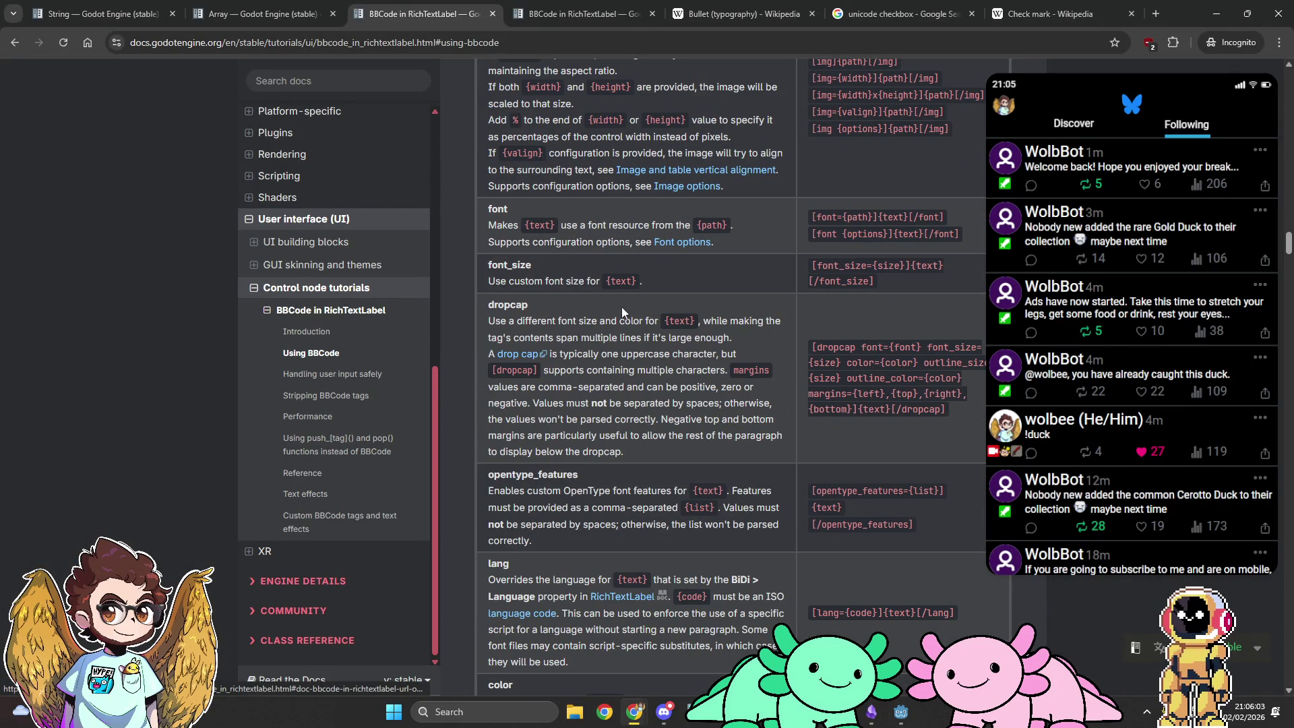
scroll(636, 305, down, 6)
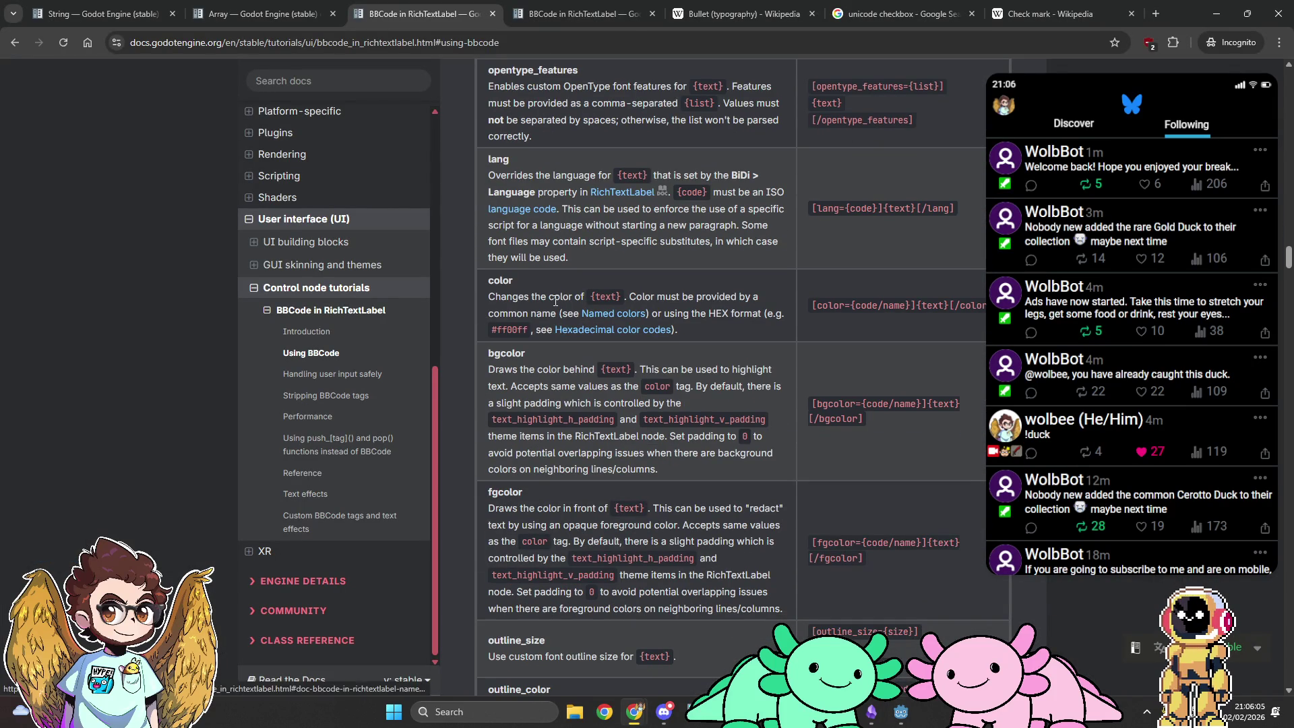
key(alt+Tab)
Step: Write the name as "[color=%s][b]%s[/b][/color]:" % [input.colour, input.display_name]
text(=)
text(%s)
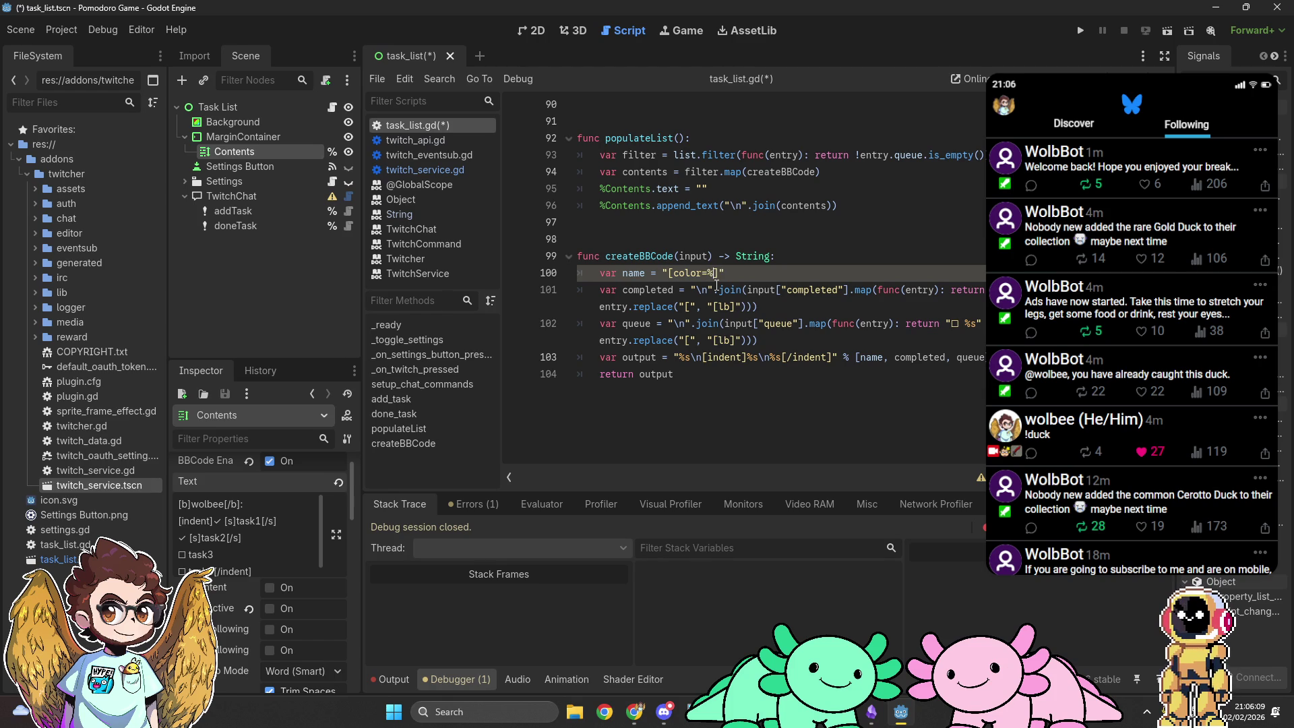
text([)
text(/color)
text(:)
text([b][/b])
key(Left)
key(Left)
key(Left)
text(%s)
text( "%)
key(BackSpace)
text([input.colour, input.di)
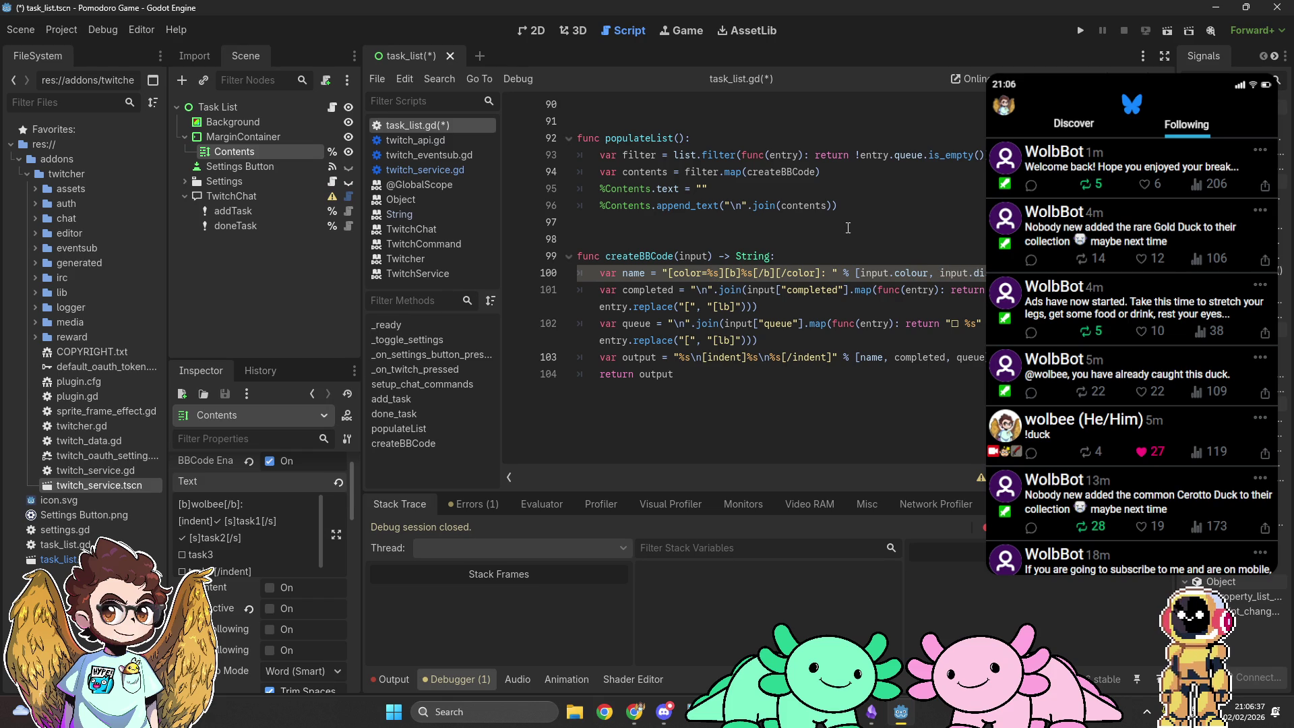
click(867, 236)
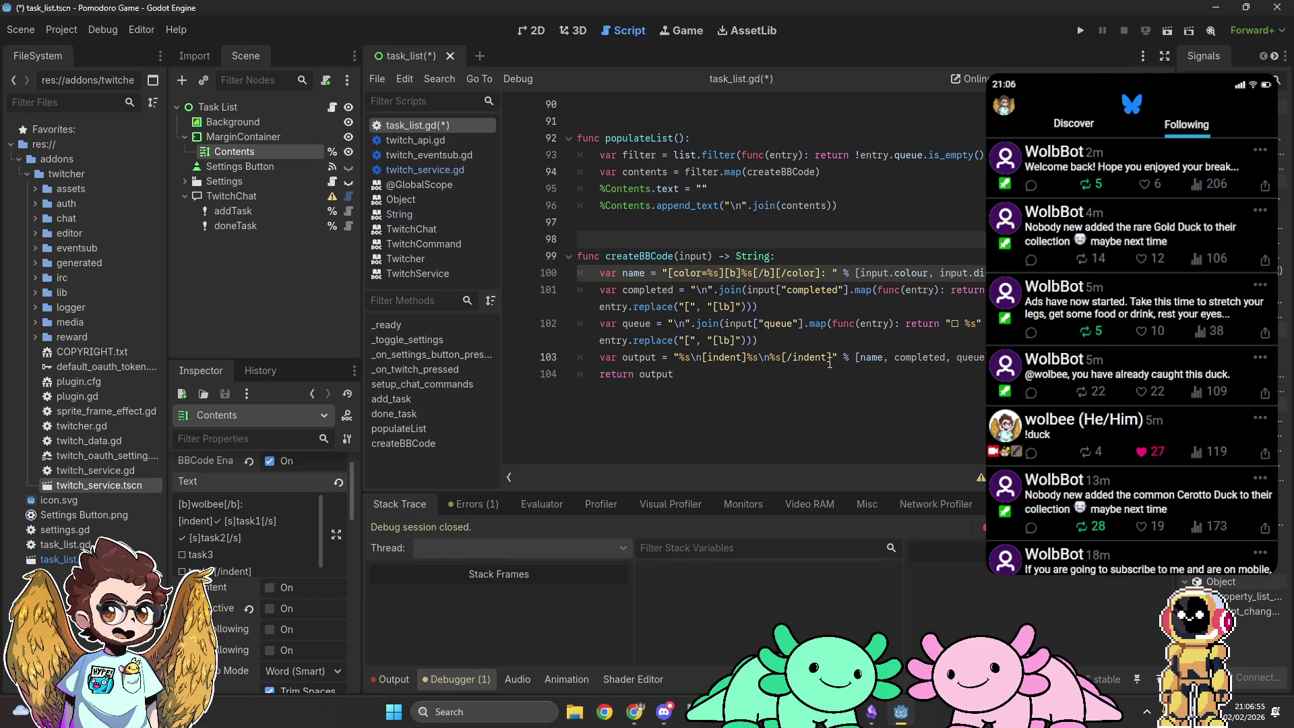
Step: Remove the trailing space from the name string, review the output format, and check script errors
double_click(680, 358)
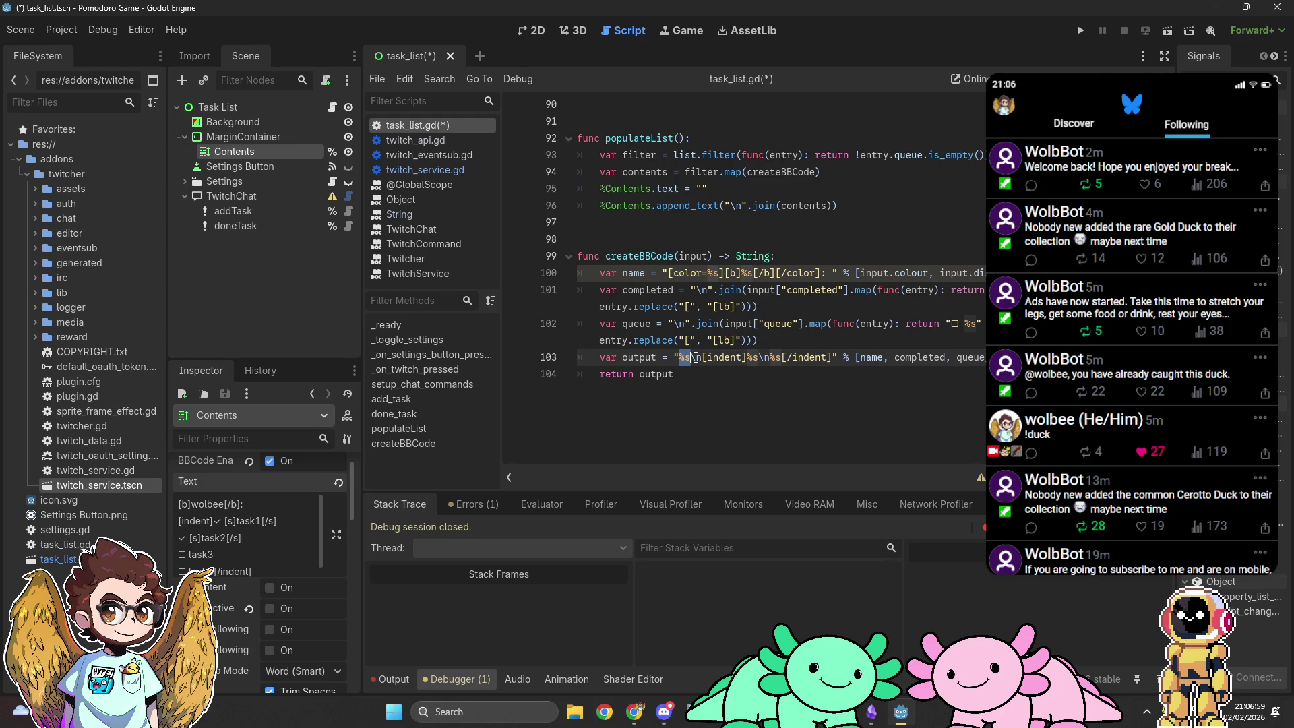
click(832, 273)
key(BackSpace)
double_click(698, 357)
click(704, 358)
drag(704, 358, 750, 358)
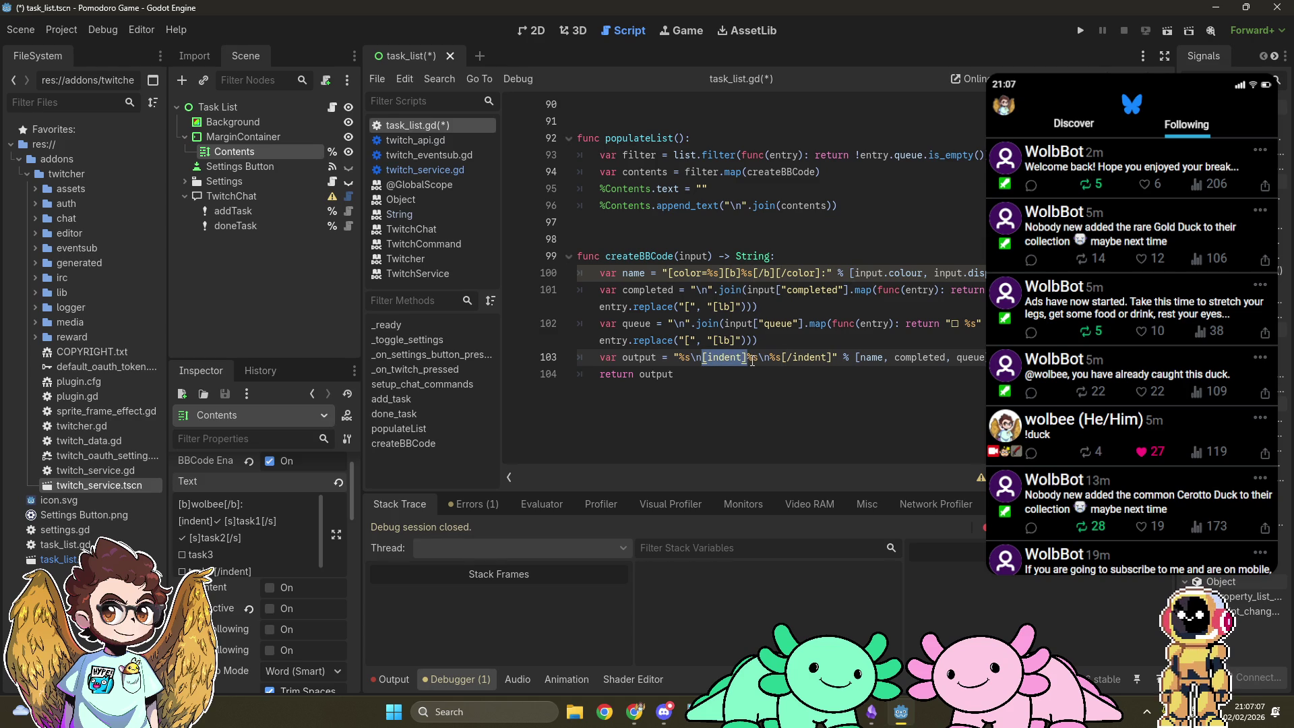
click(753, 359)
drag(759, 359, 777, 358)
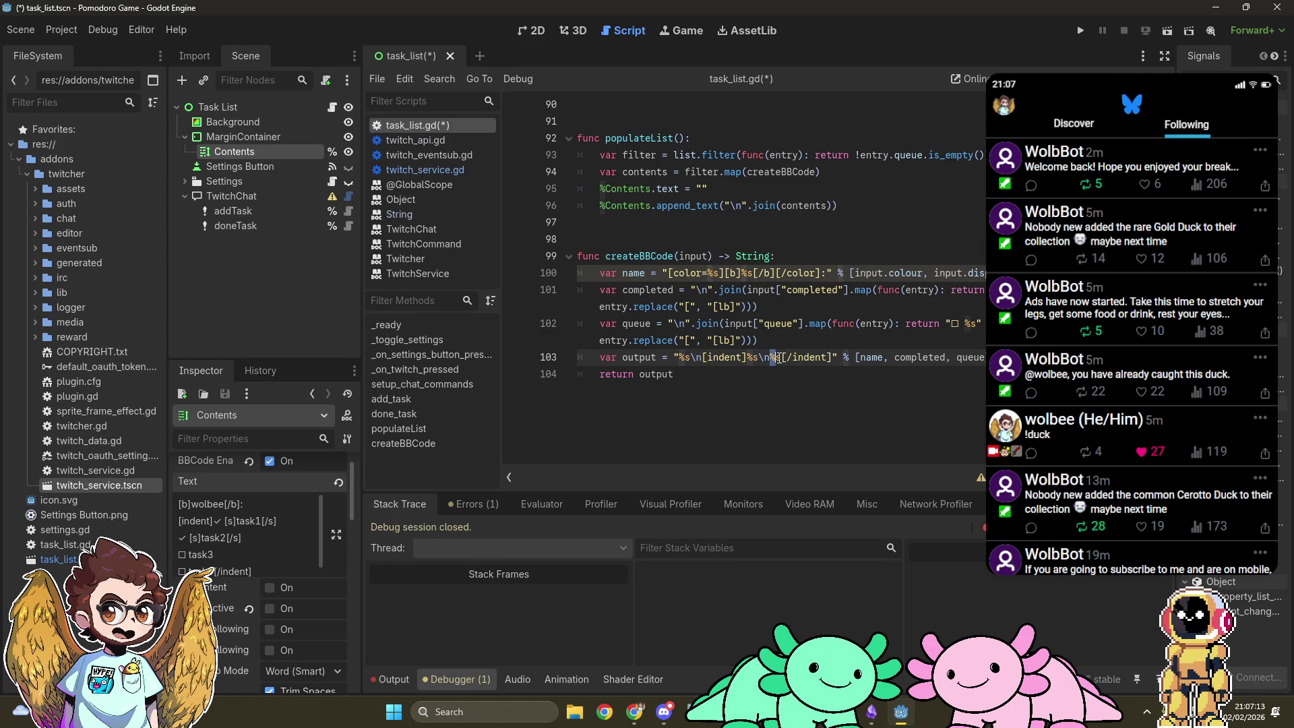
click(782, 358)
click(475, 504)
Step: Check the add_task unused-parameter warning, save the scene, and show the Output log
click(401, 504)
scroll(843, 311, up, 6)
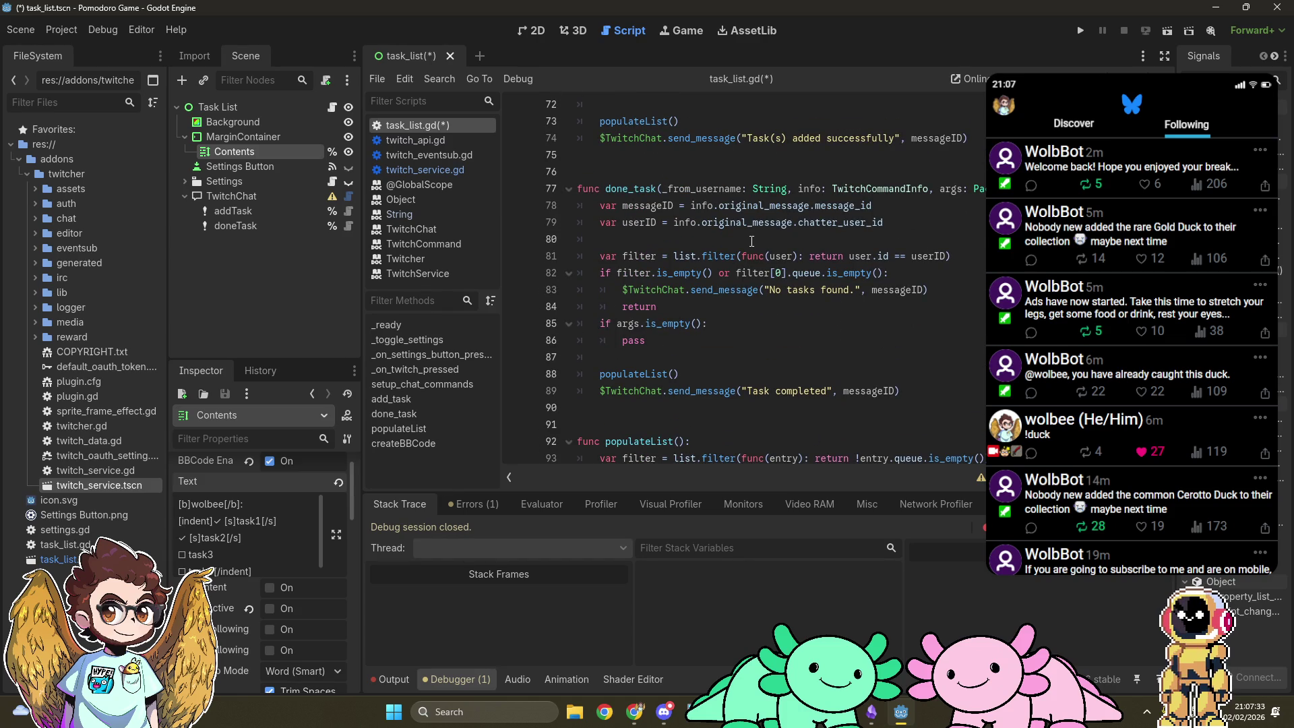
click(489, 510)
click(523, 562)
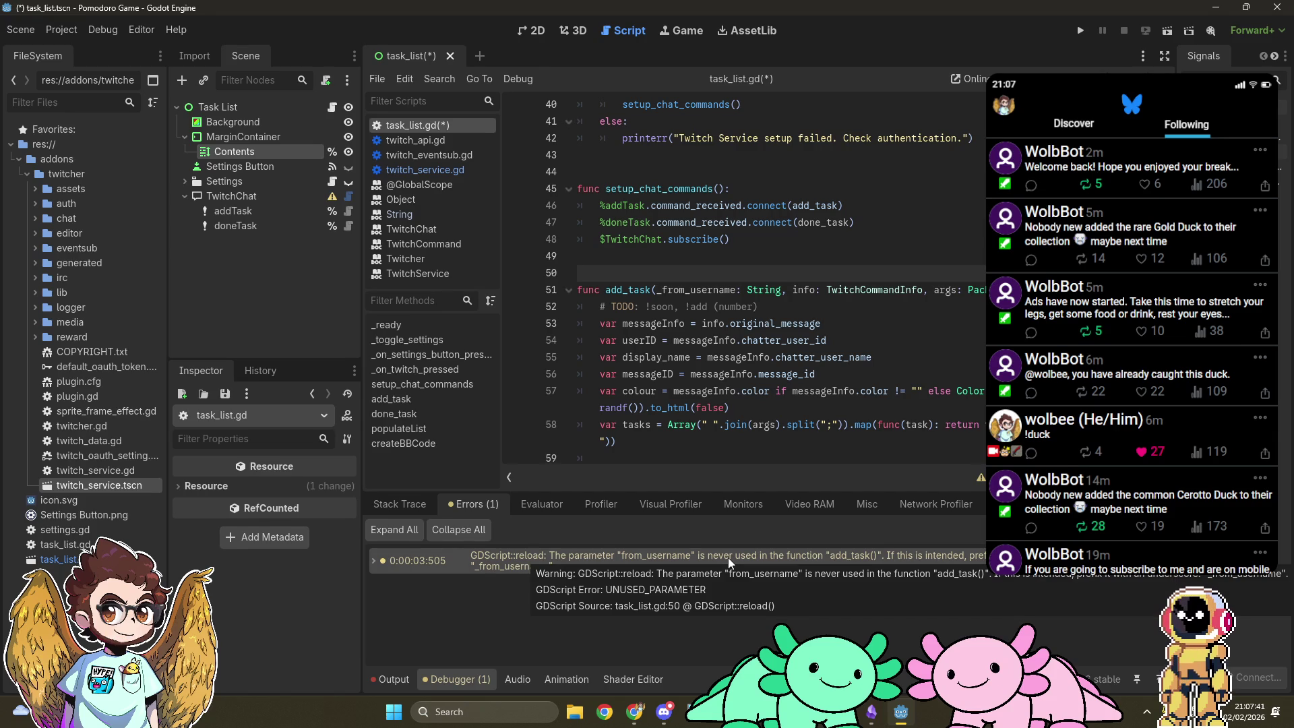
scroll(672, 291, down, 6)
key(ctrl+s)
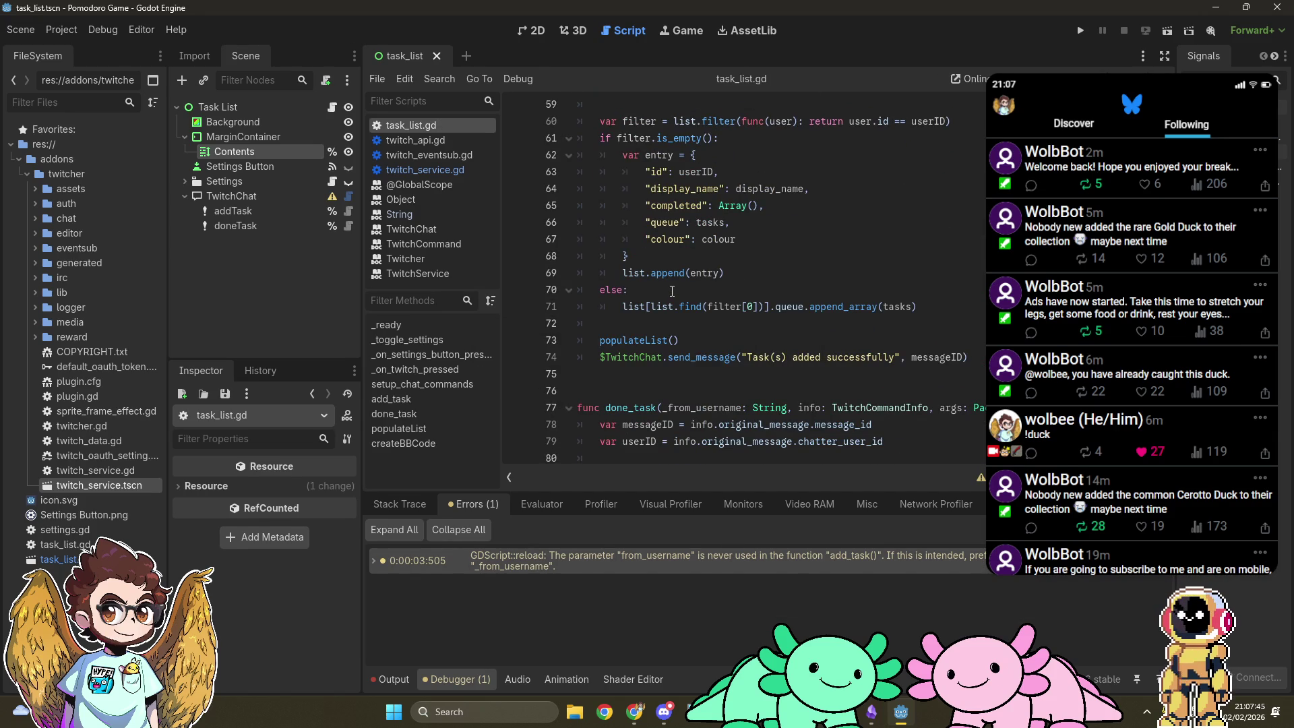
scroll(671, 291, down, 5)
click(400, 504)
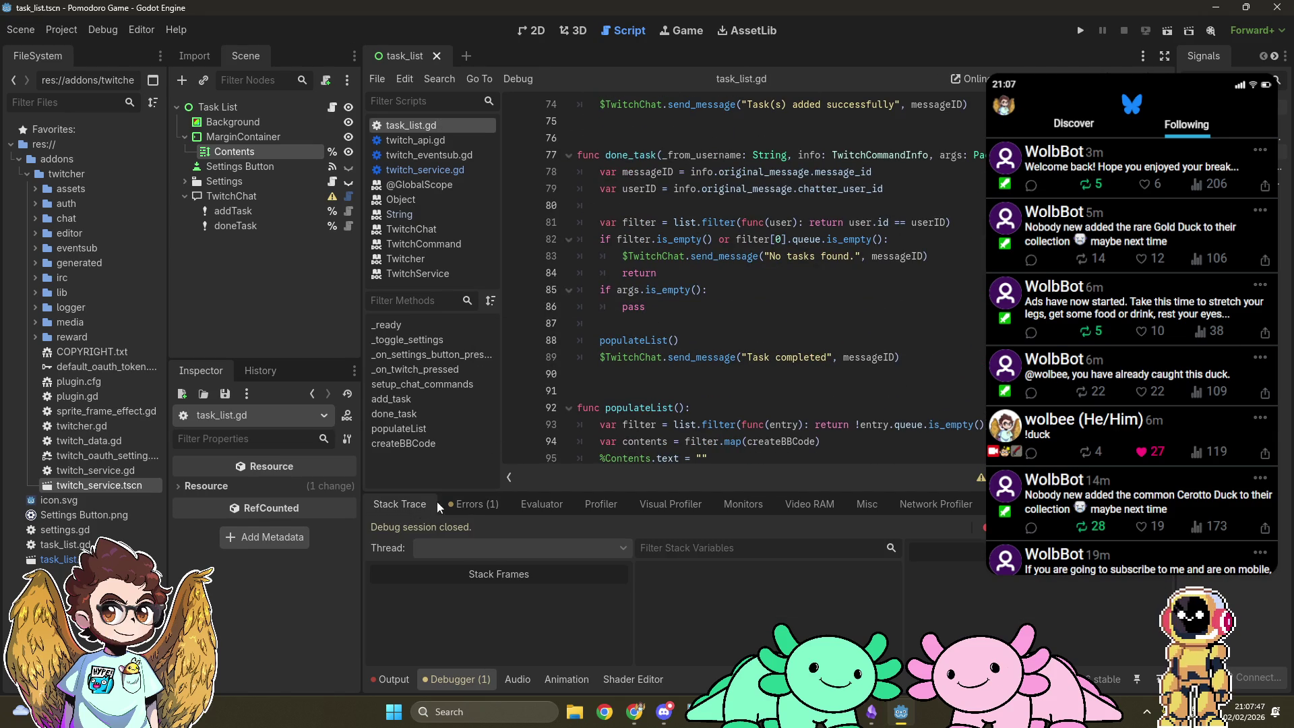
click(397, 674)
scroll(780, 283, down, 5)
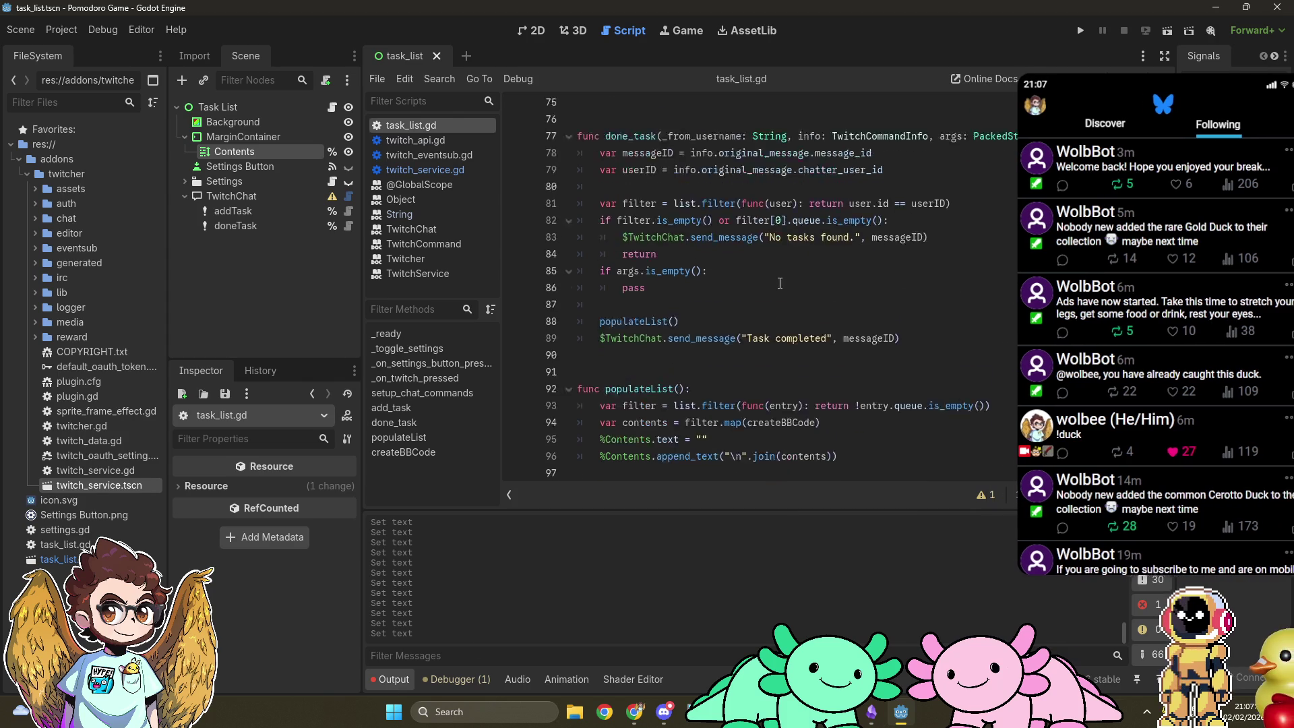
scroll(780, 282, up, 5)
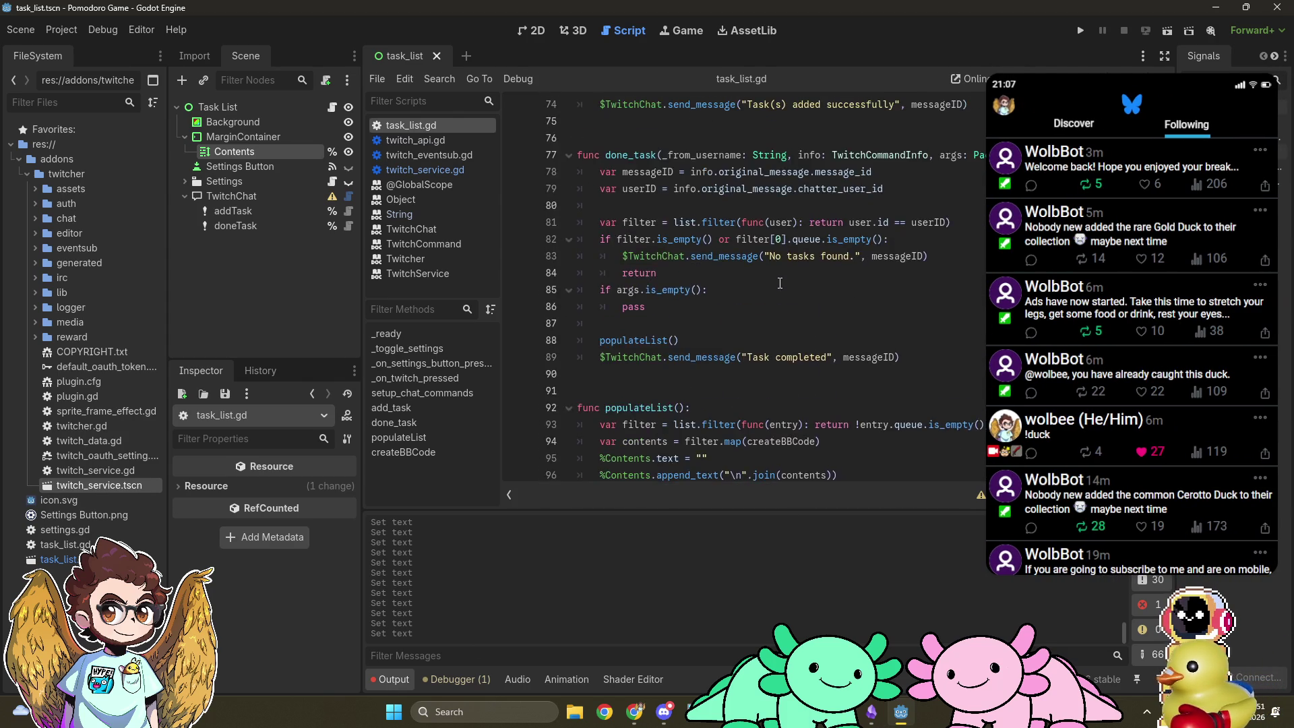
scroll(780, 282, down, 4)
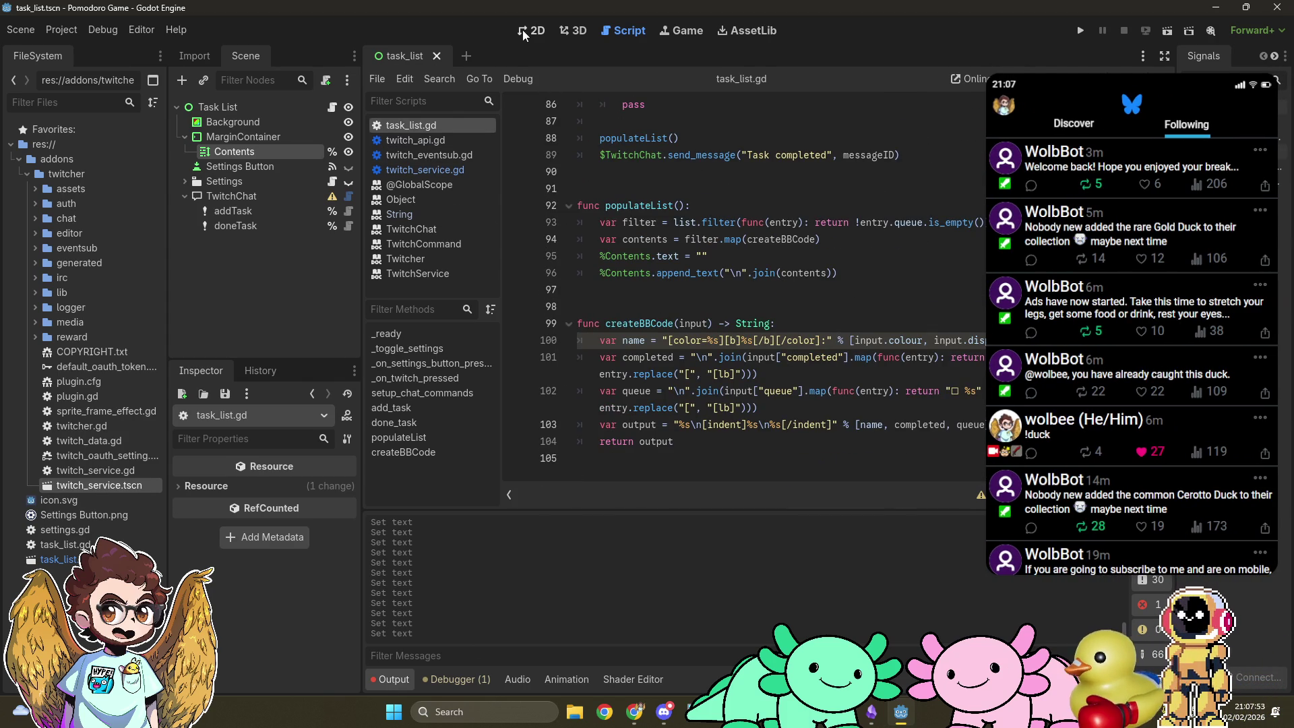
Step: Empty the Contents label's sample Text in the Inspector and launch the game
click(234, 151)
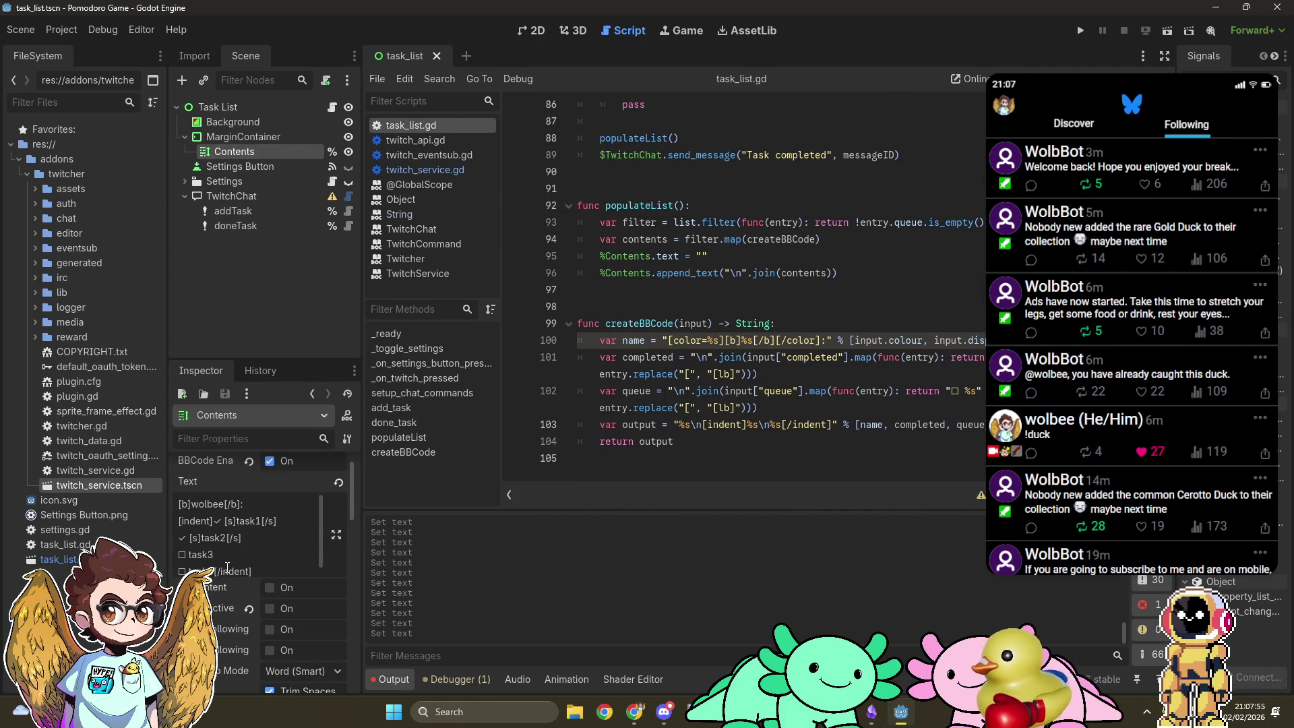
key(ctrl+a)
key(BackSpace)
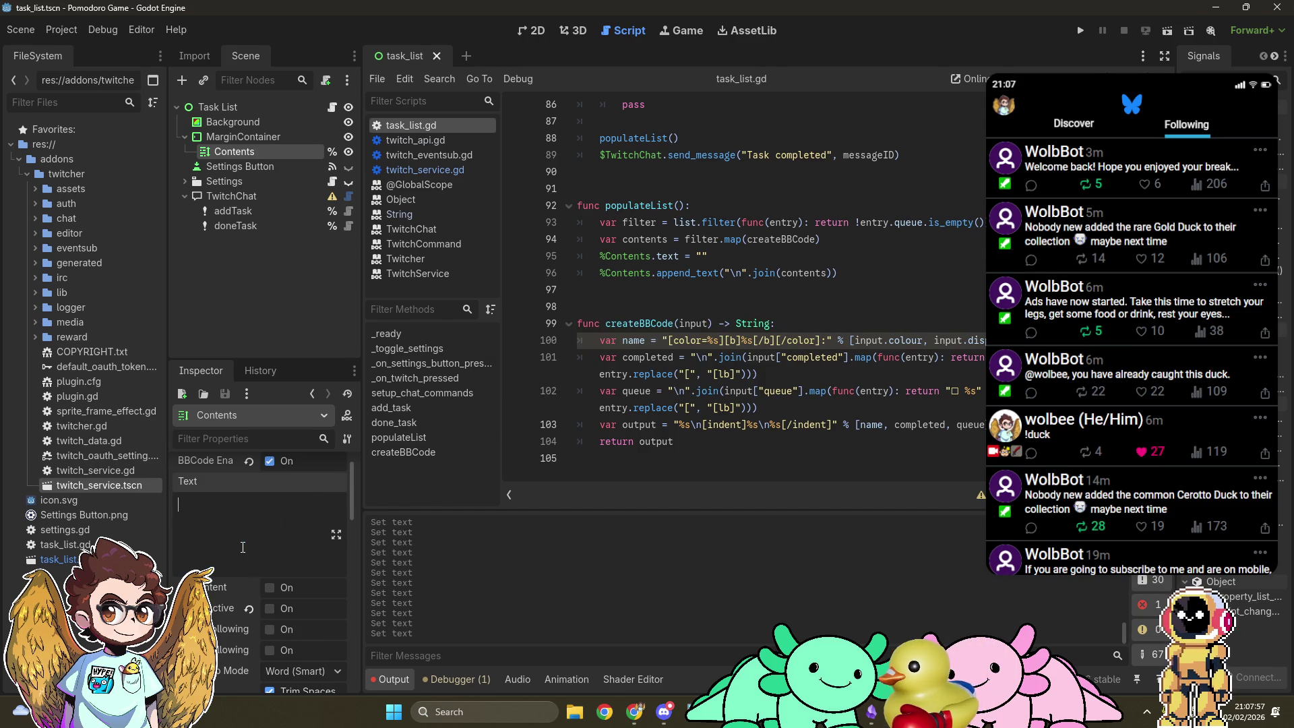
click(1080, 31)
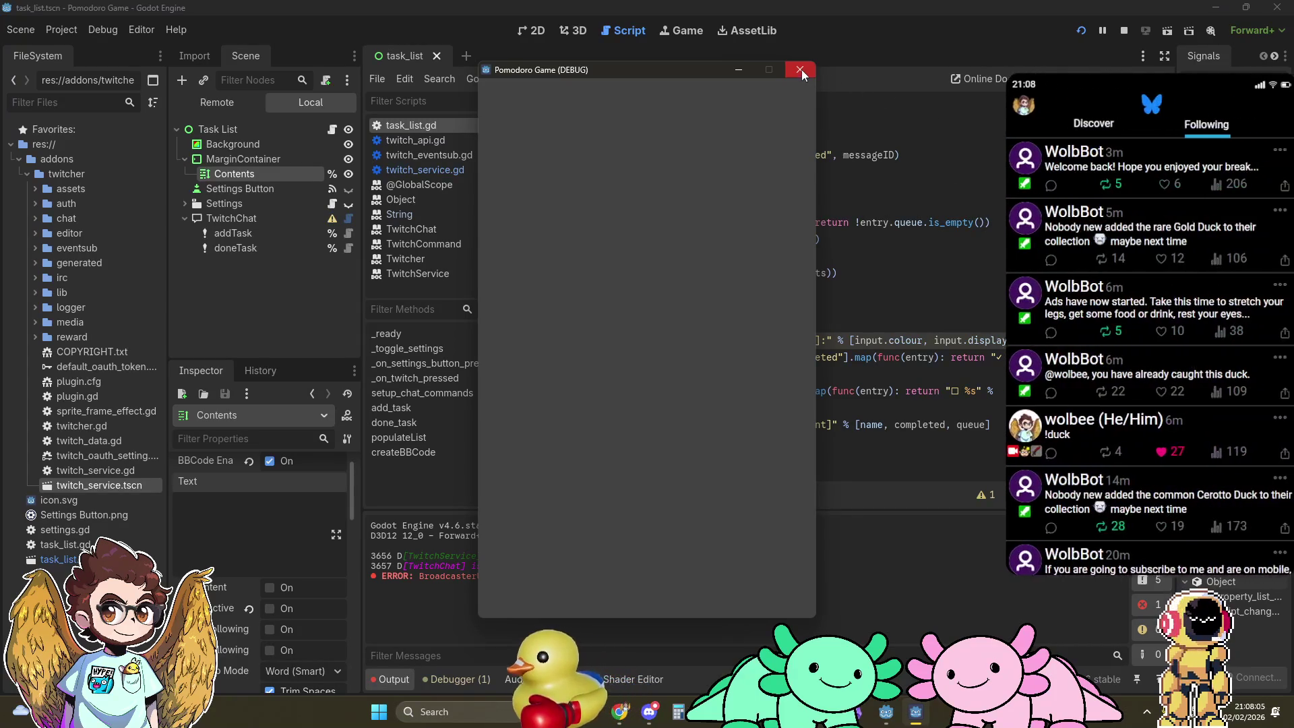
Step: Open the game's settings gear and choose Connect to Twitch
click(798, 98)
click(566, 162)
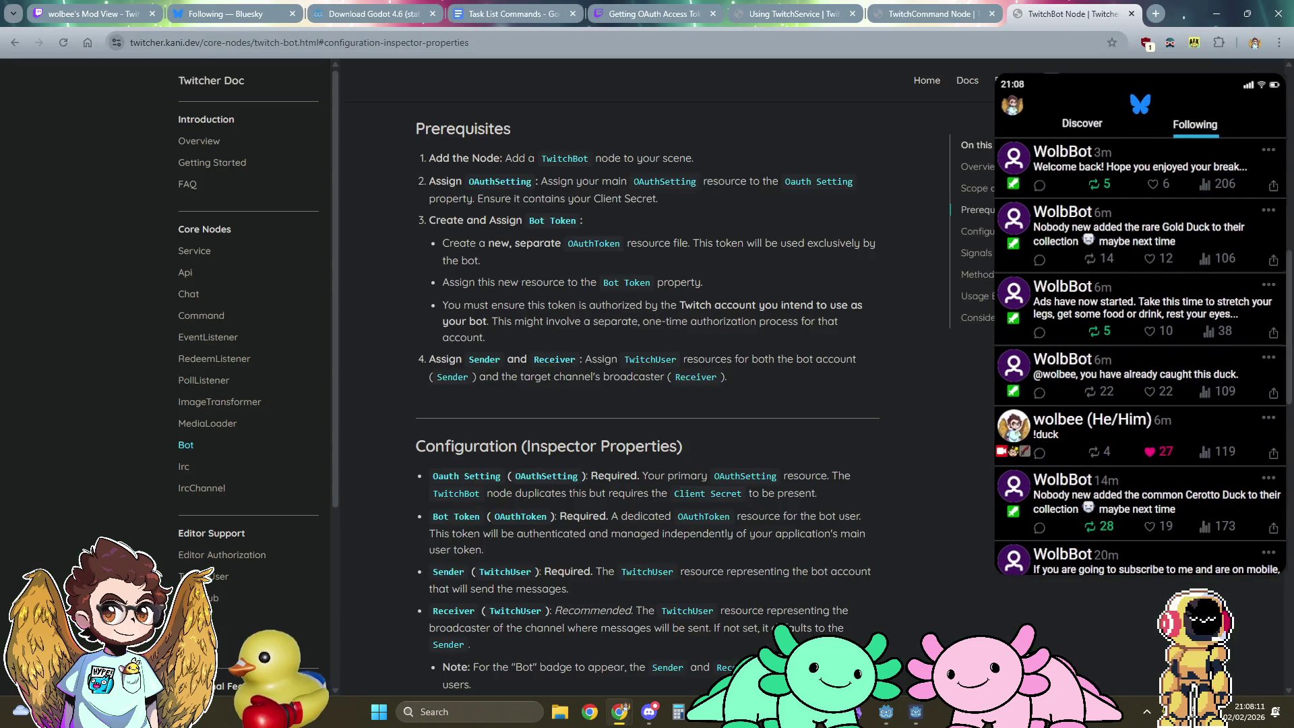
Step: Return from the Twitch login success page to the running game
key(alt+Tab)
key(alt+Tab)
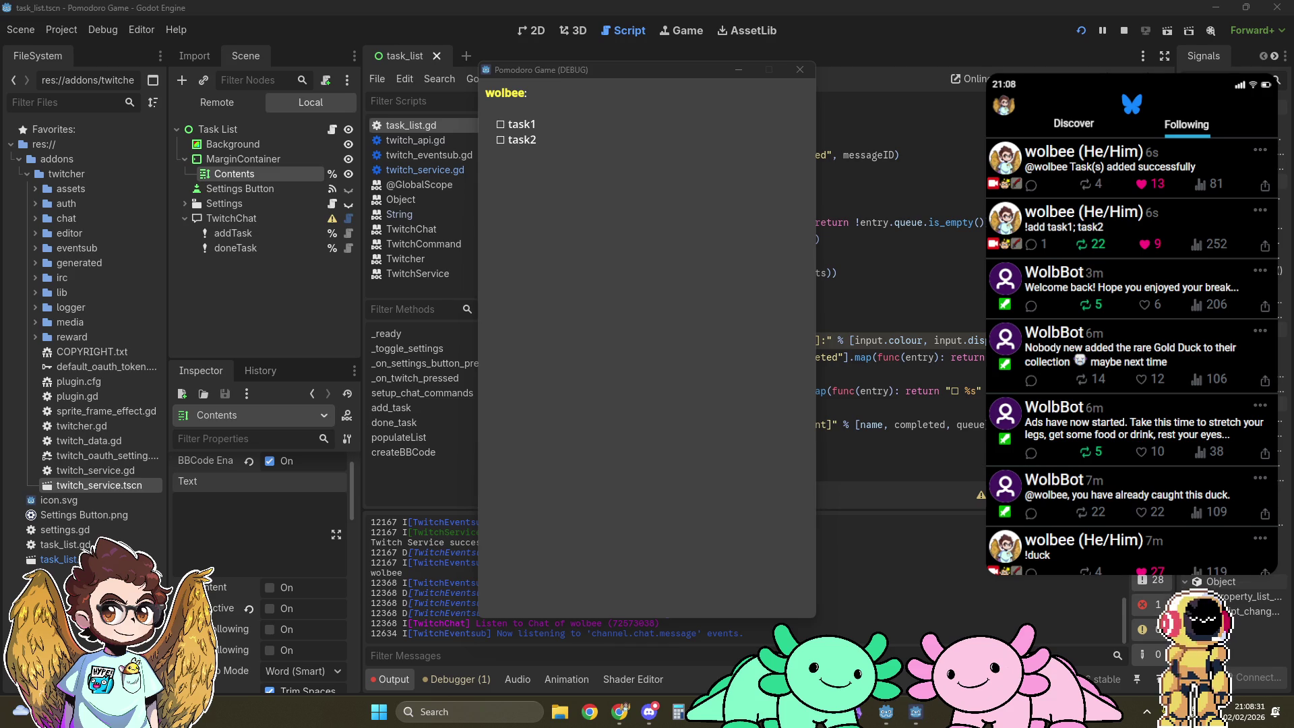
Step: Confirm task1 and task2 in the game, then show the Scene dock's Remote tree
key(F8)
click(195, 58)
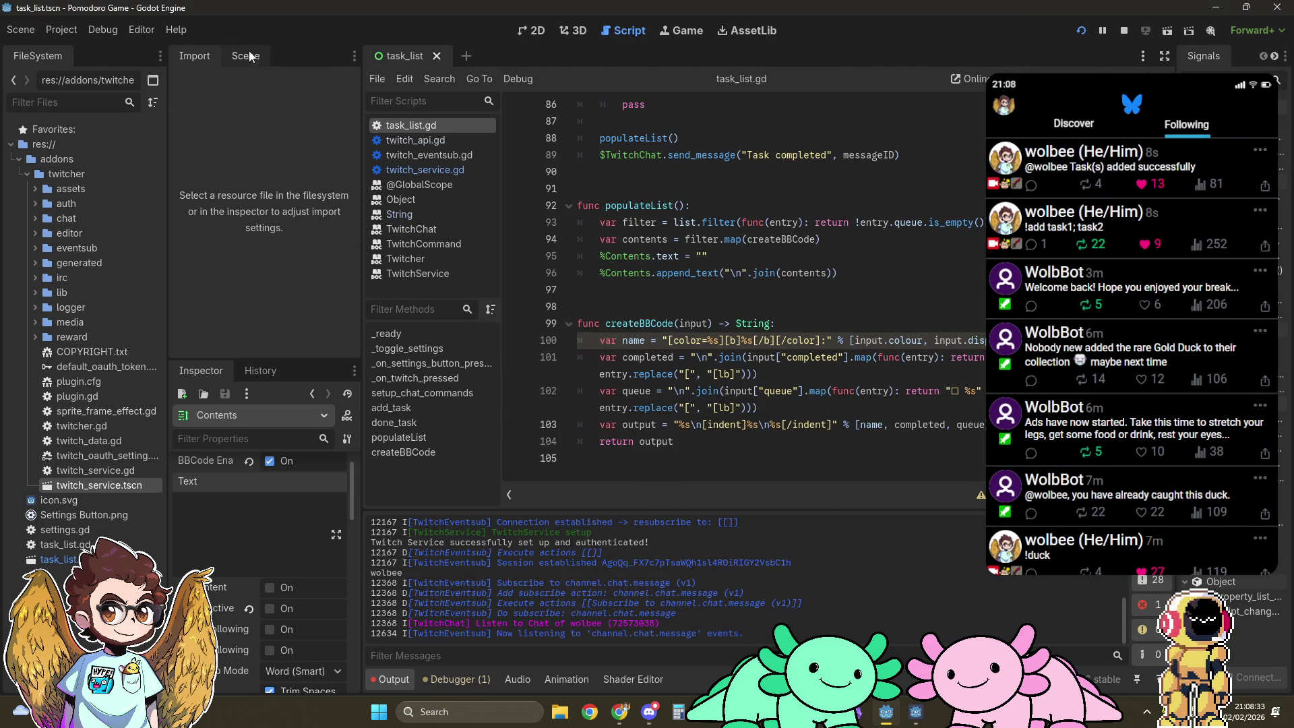
click(245, 57)
click(216, 102)
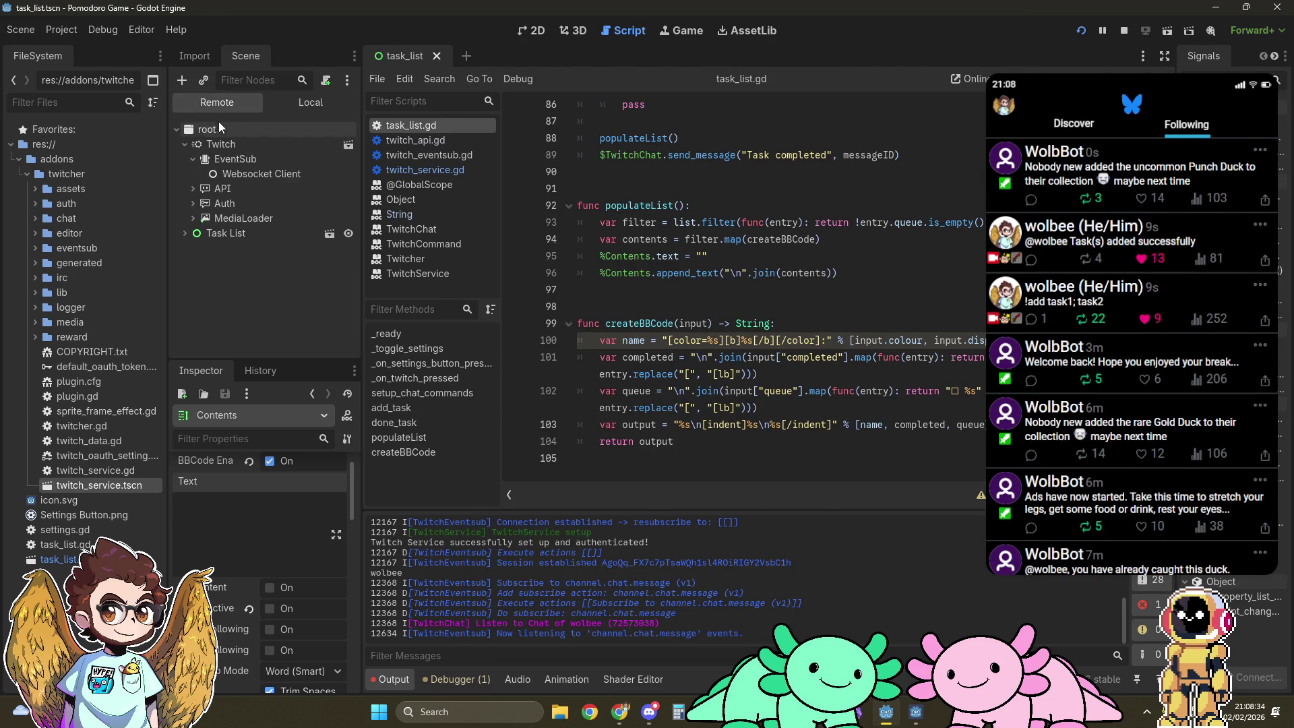
Step: Expand Task List > MarginContainer > Contents in the Remote tree and select Contents
click(181, 232)
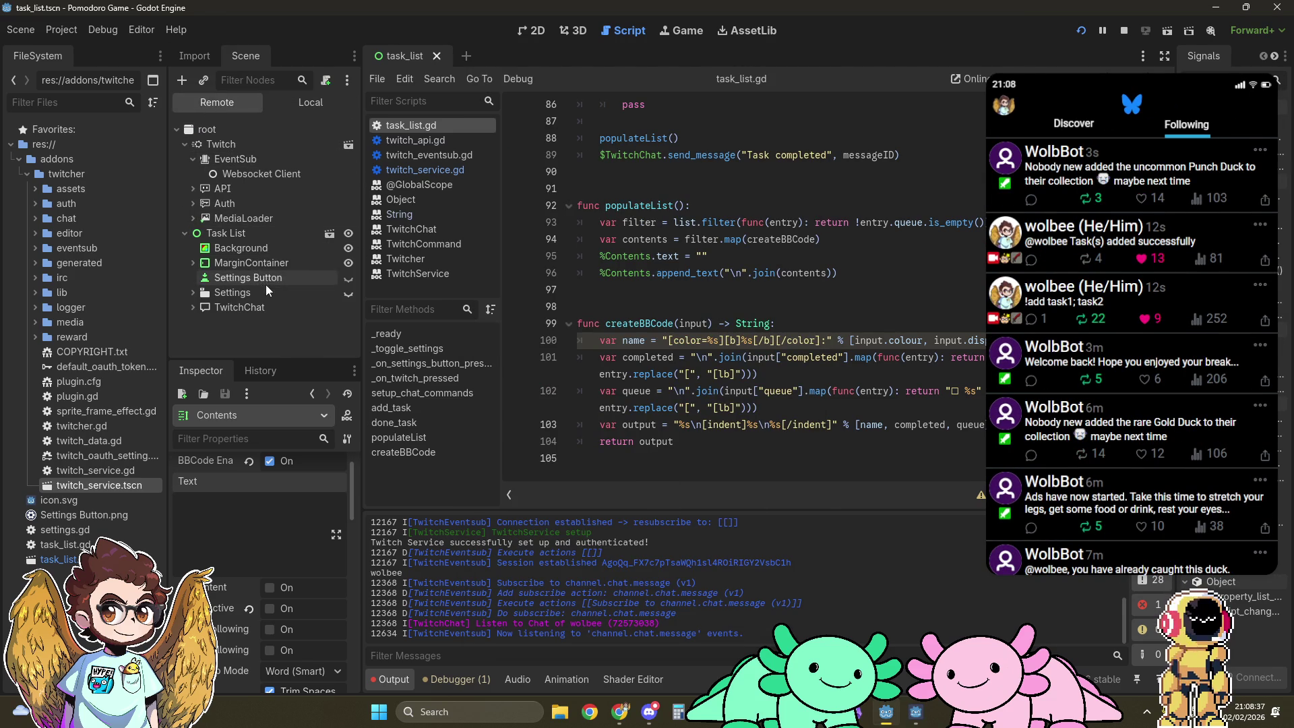
click(192, 263)
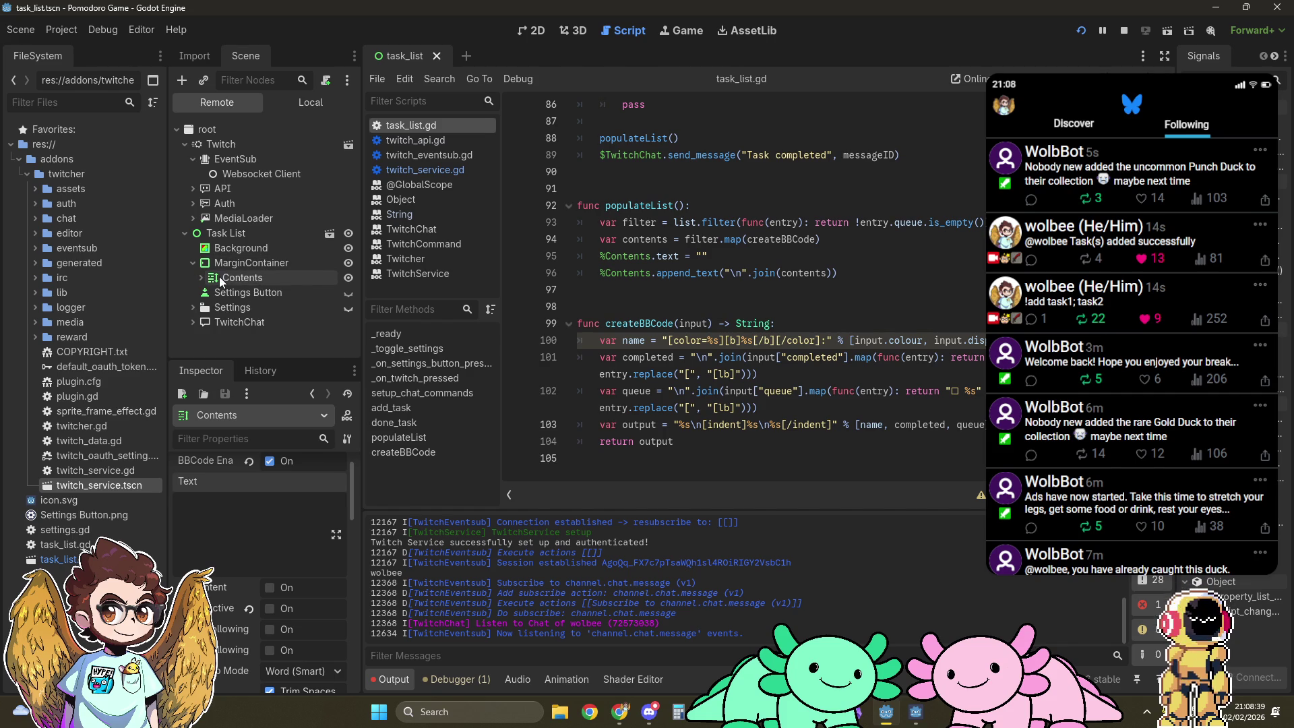
click(201, 278)
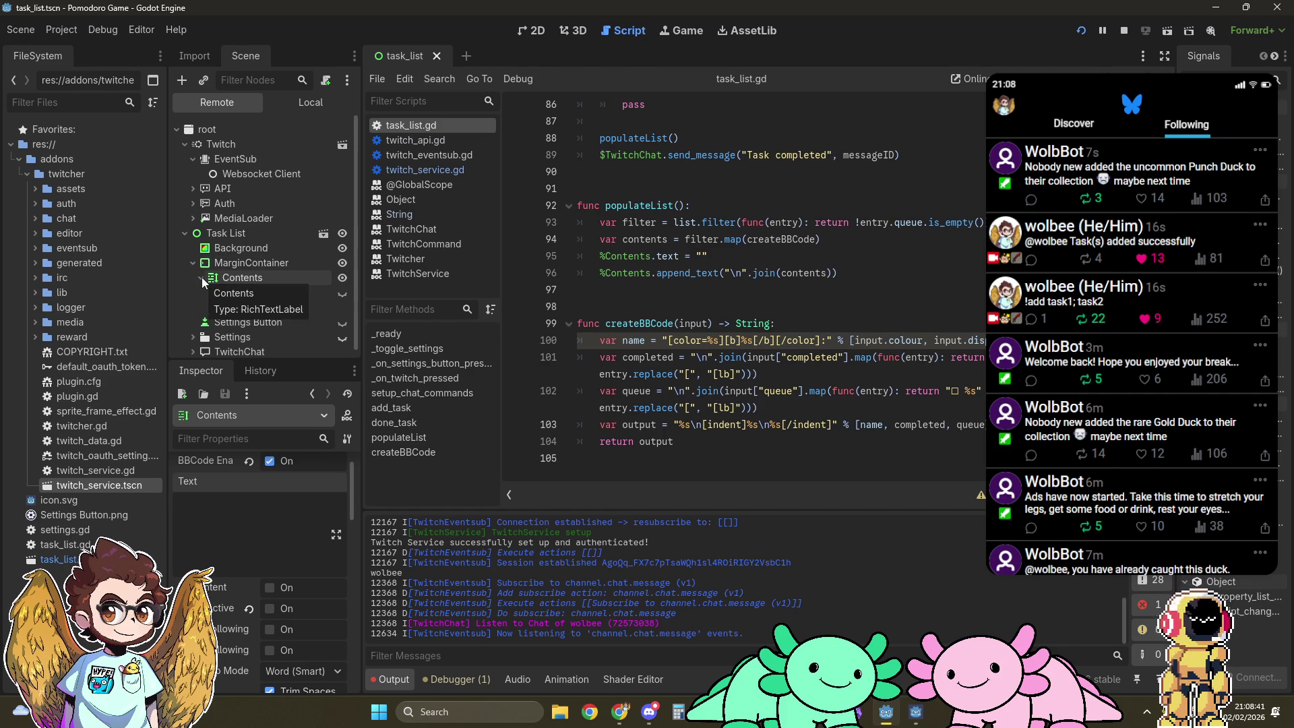
click(241, 281)
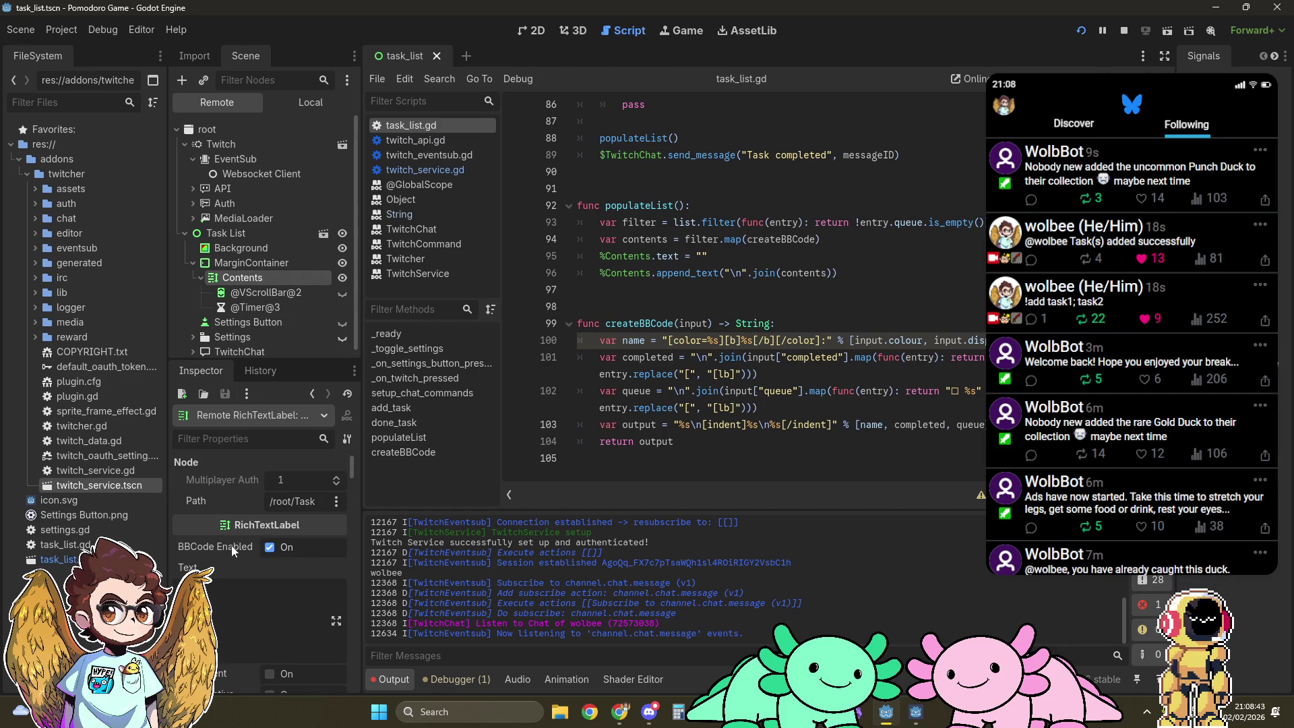
click(272, 266)
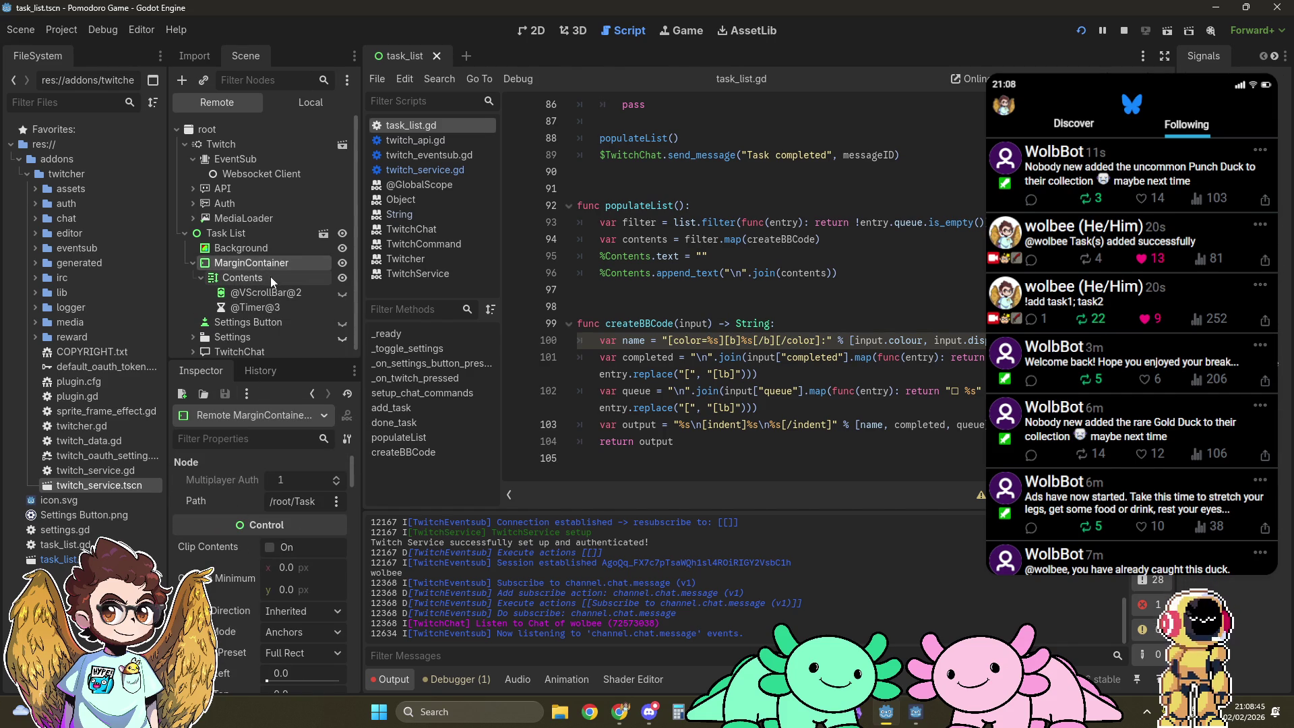
click(269, 276)
Step: Scroll through the live Contents label's Inspector properties, then switch to the Local tree
scroll(220, 579, down, 3)
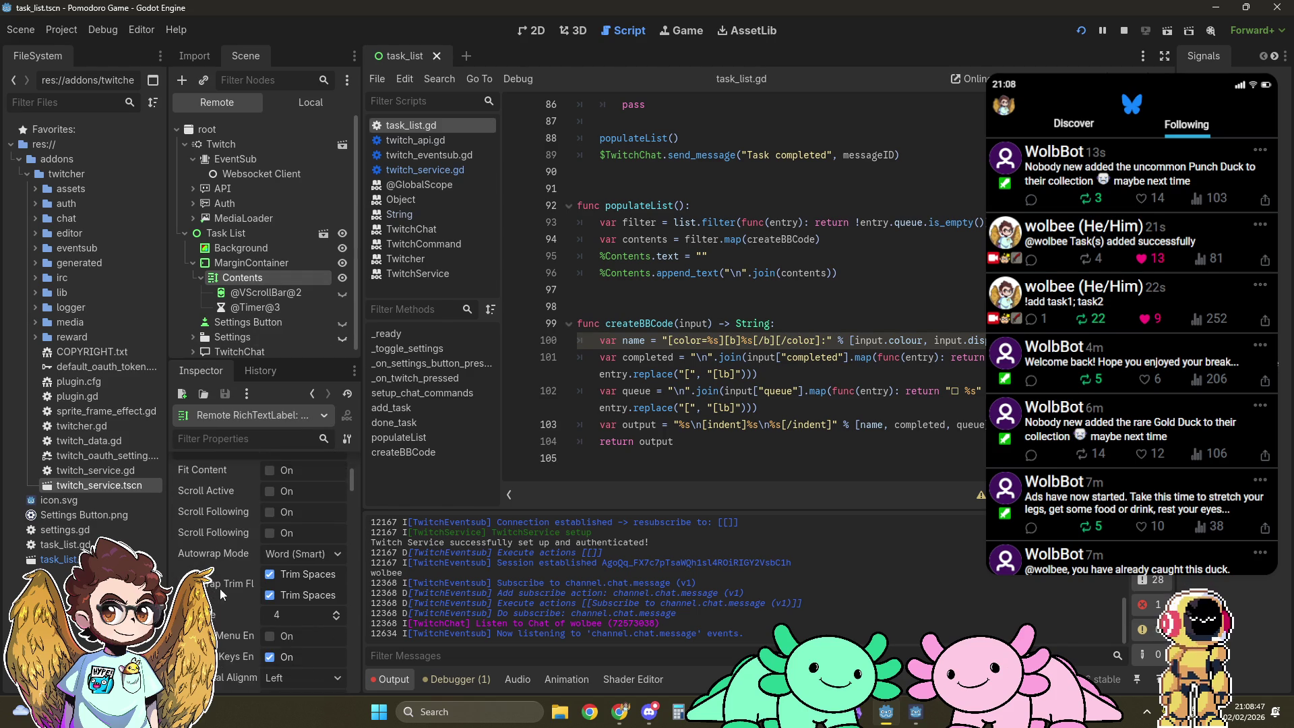
scroll(220, 574, down, 5)
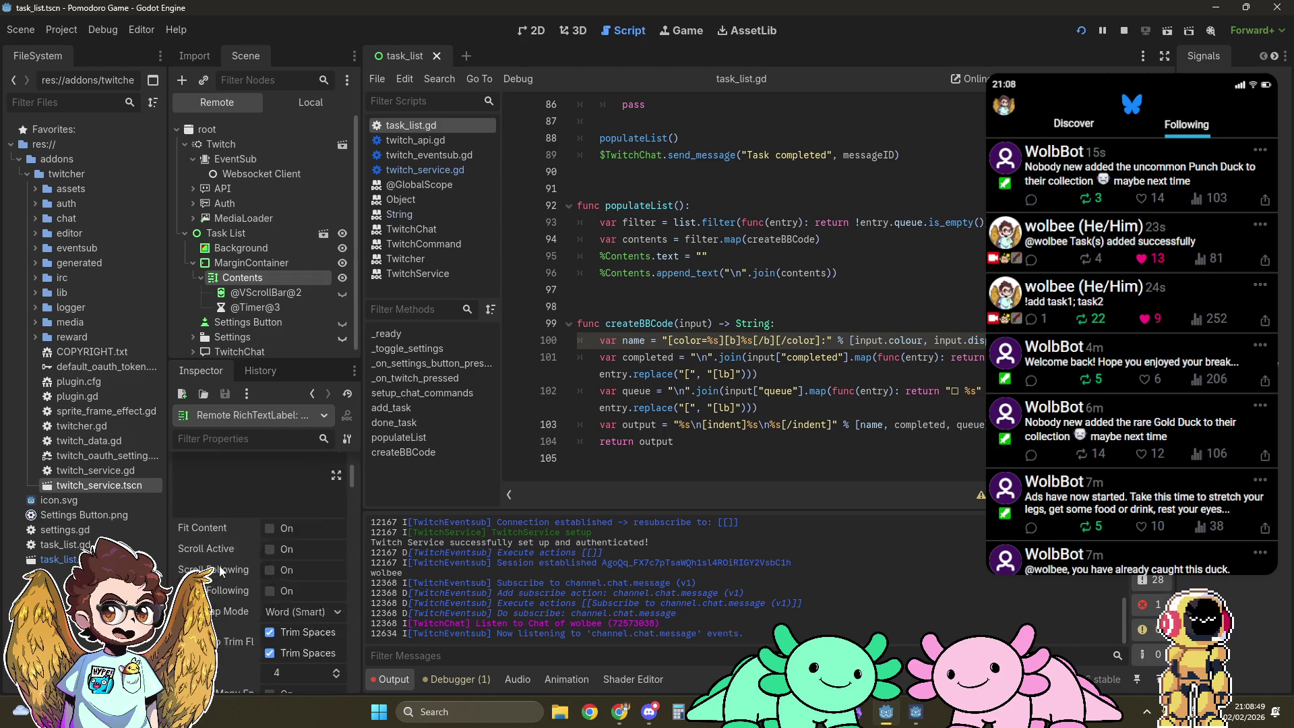
scroll(219, 564, up, 6)
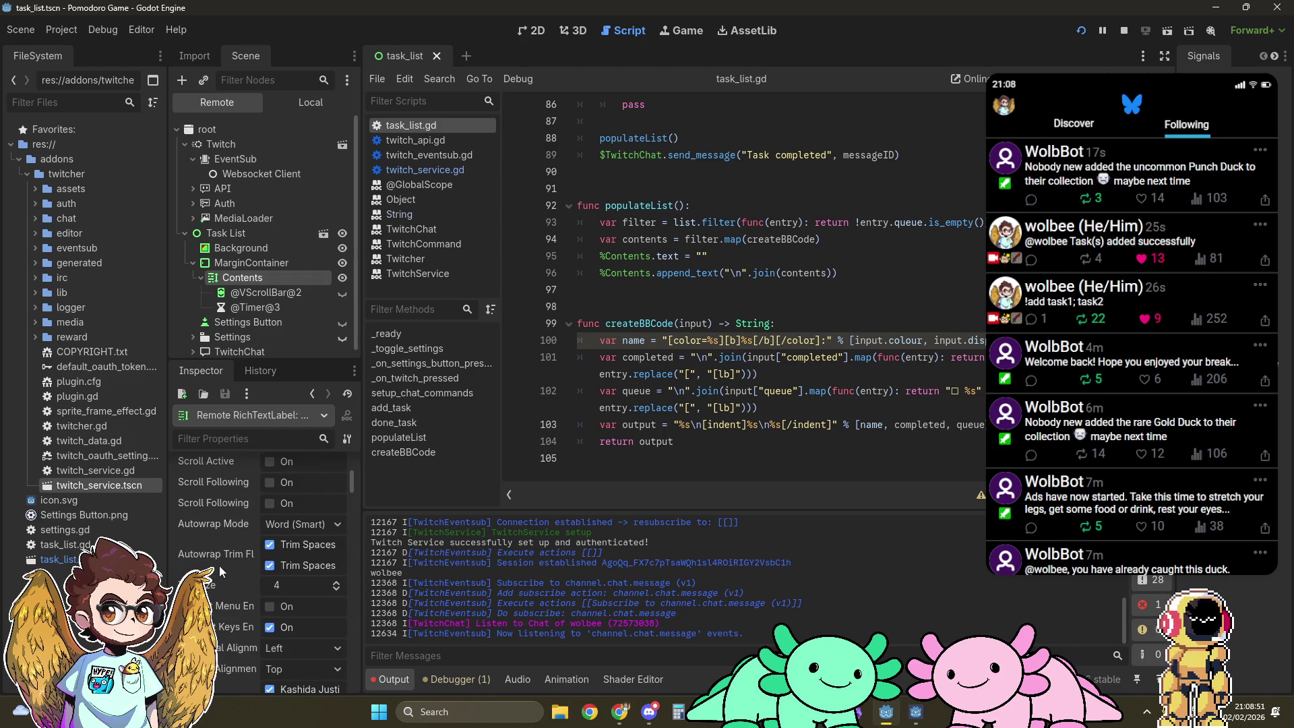
scroll(220, 565, up, 1)
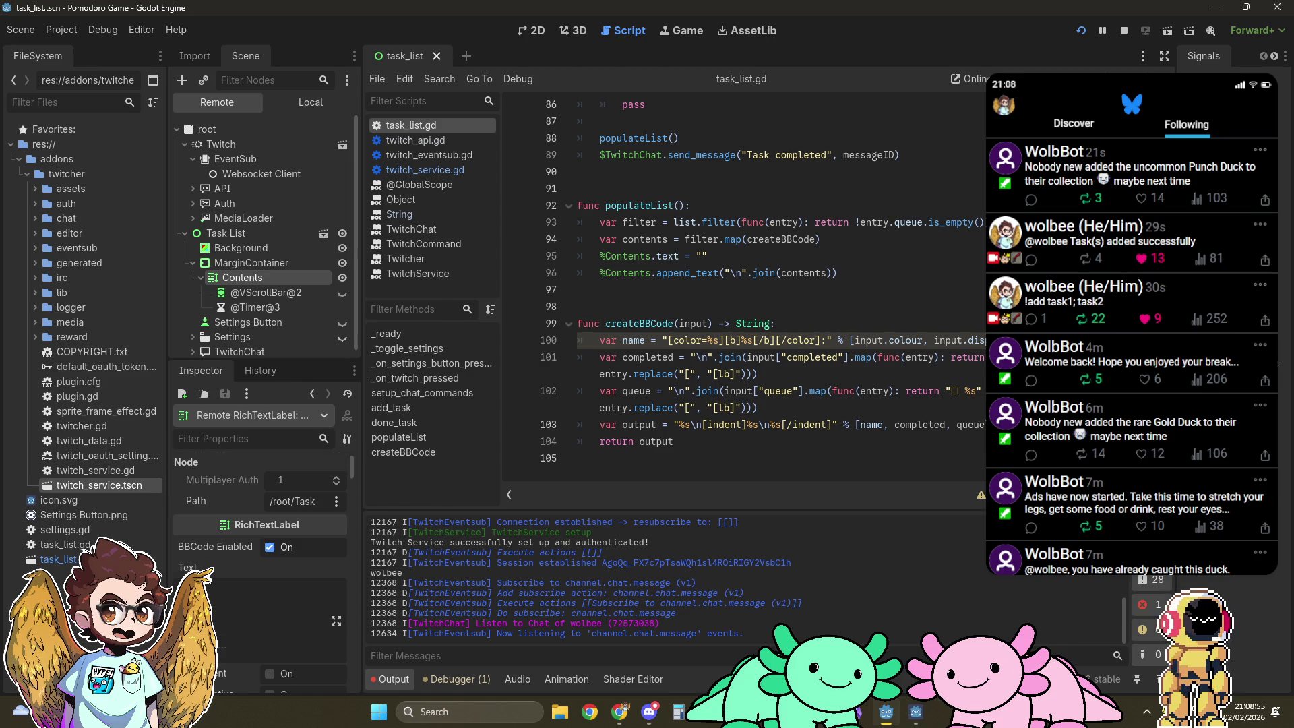
scroll(249, 601, down, 3)
scroll(249, 600, down, 5)
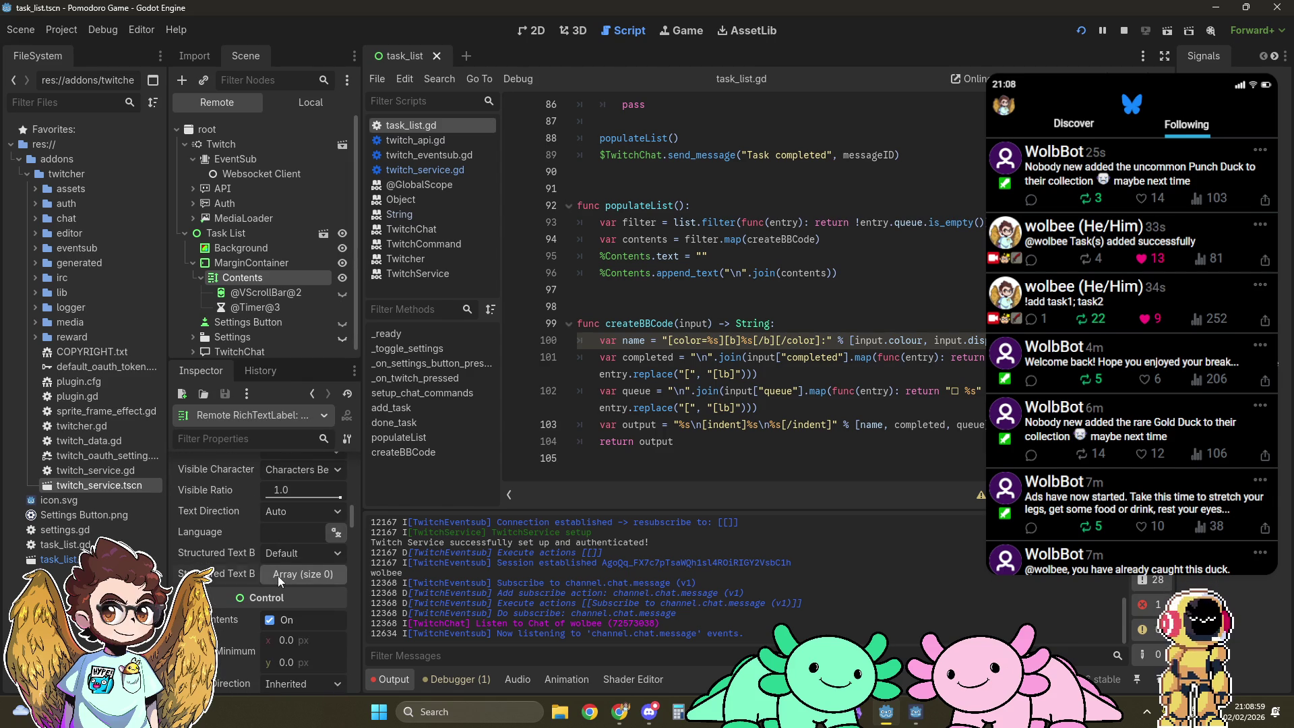
scroll(278, 575, down, 4)
scroll(277, 576, up, 4)
scroll(263, 572, up, 5)
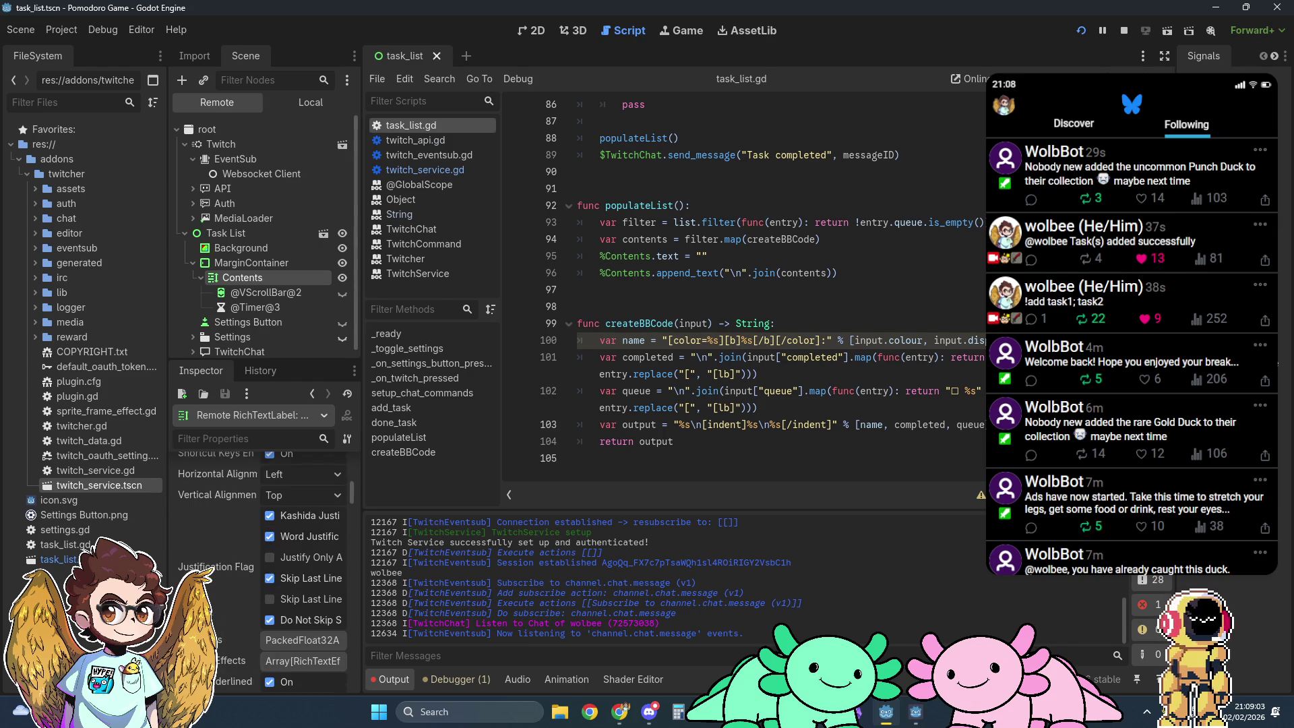
scroll(263, 573, down, 2)
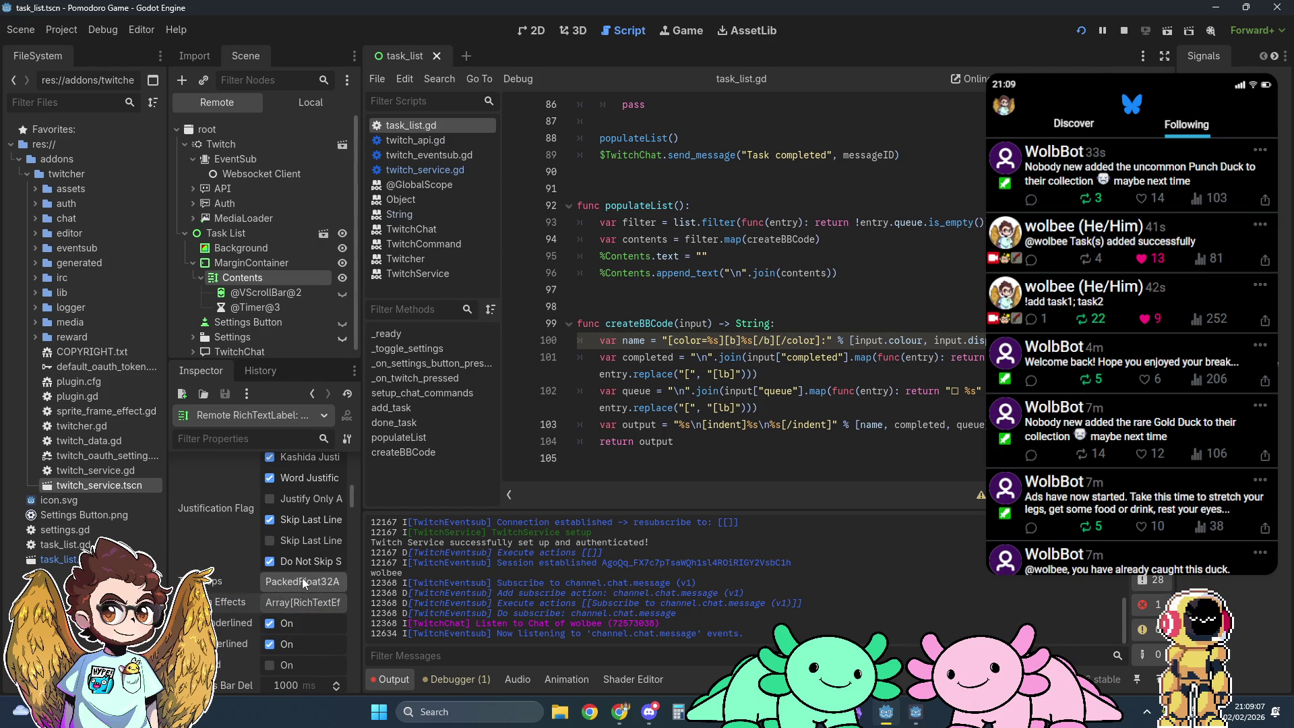
scroll(216, 561, up, 6)
scroll(215, 561, up, 5)
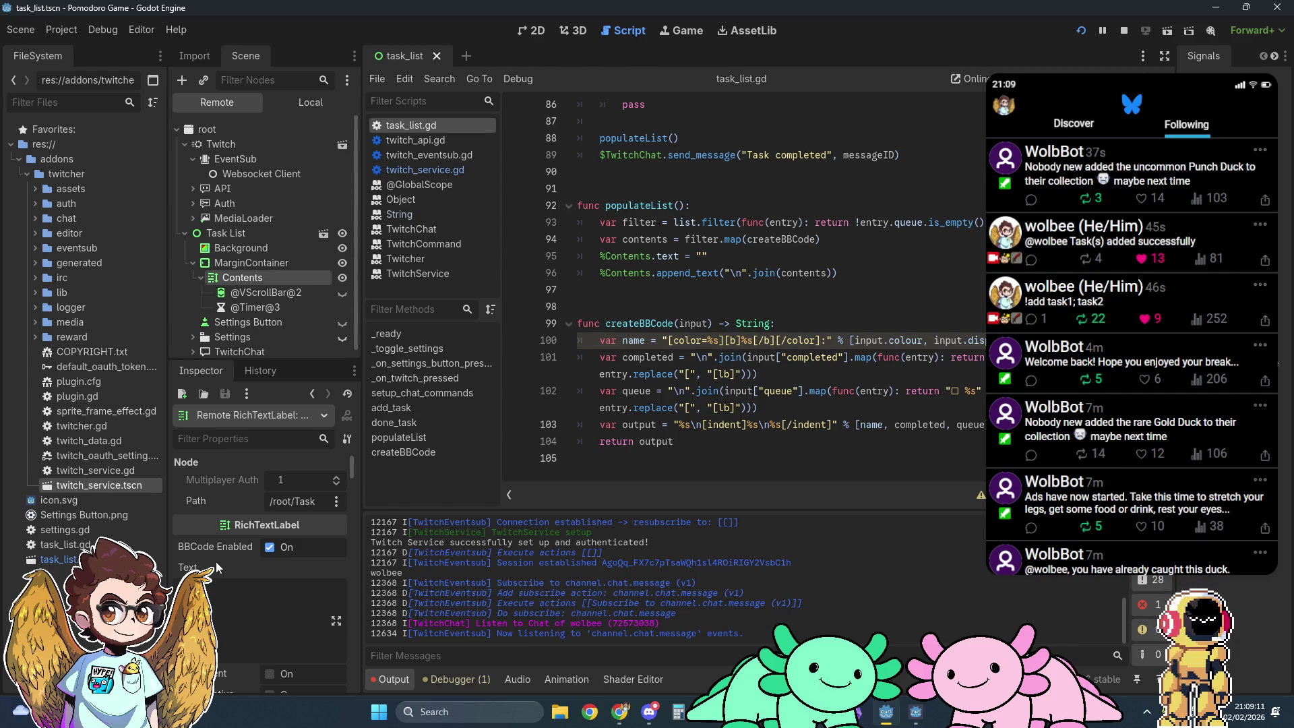
click(289, 105)
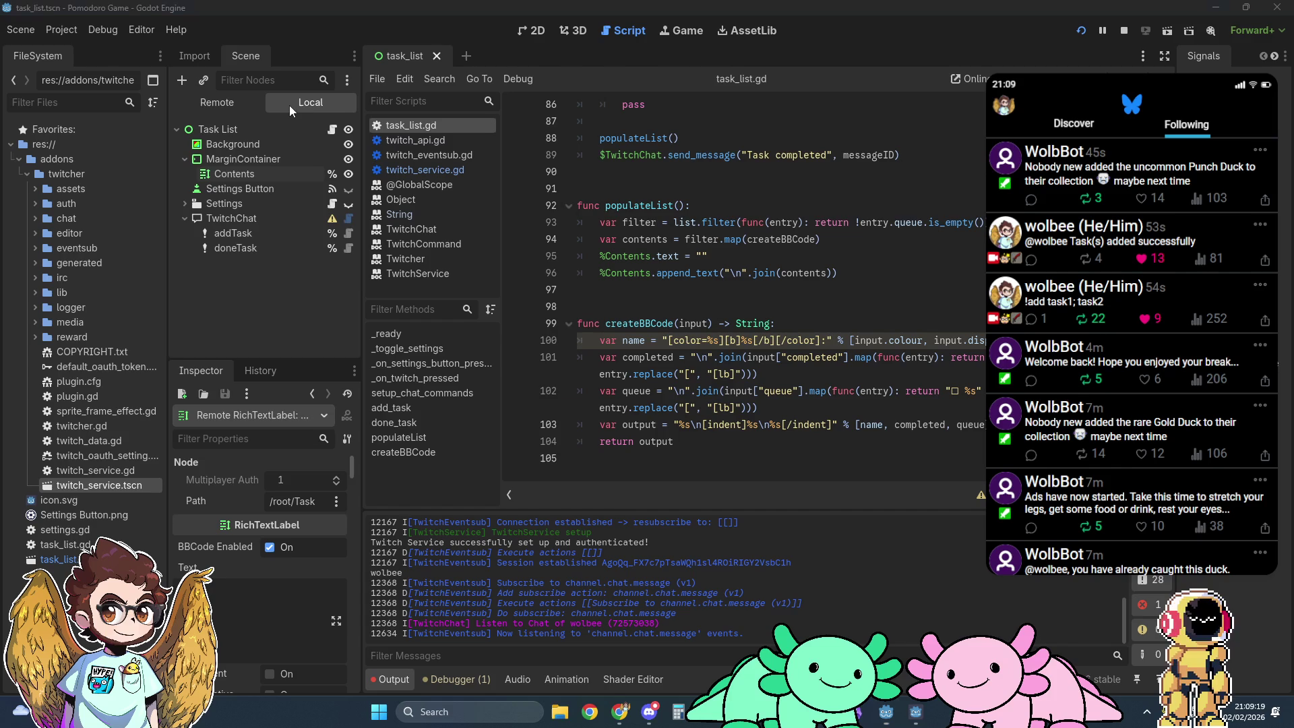
Step: In the running game's Remote scene tree, select the Contents label to show its properties
key(alt+Tab)
click(691, 275)
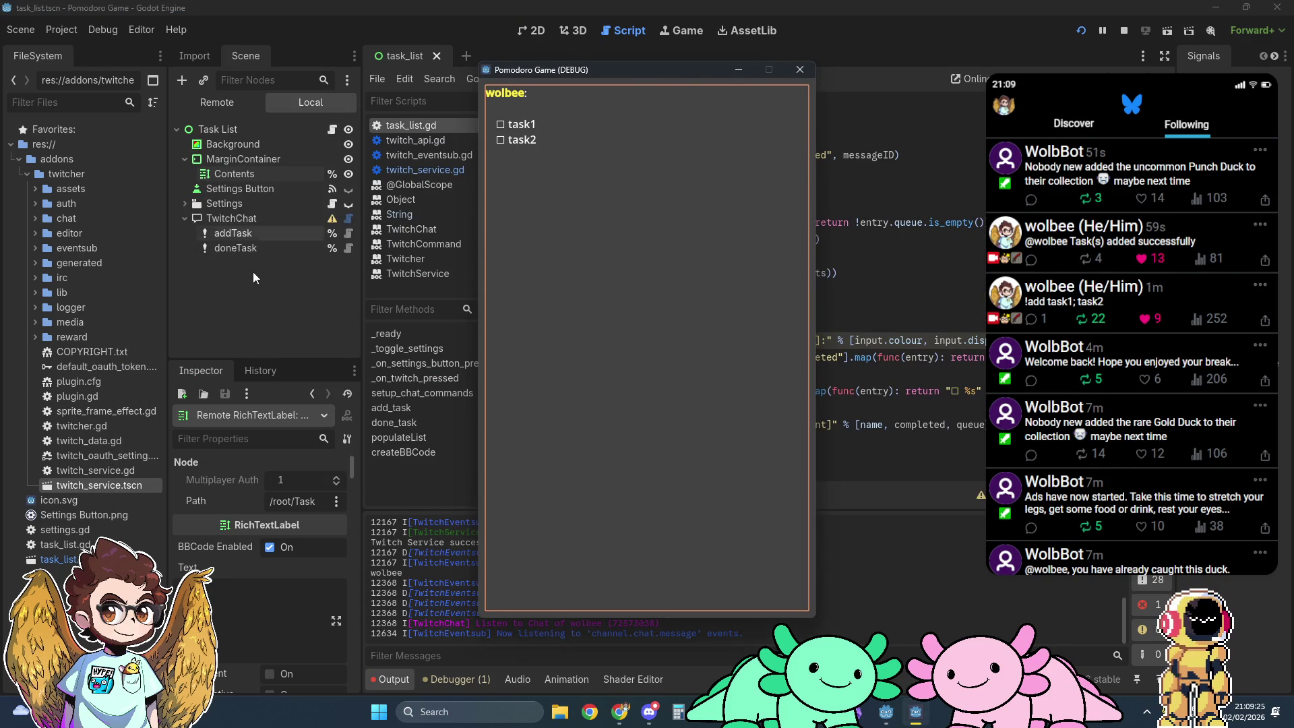
click(217, 102)
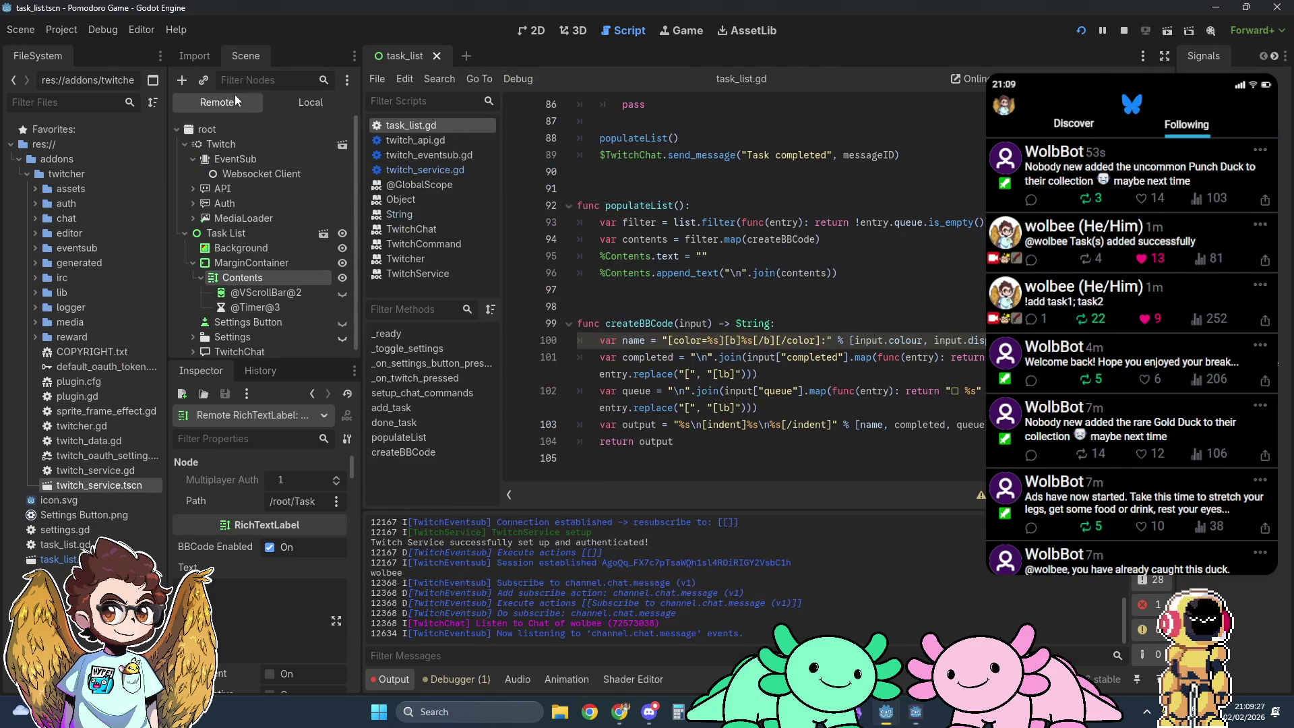
click(269, 297)
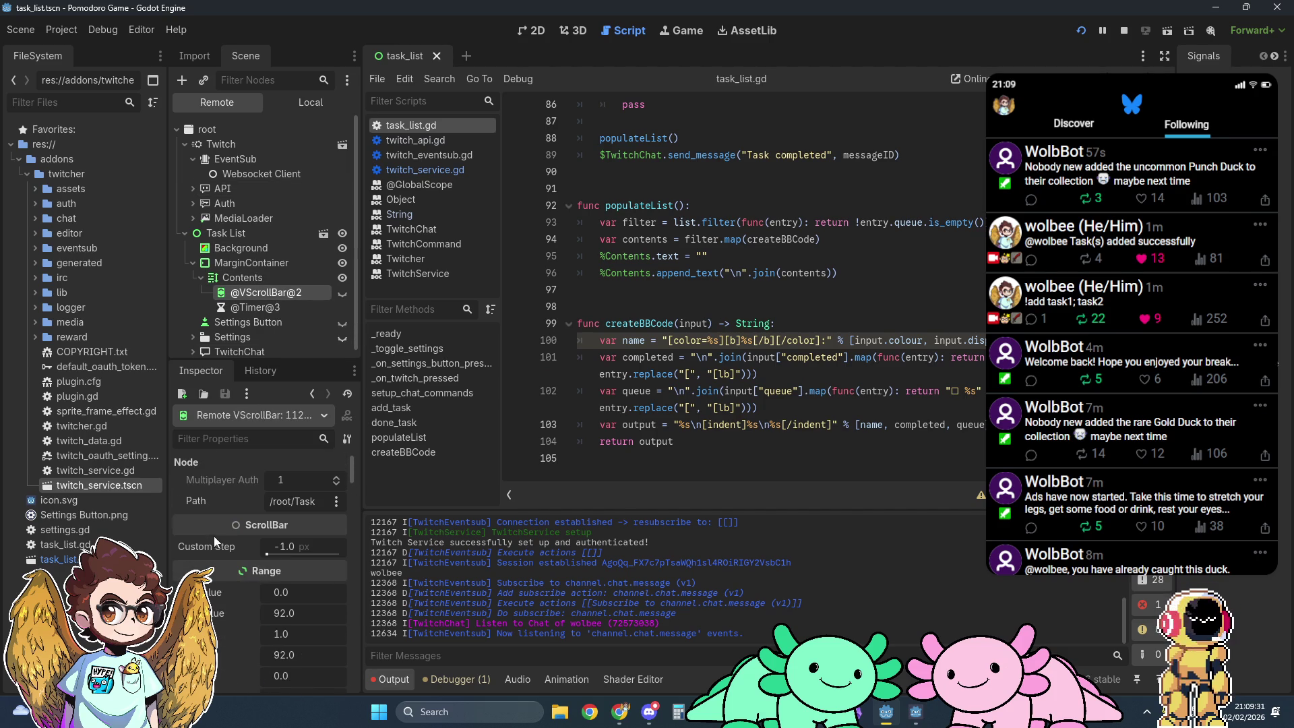
click(253, 275)
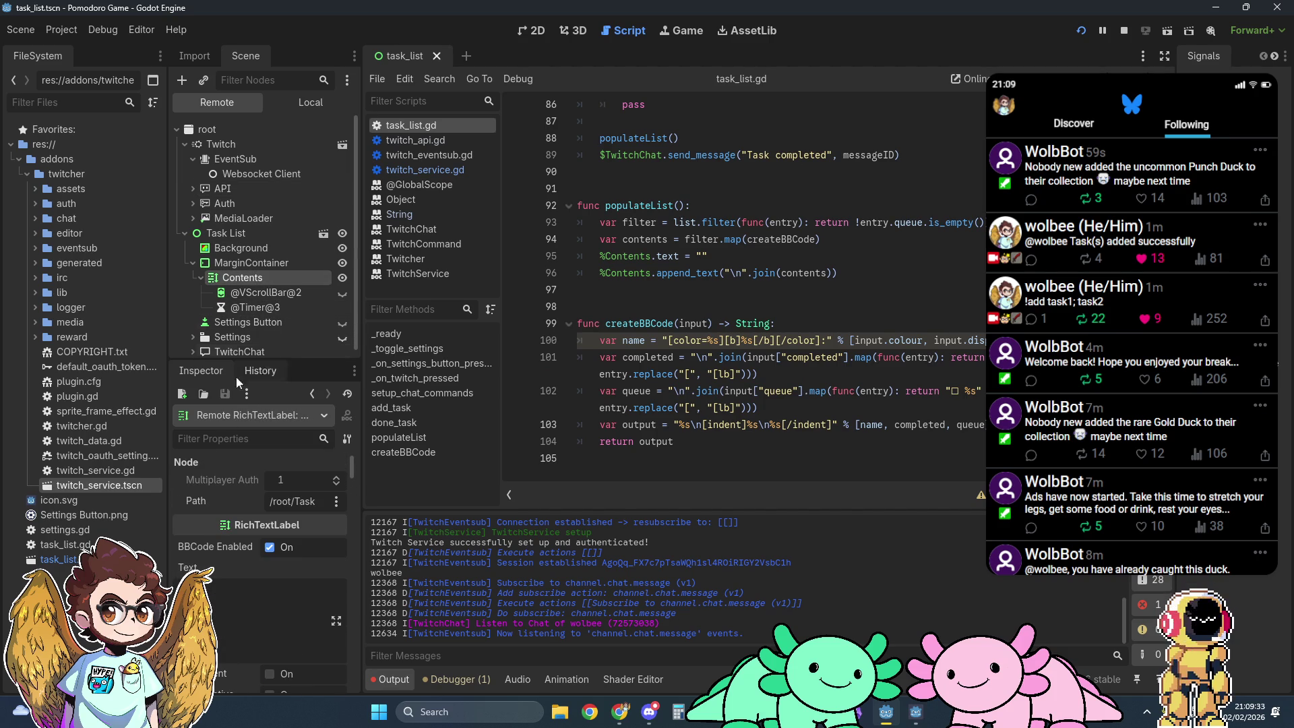
scroll(223, 544, up, 2)
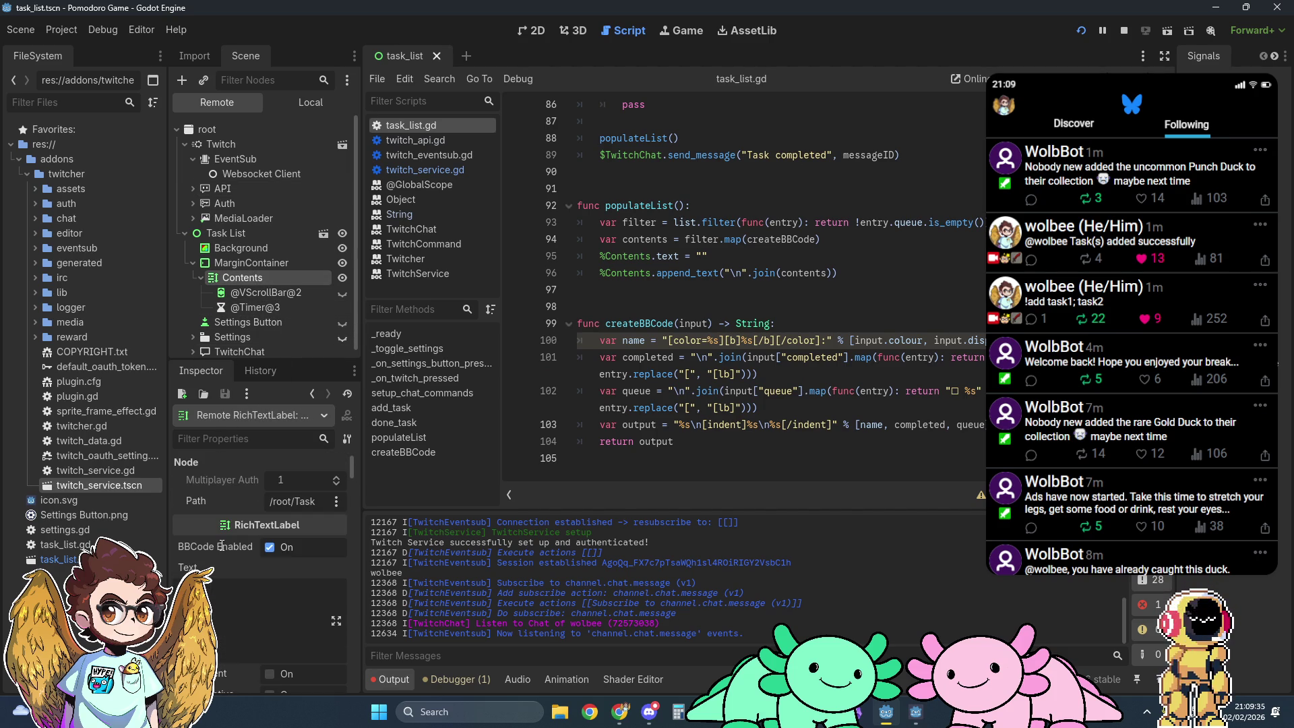
Step: Toggle BBCode Enabled off and on twice on Contents, check the game, and return to the editor
click(268, 547)
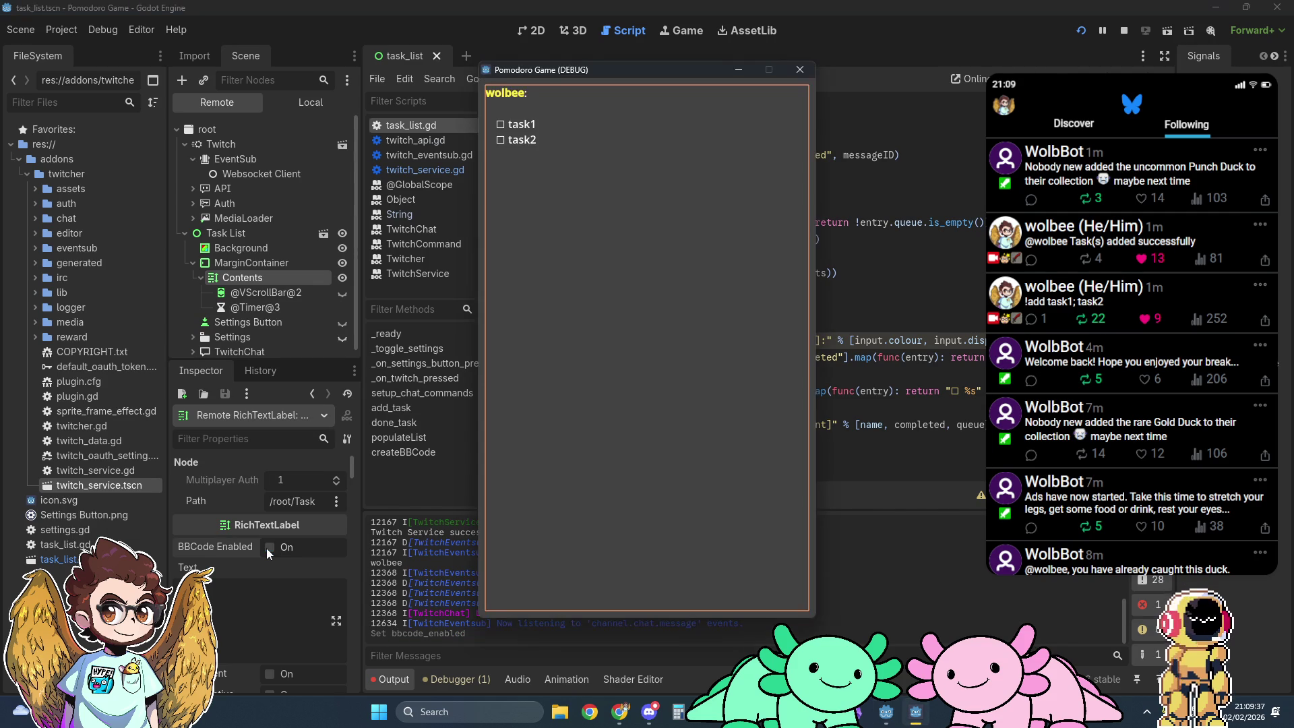
click(269, 547)
key(alt+Tab)
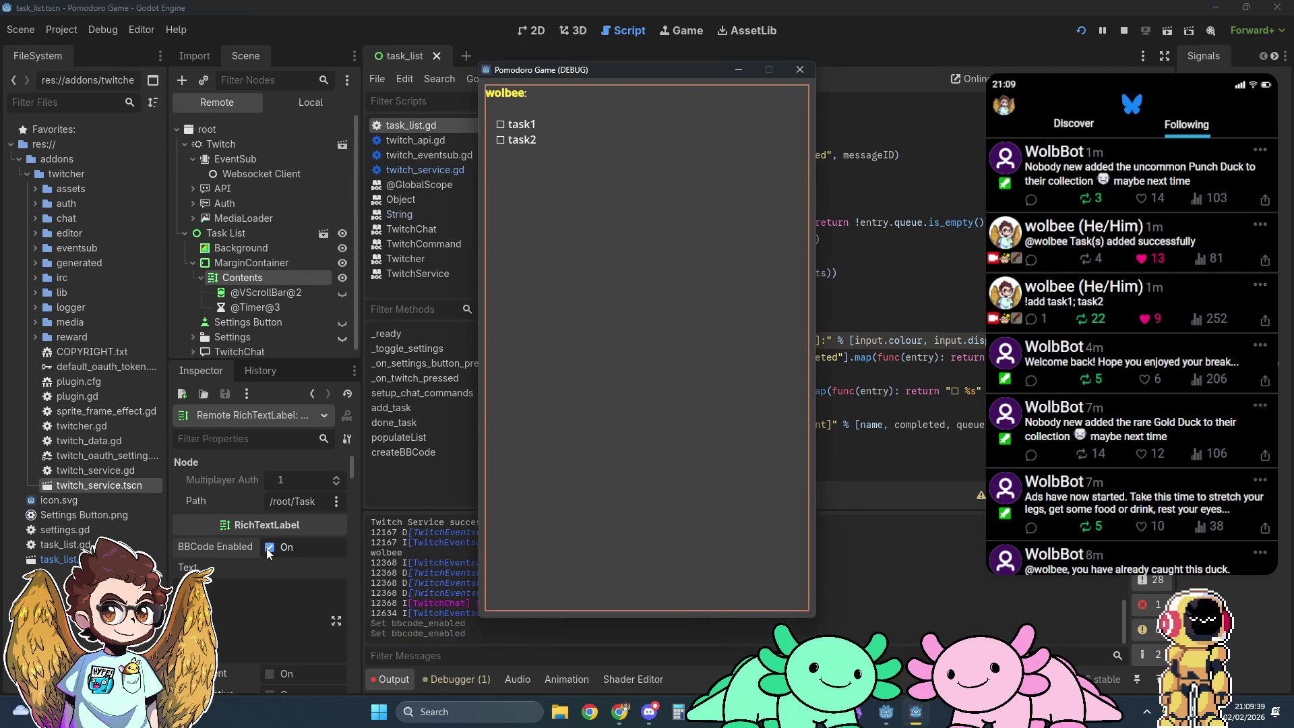
click(270, 547)
key(alt+Tab)
click(270, 547)
key(alt+Tab)
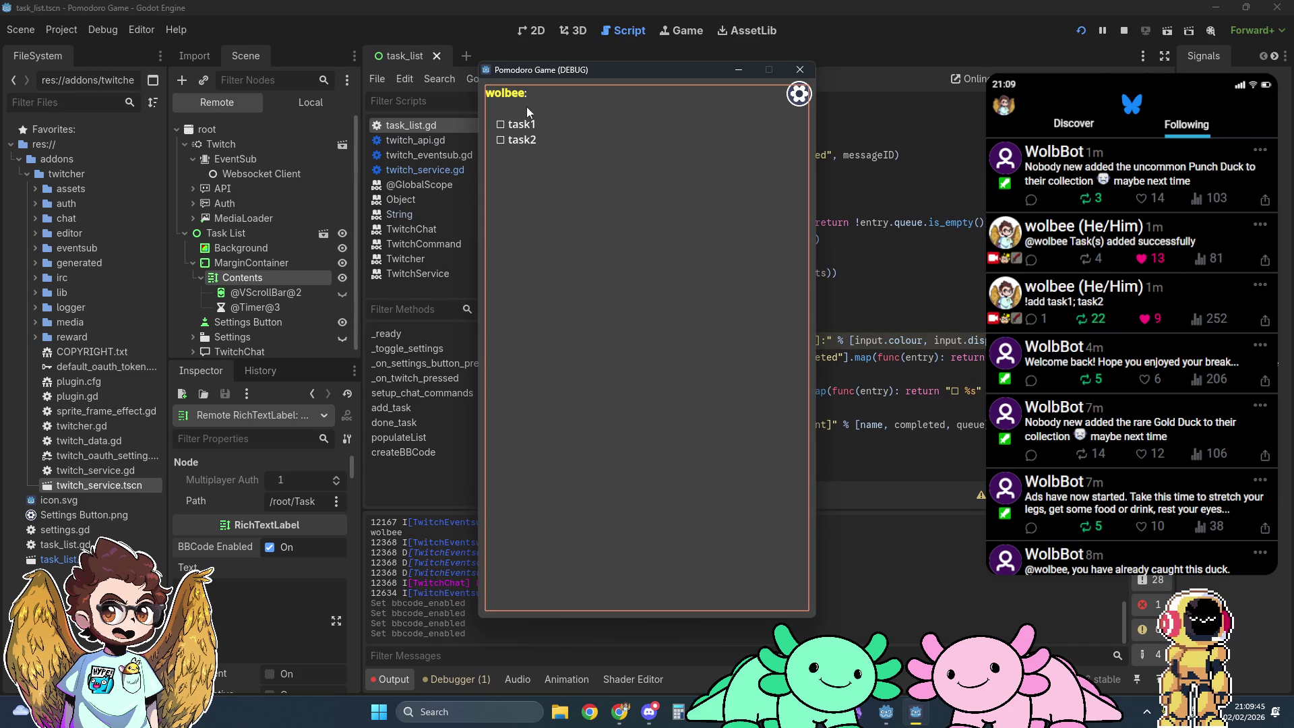
click(858, 71)
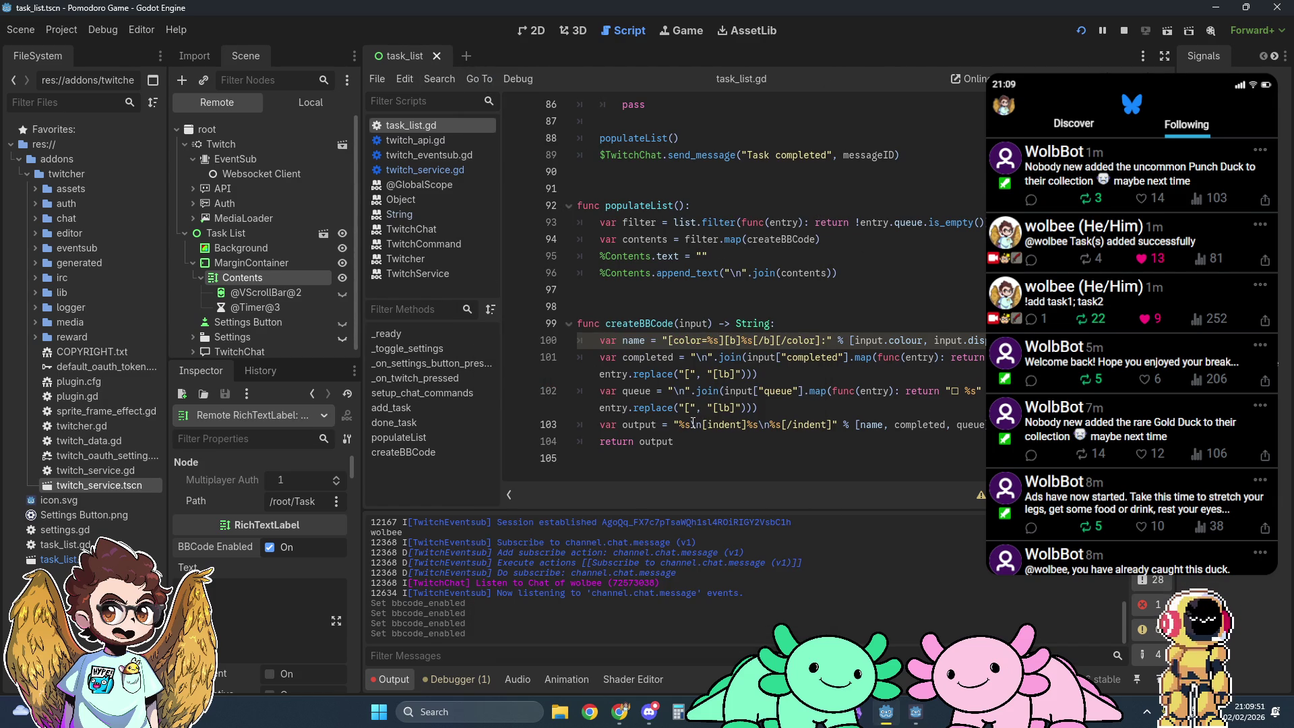
Step: Check the \n on line 101 against the game window, then show the Debugger panel
drag(698, 358, 709, 357)
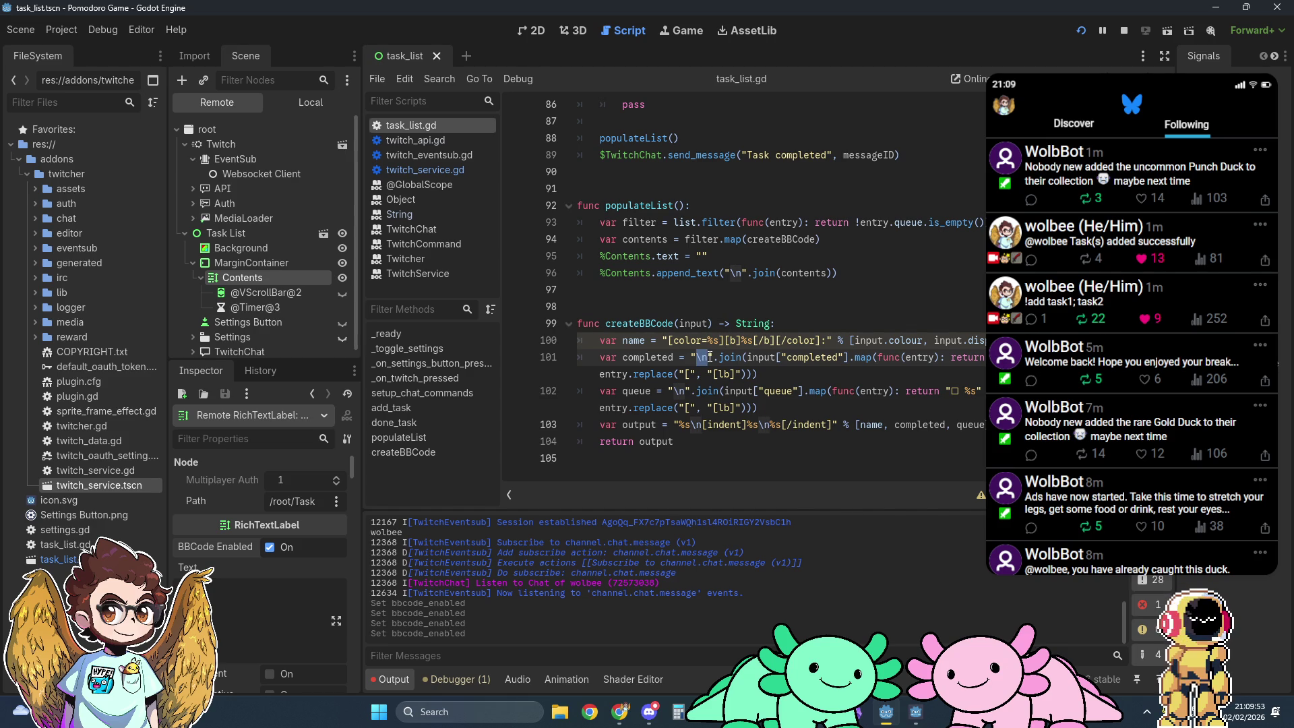
click(790, 378)
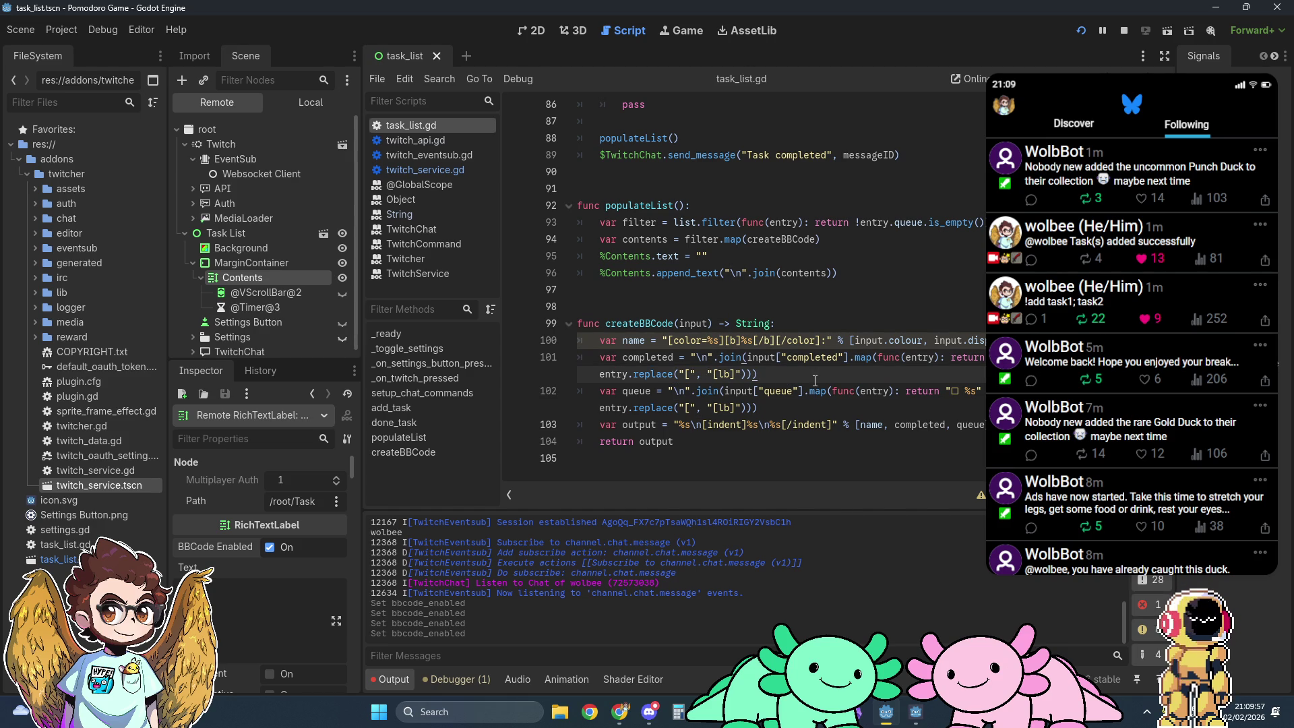
key(F5)
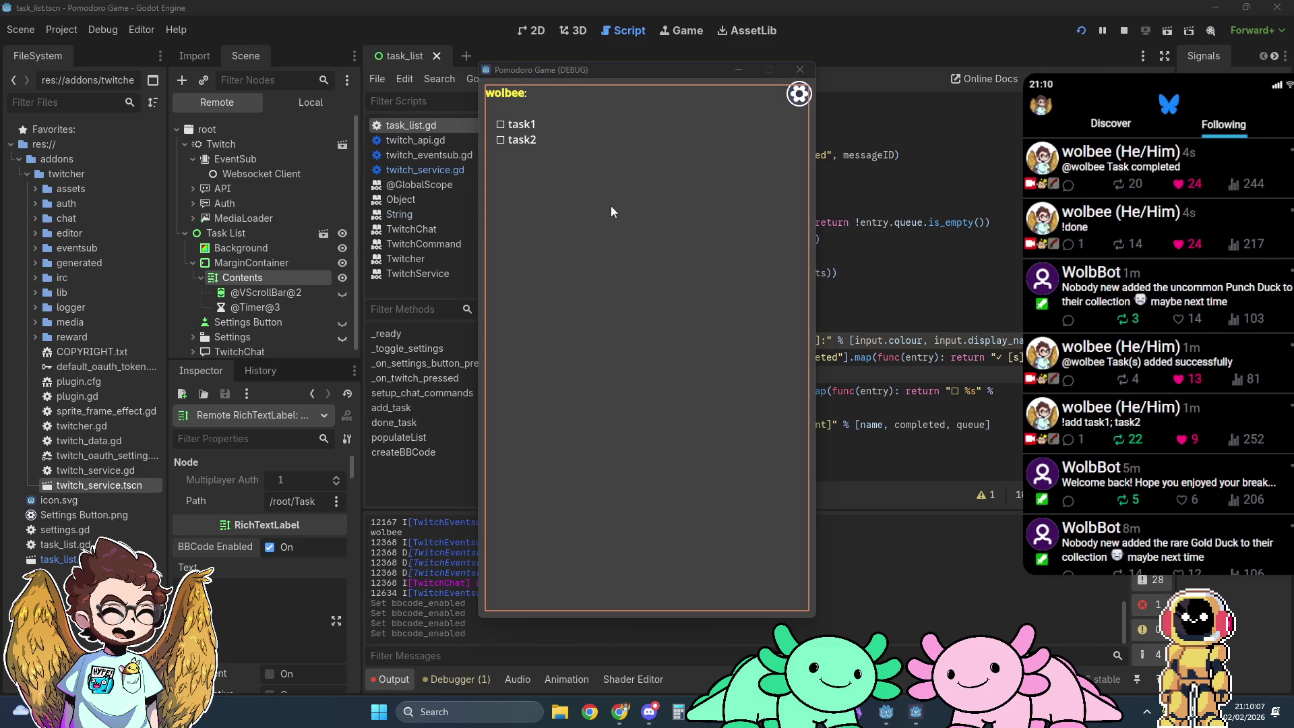
click(869, 69)
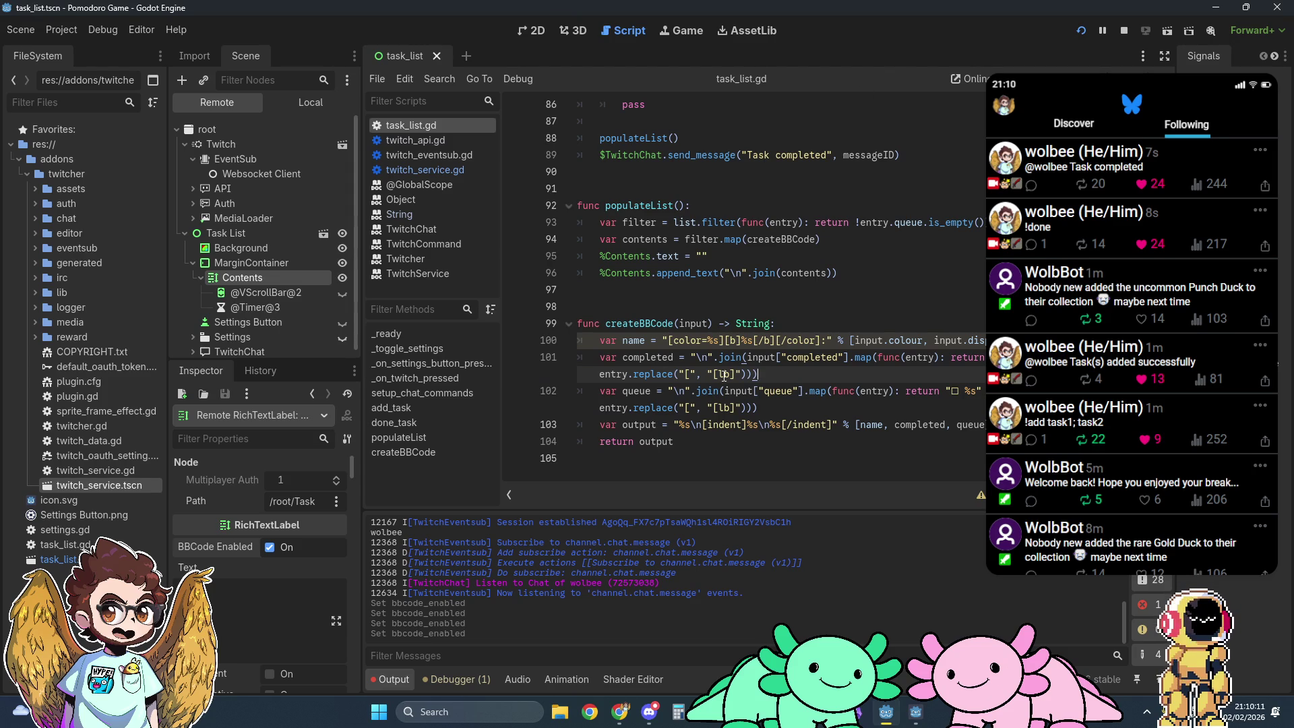
click(456, 680)
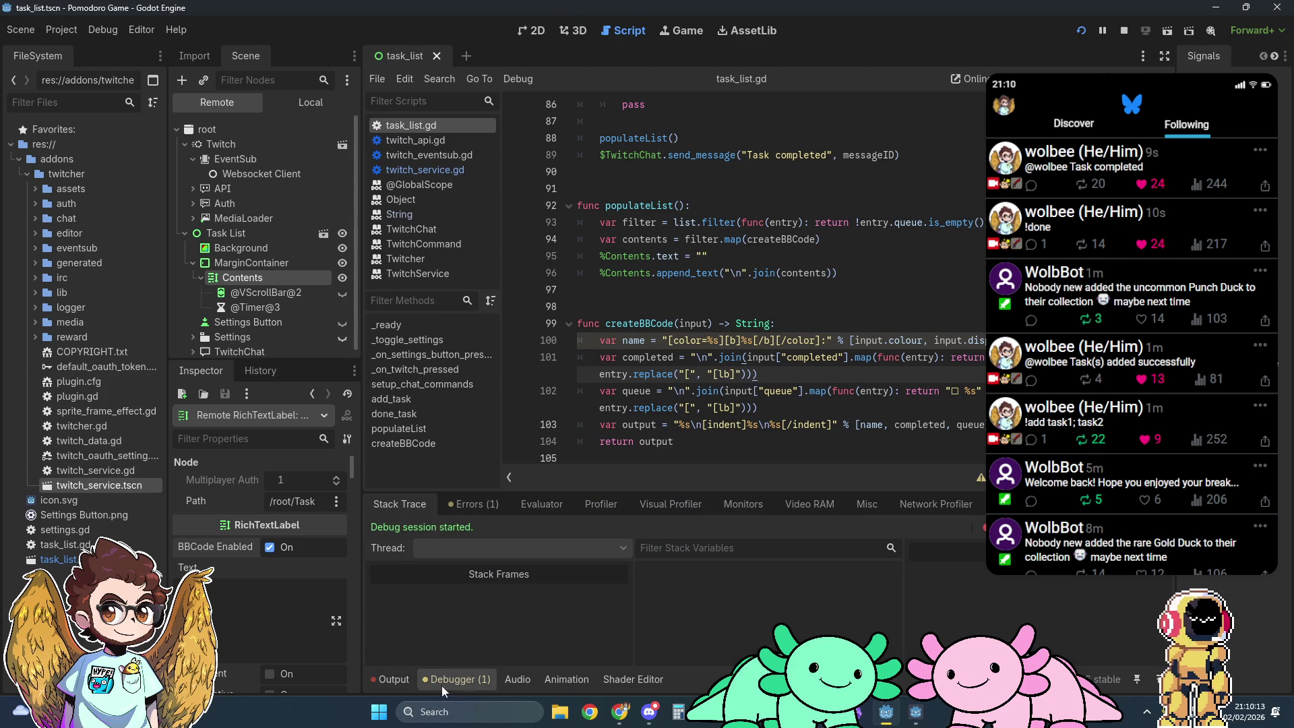
Step: Read the 'name shadows a Node property' warning under Debugger Errors, then return to Output
click(478, 505)
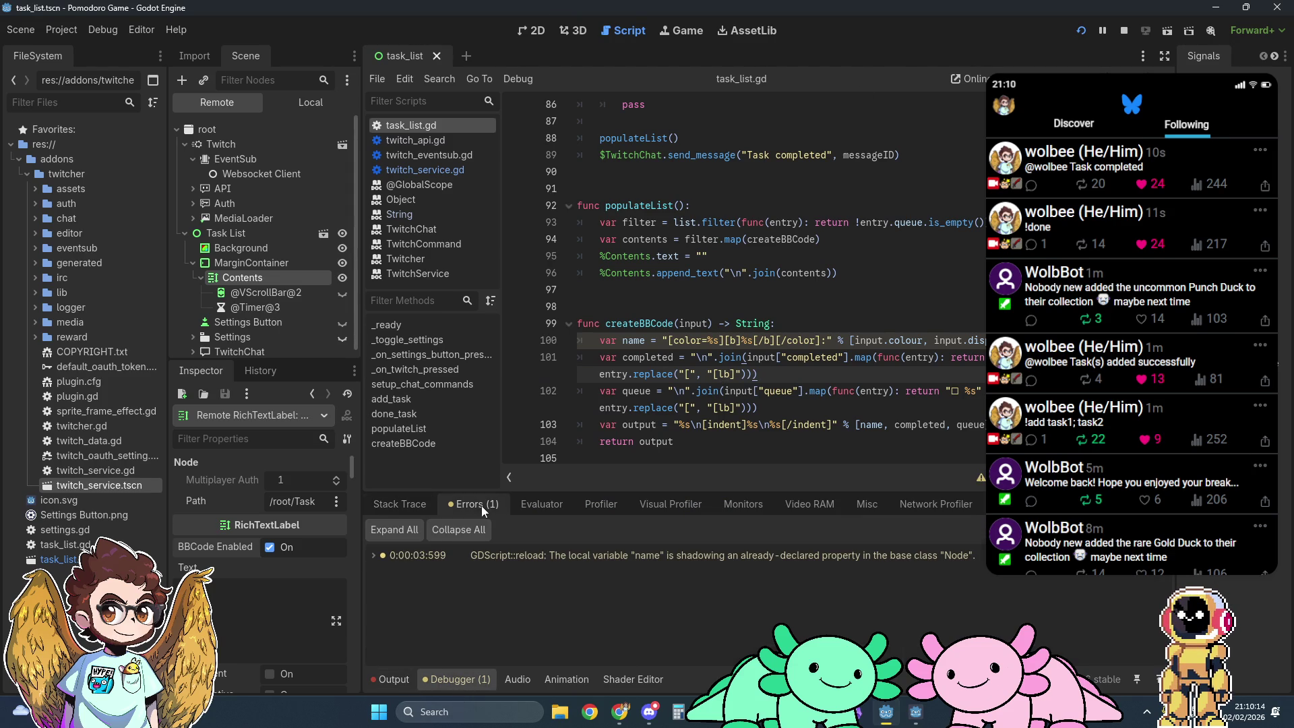
click(390, 506)
click(391, 677)
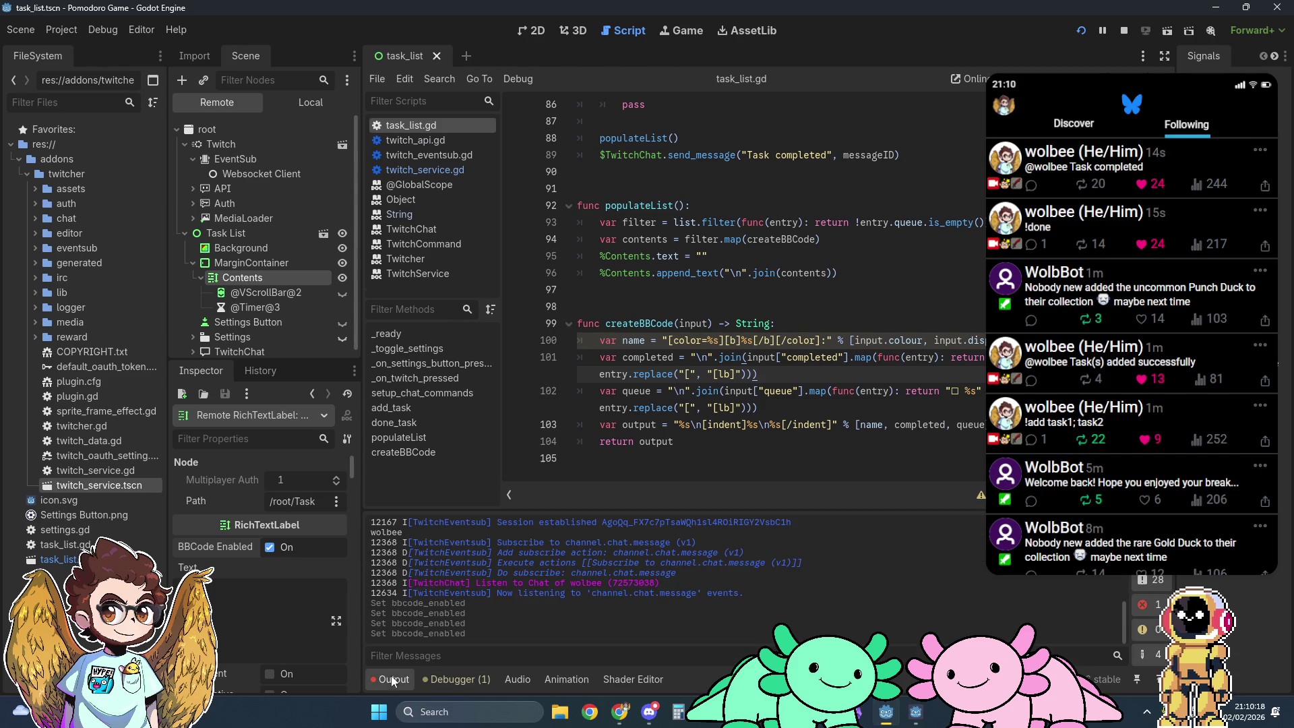
Step: Select name on lines 100 and 103 together and type section over both
click(623, 341)
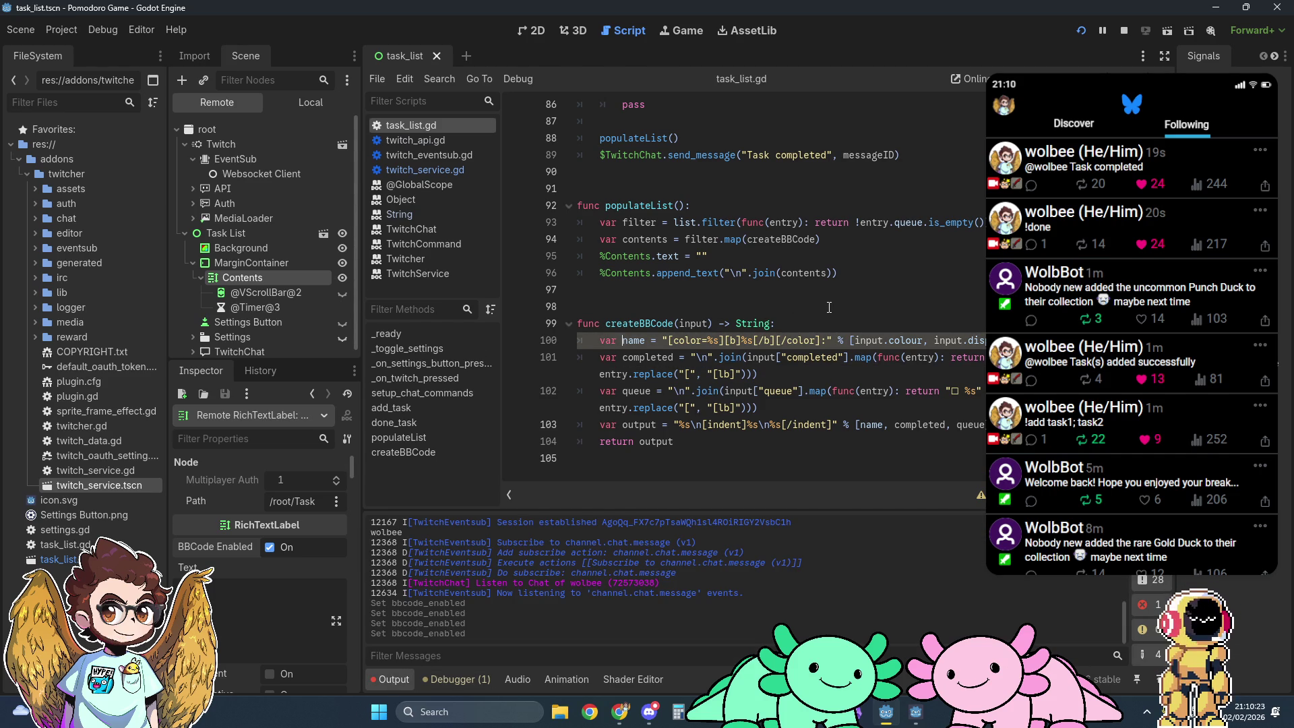
key(Delete)
text(n)
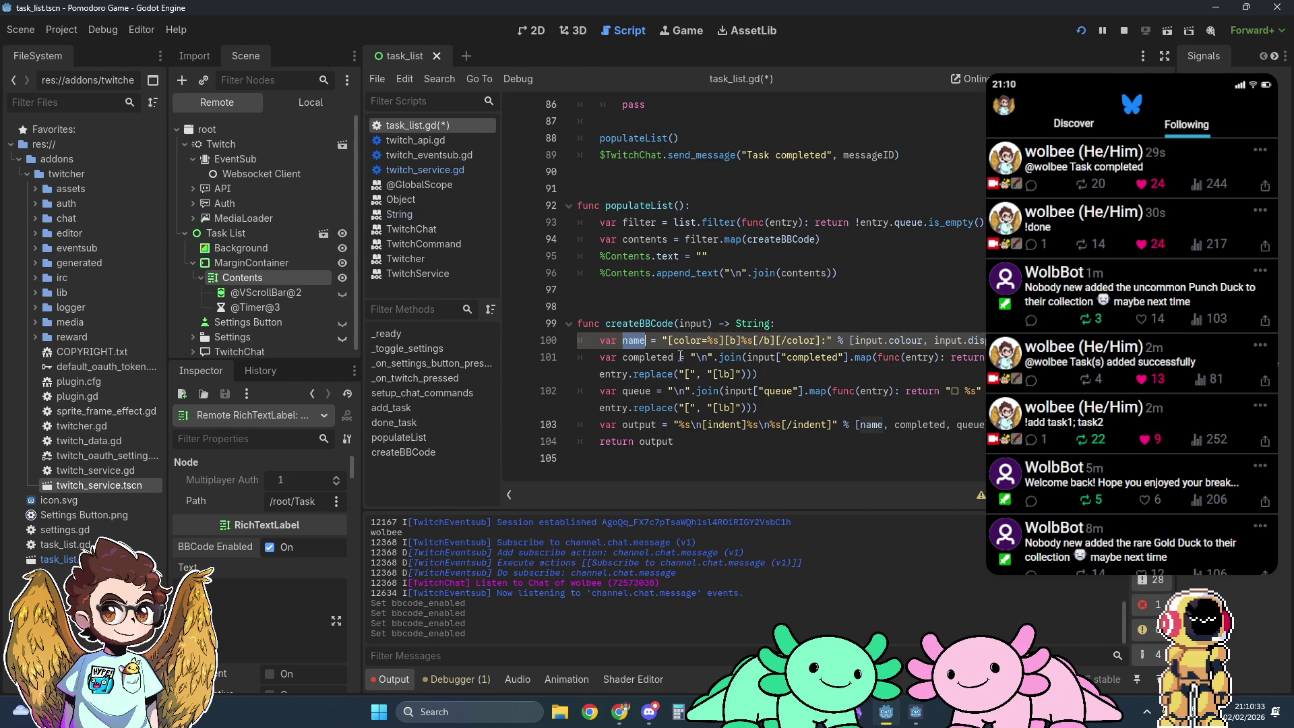
key(ctrl+d)
text(section)
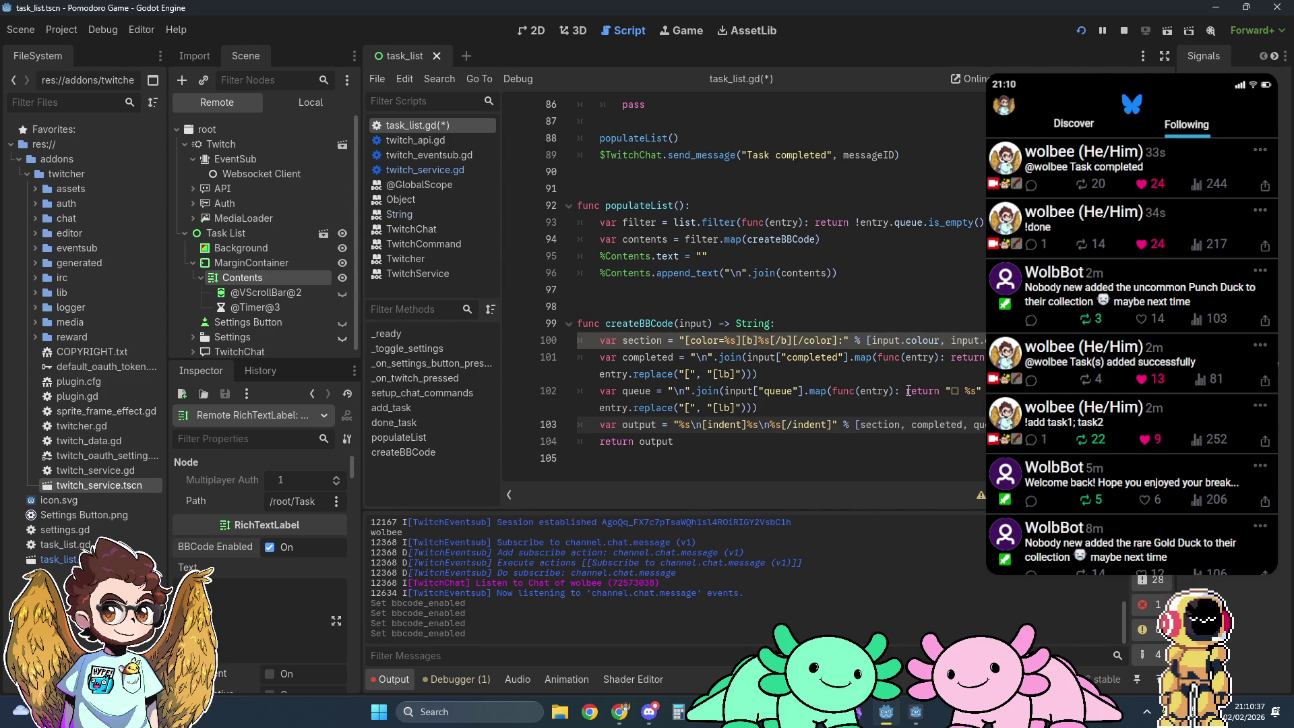
Step: Collapse the multiple carets and stop the running game
click(908, 375)
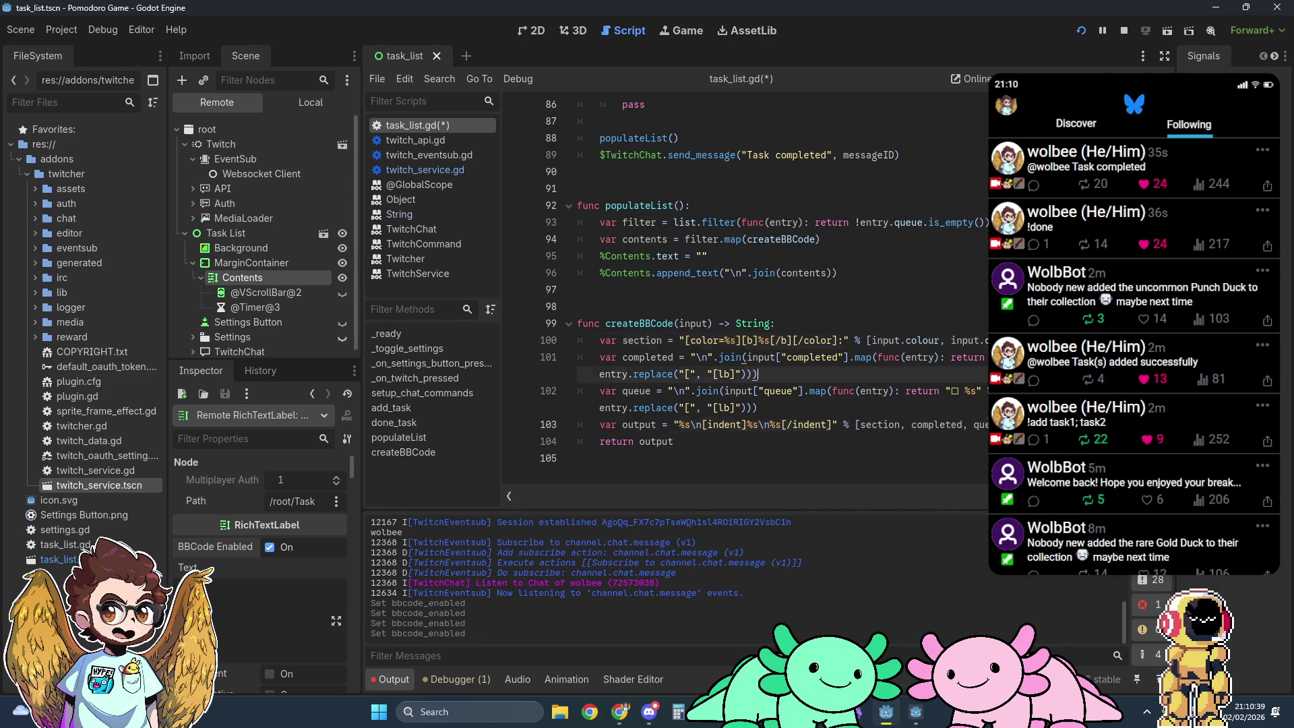
click(1122, 31)
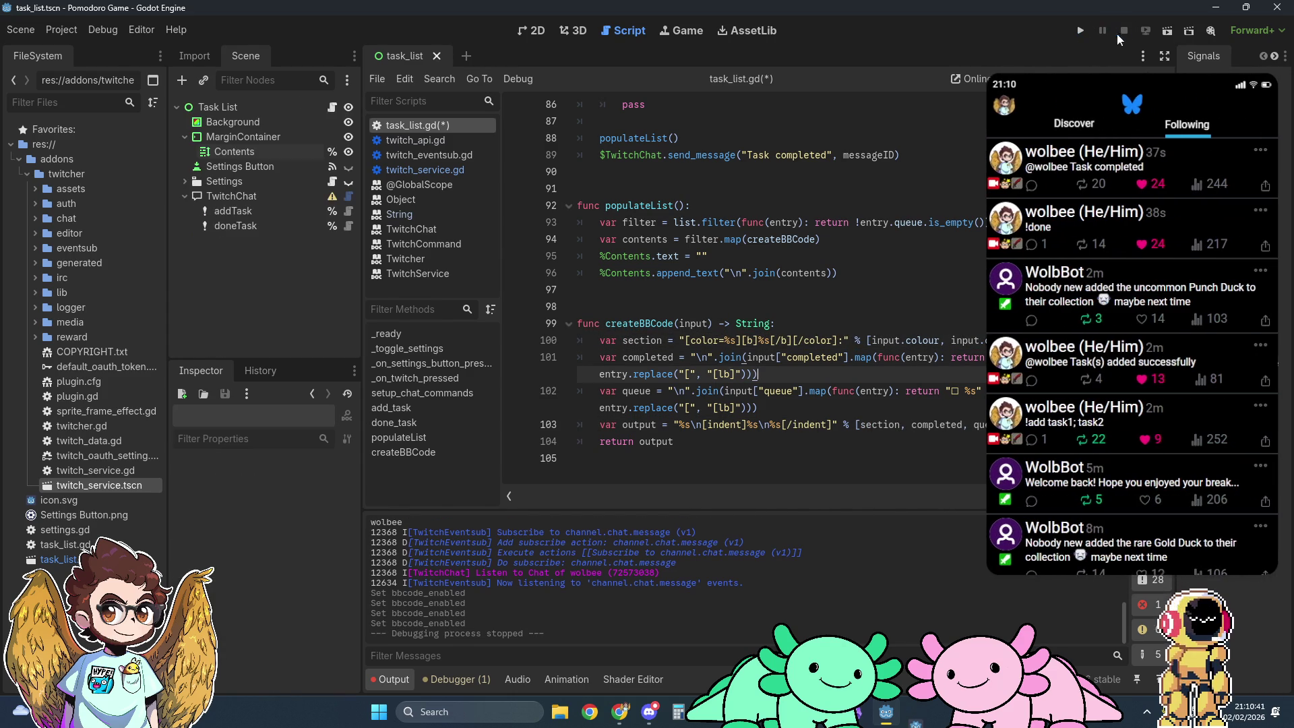
scroll(757, 357, up, 3)
scroll(756, 357, down, 3)
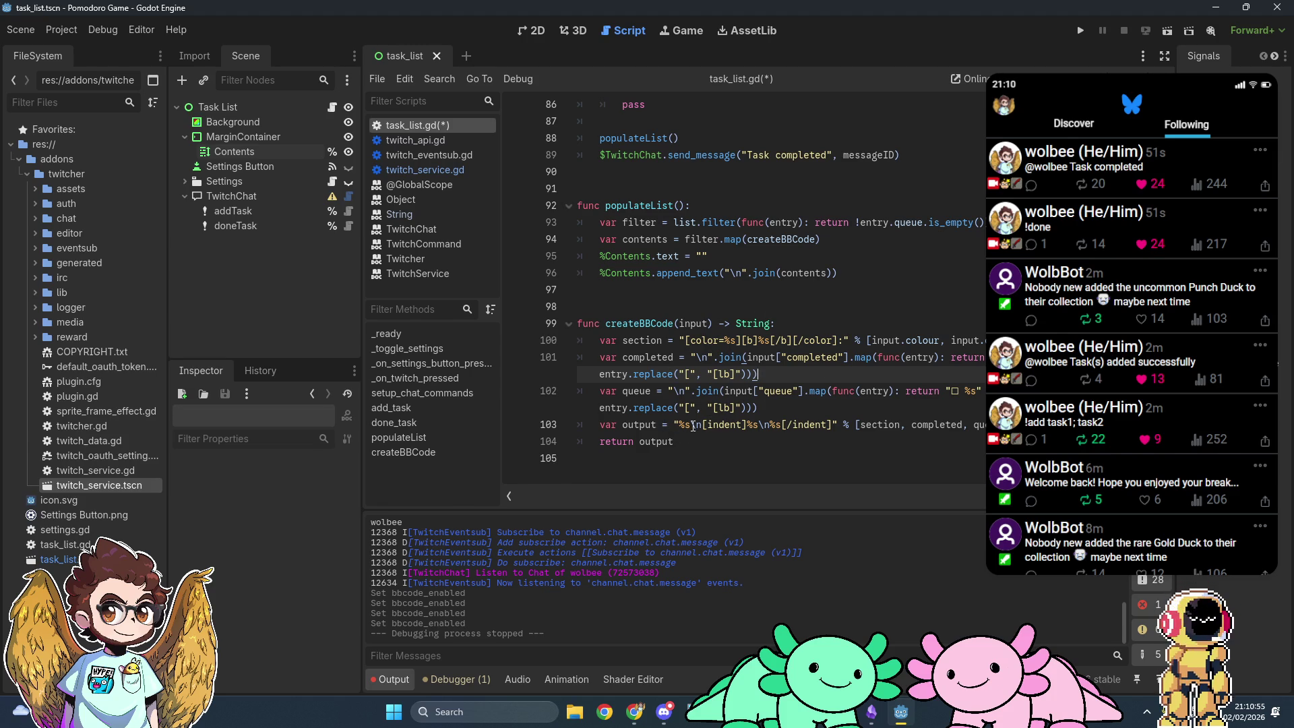
Step: Review the \n escapes on lines 101–103 and select section on line 100
drag(691, 425, 702, 425)
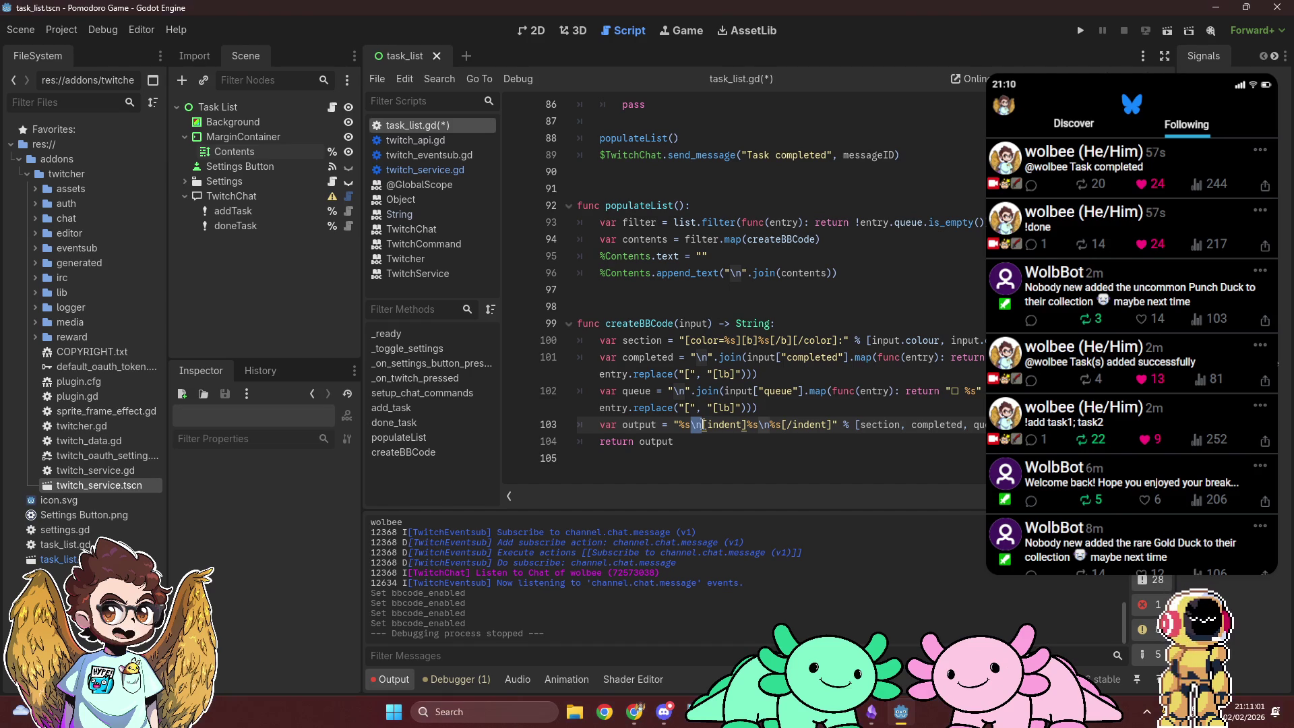
click(787, 408)
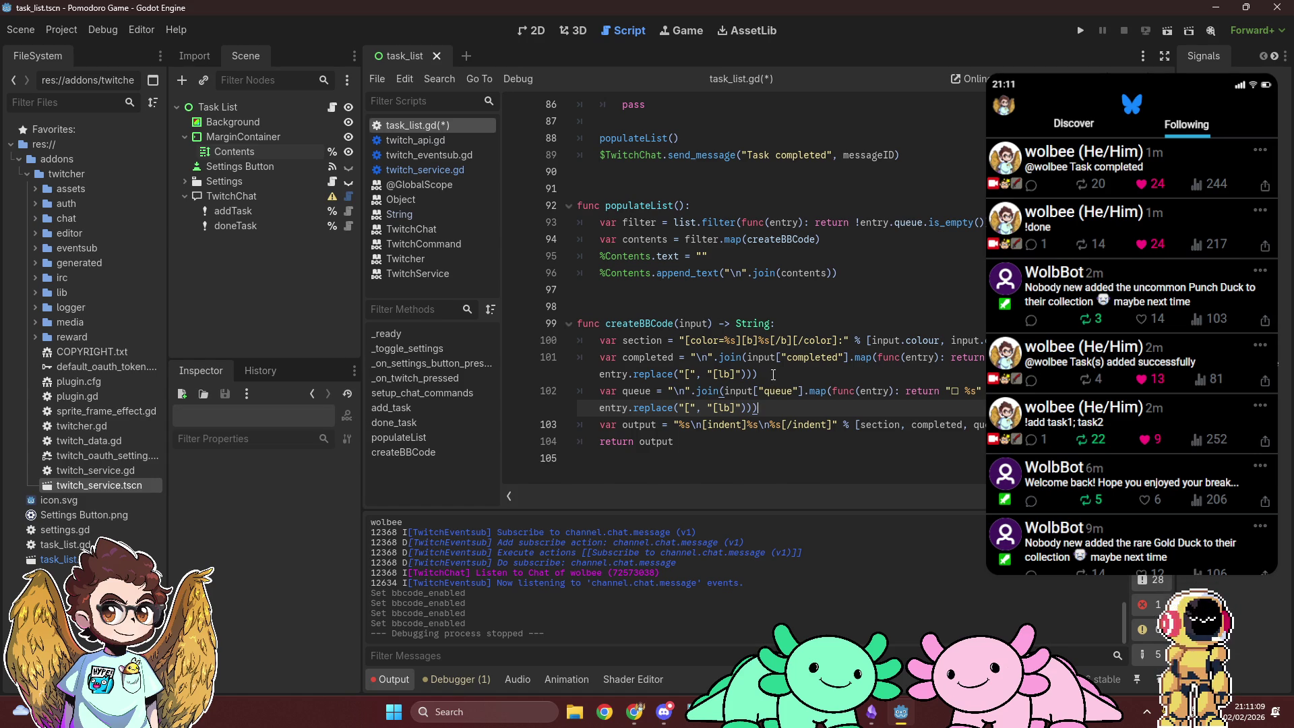
click(773, 374)
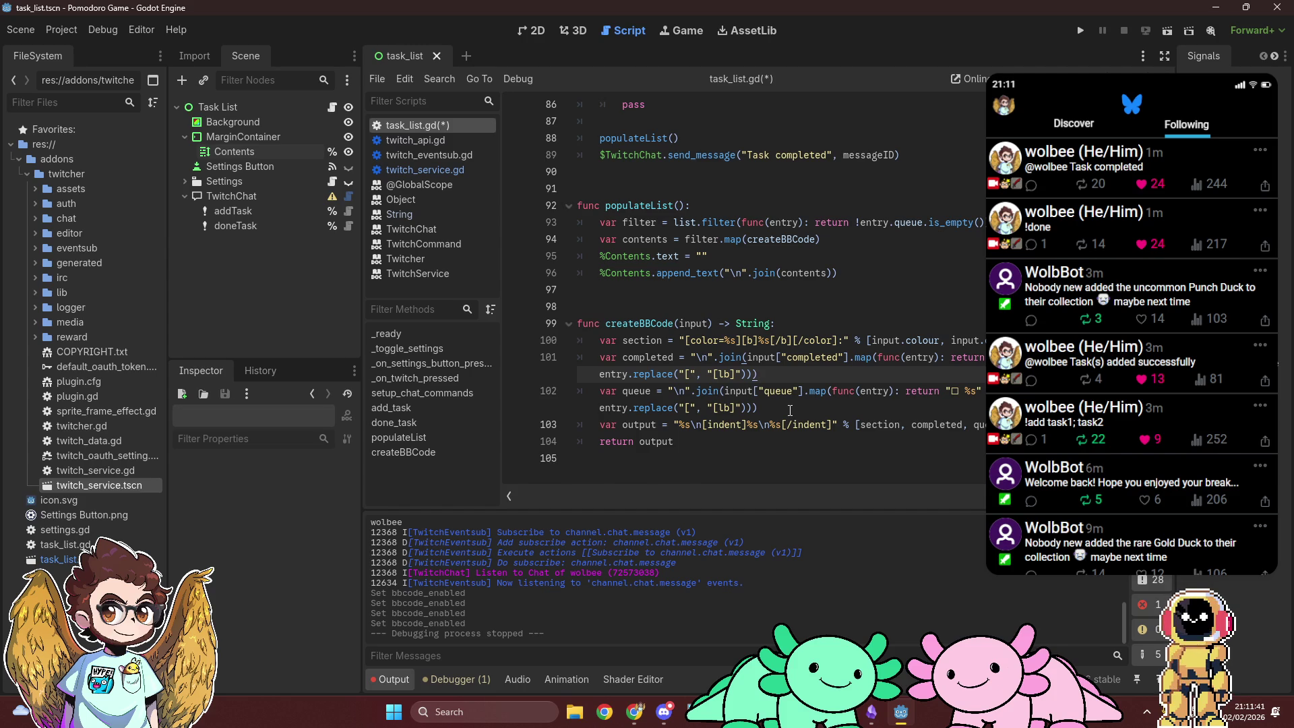
double_click(639, 342)
Step: Rename section to output on line 100, strip var from line 103, and comment line 103 out
text(output)
click(622, 423)
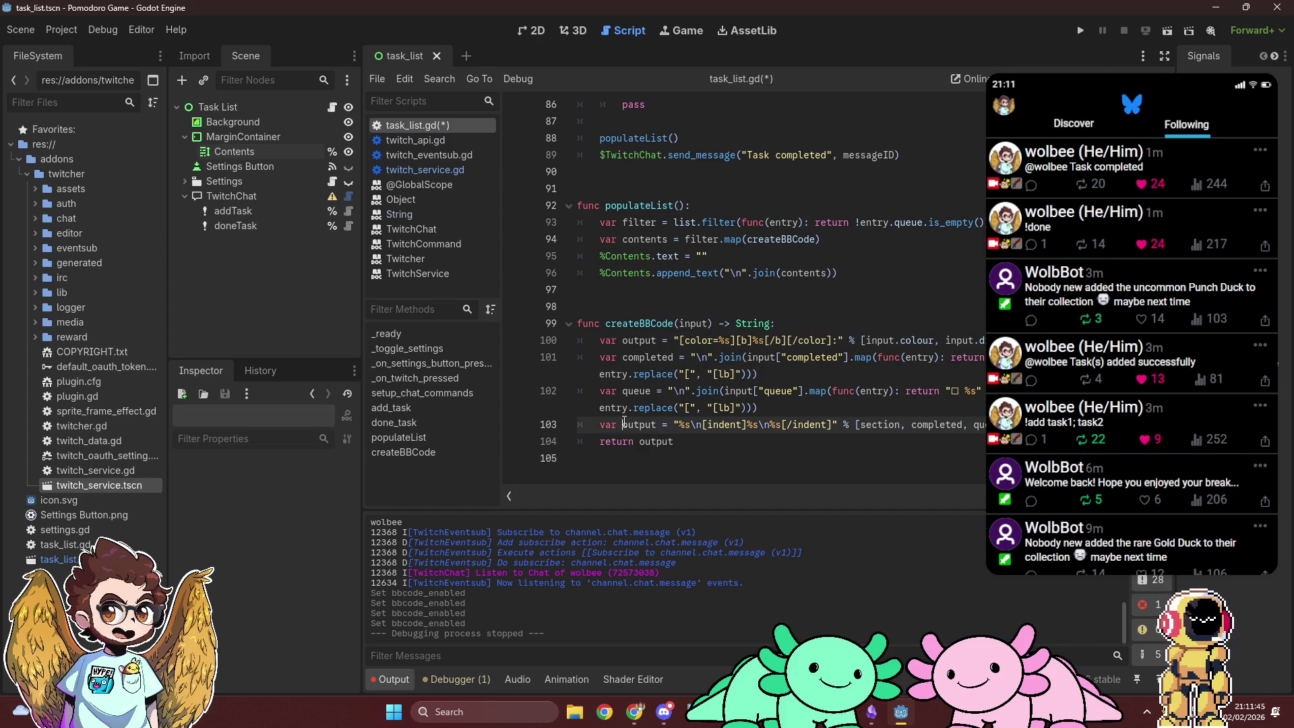
key(BackSpace)
key(BackSpace)
key(BackSpace)
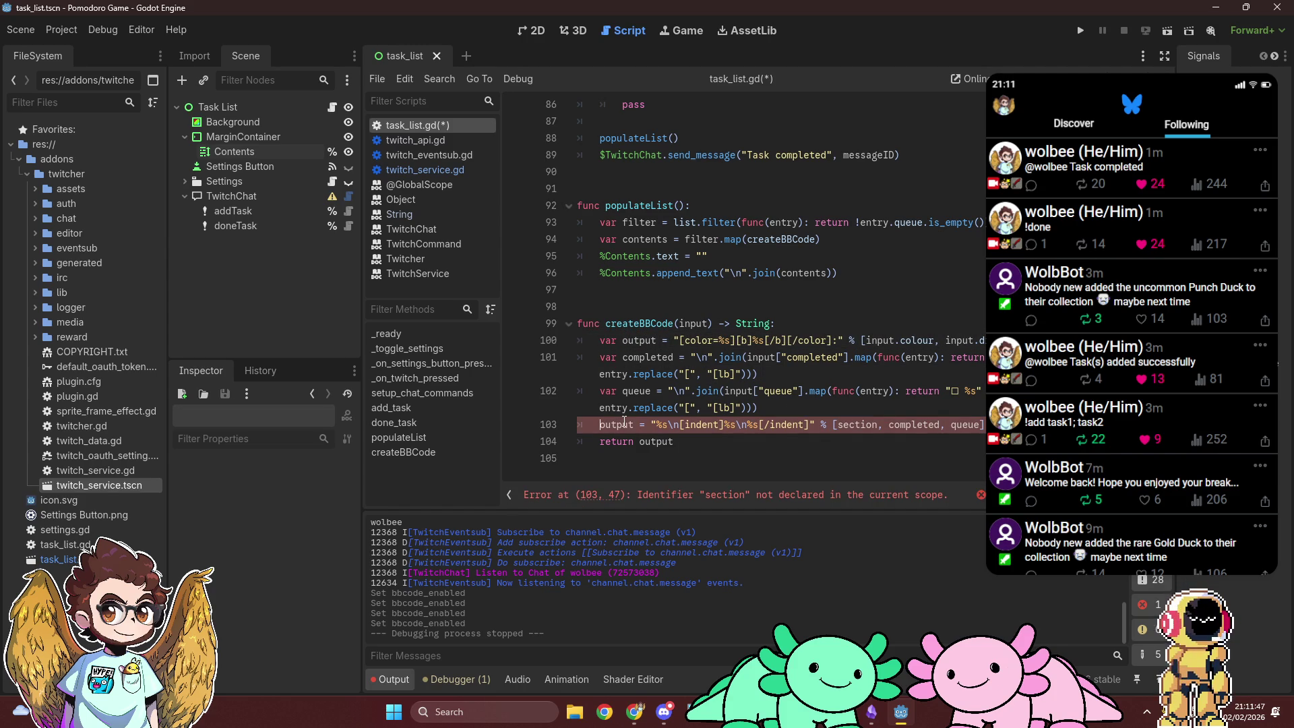
double_click(857, 425)
click(1006, 430)
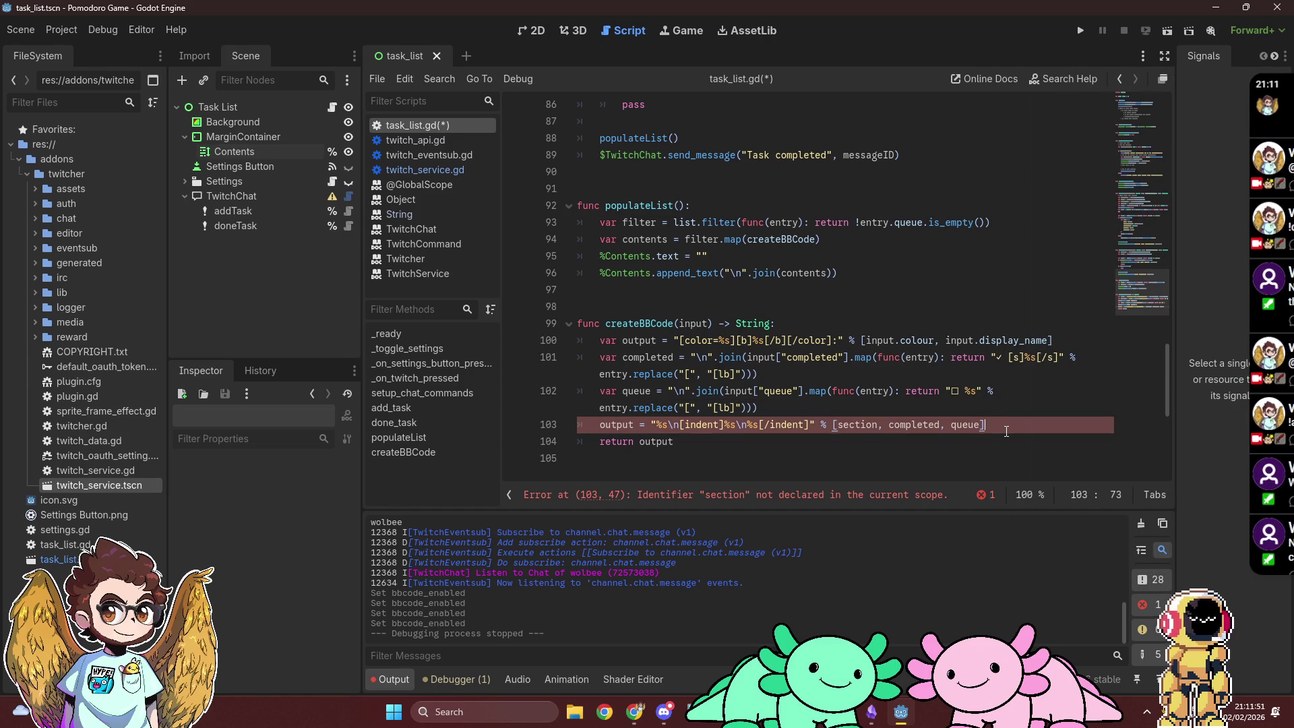
key(ctrl+k)
Step: After line 101, add 'if completed != "":' that appends completed to output with "\n%s"
click(835, 376)
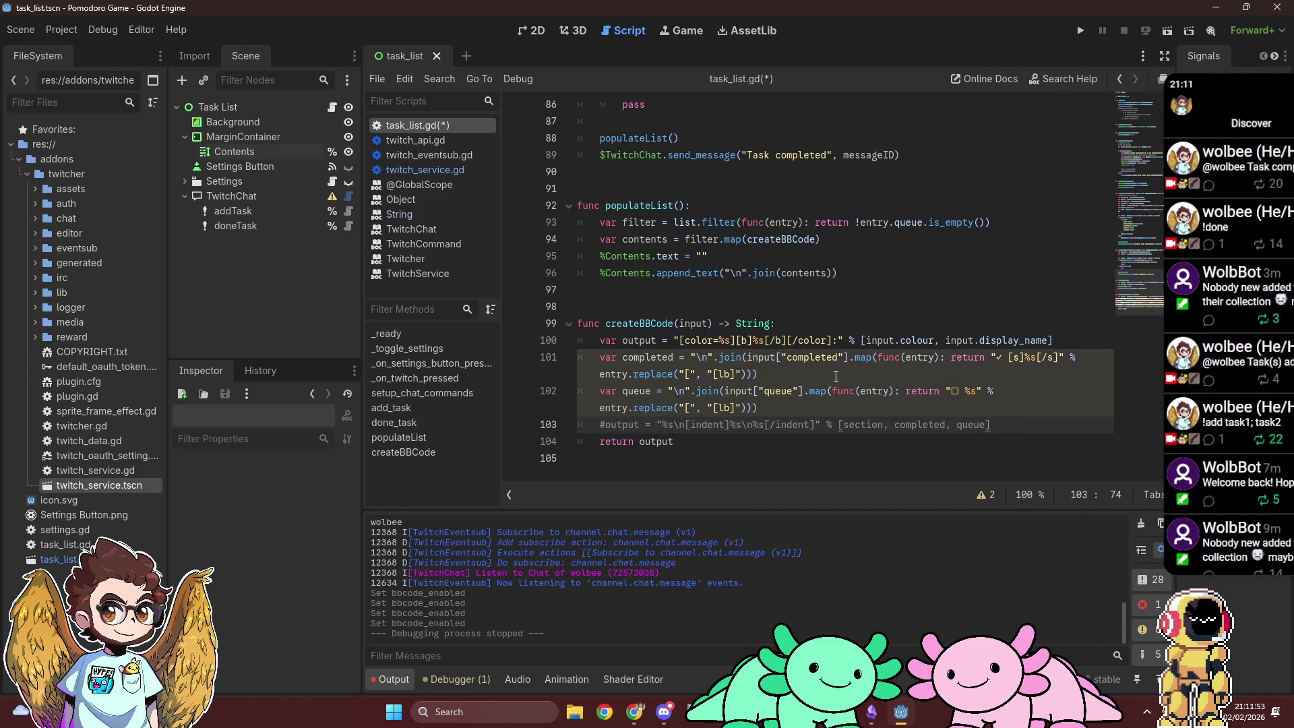
key(Return)
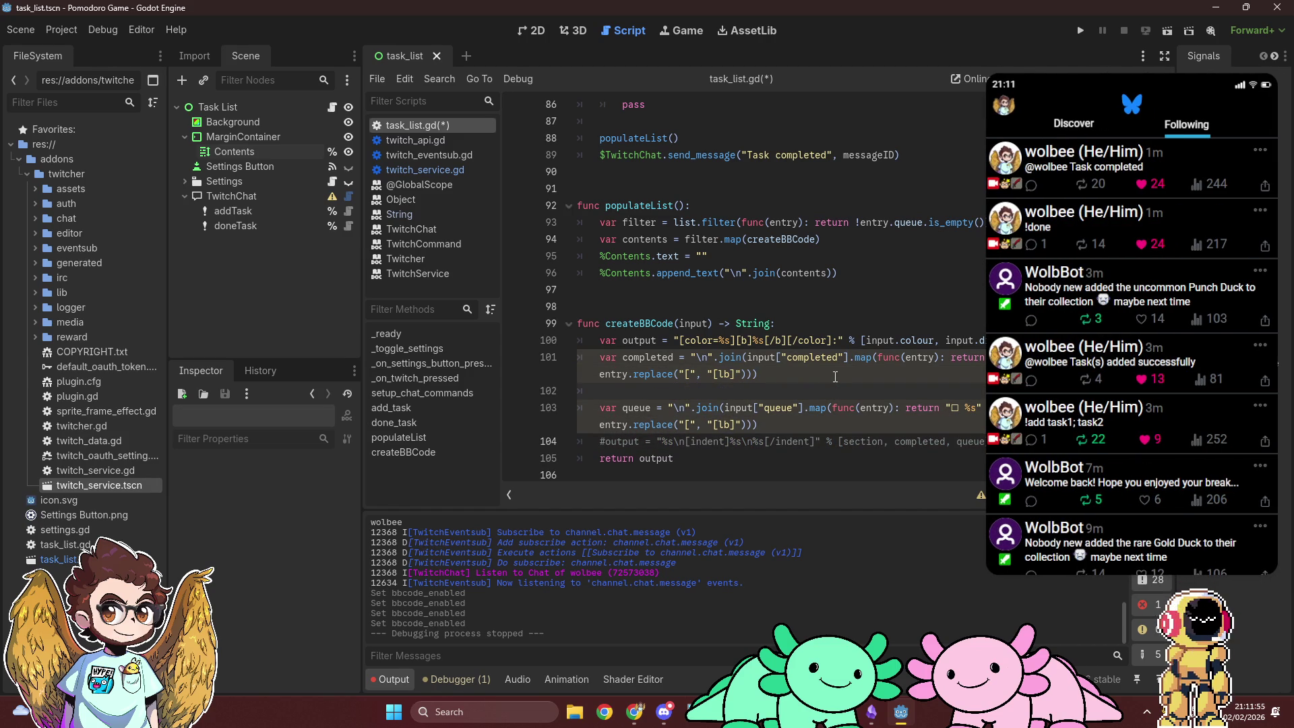
text(if complet)
text(ed != "":)
key(Return)
text(output += completed)
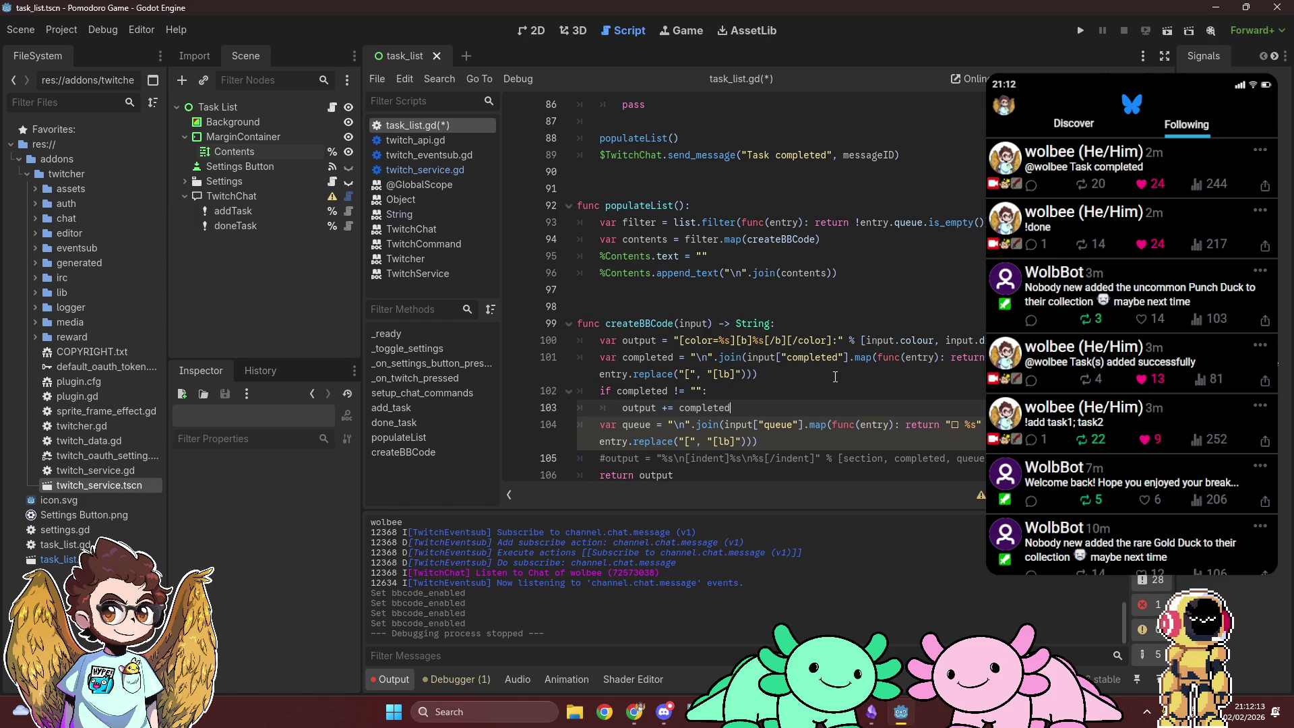
text("\n")
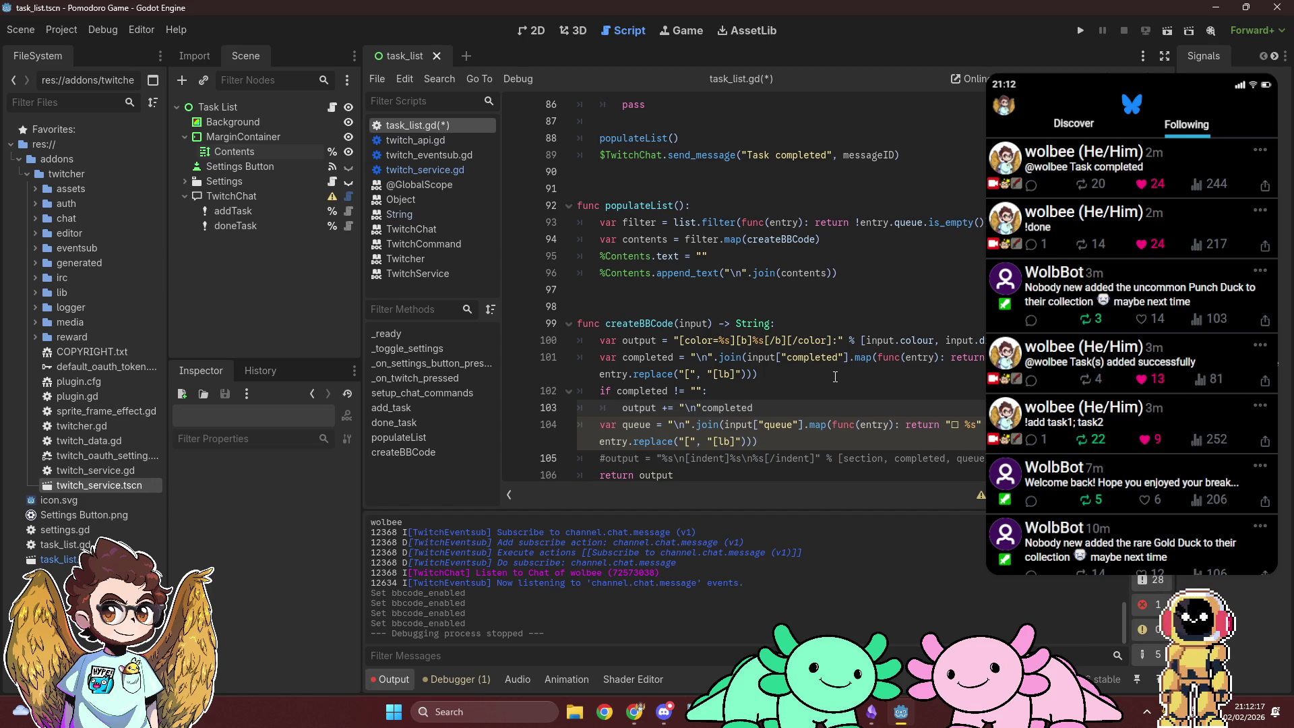
text(%s")
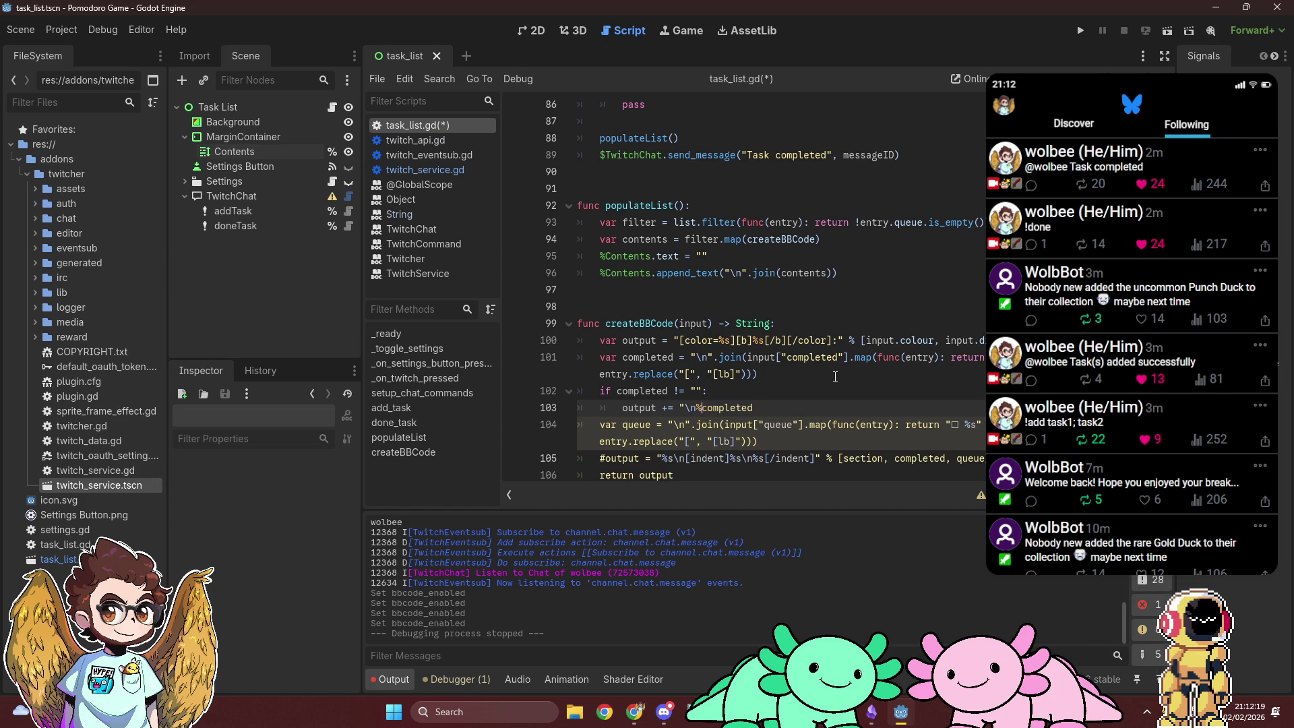
text( %)
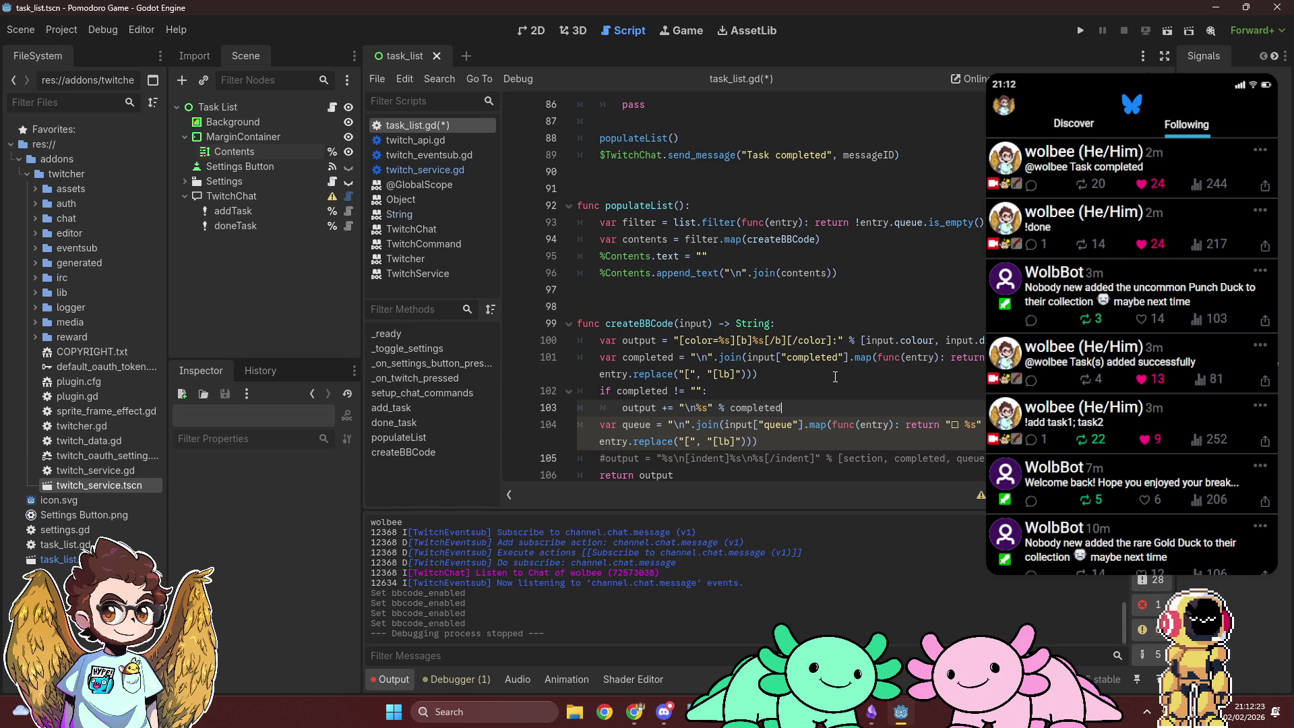
scroll(802, 347, down, 2)
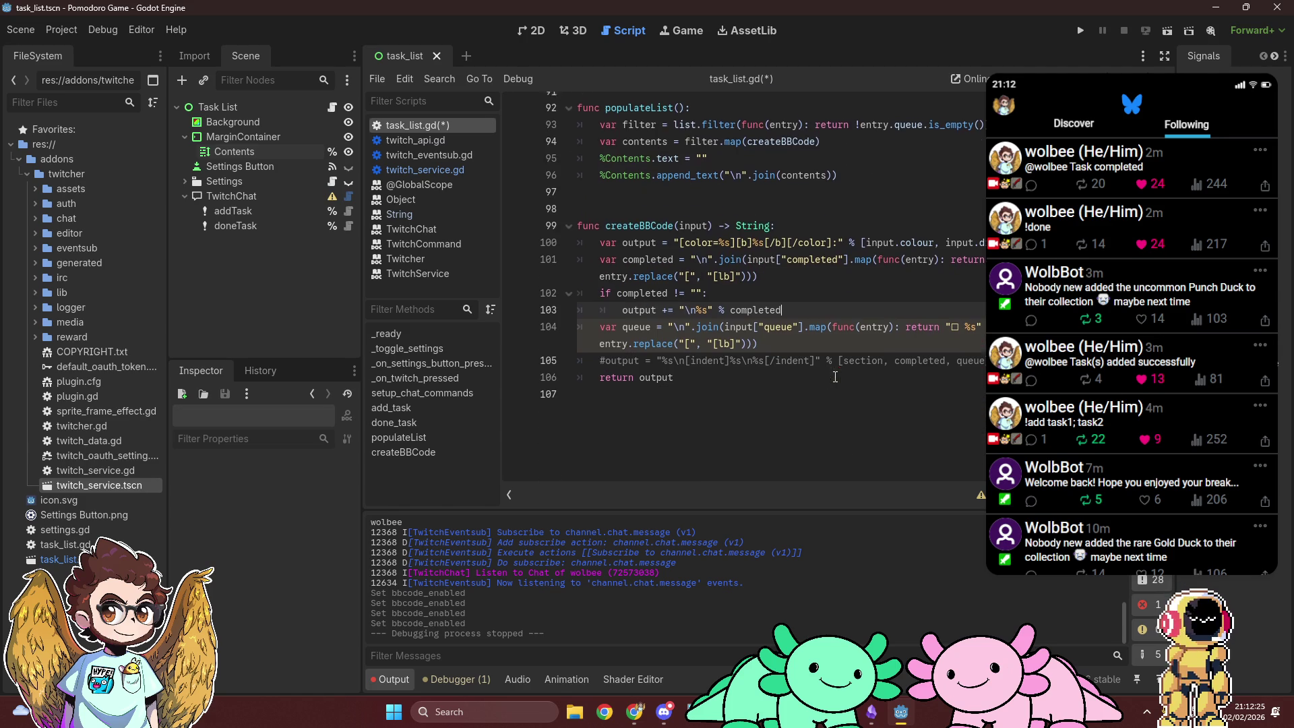
Step: After line 104, add 'if queue != "":' that appends queue to output with "\n%s"
click(793, 340)
key(Return)
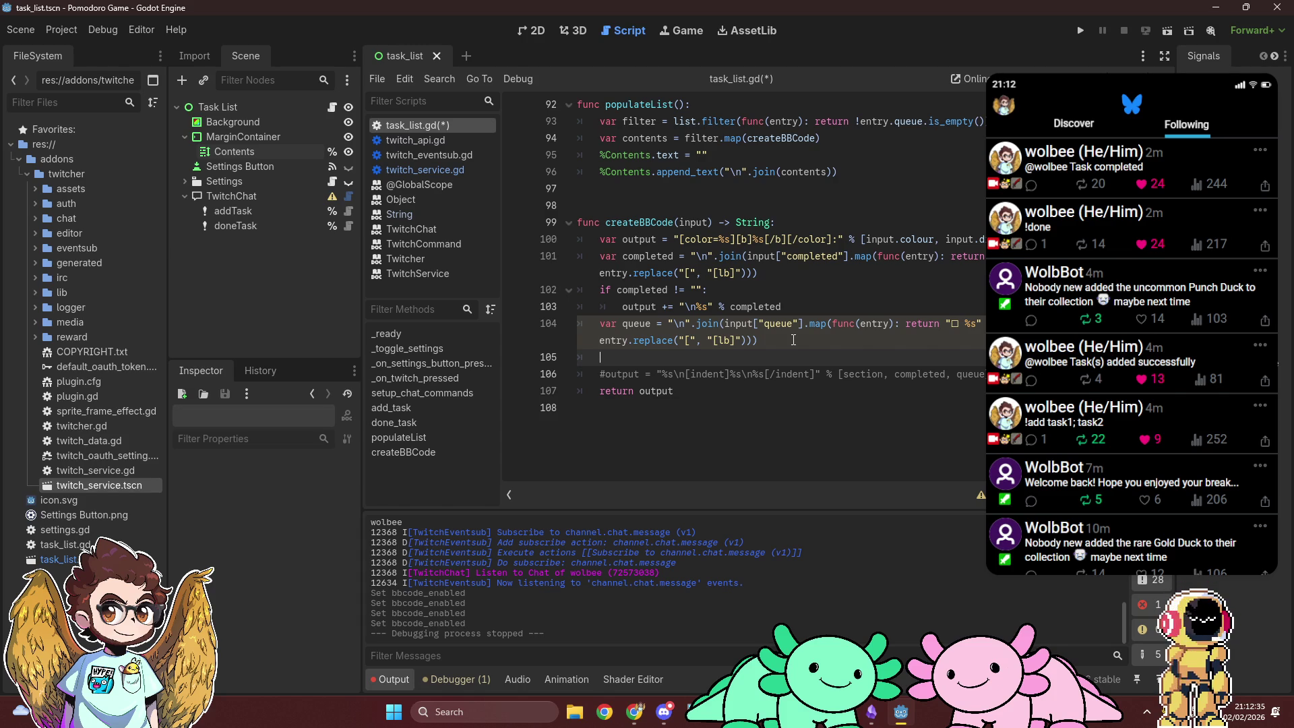
text(if queue != "")
text(:)
key(Return)
text(output)
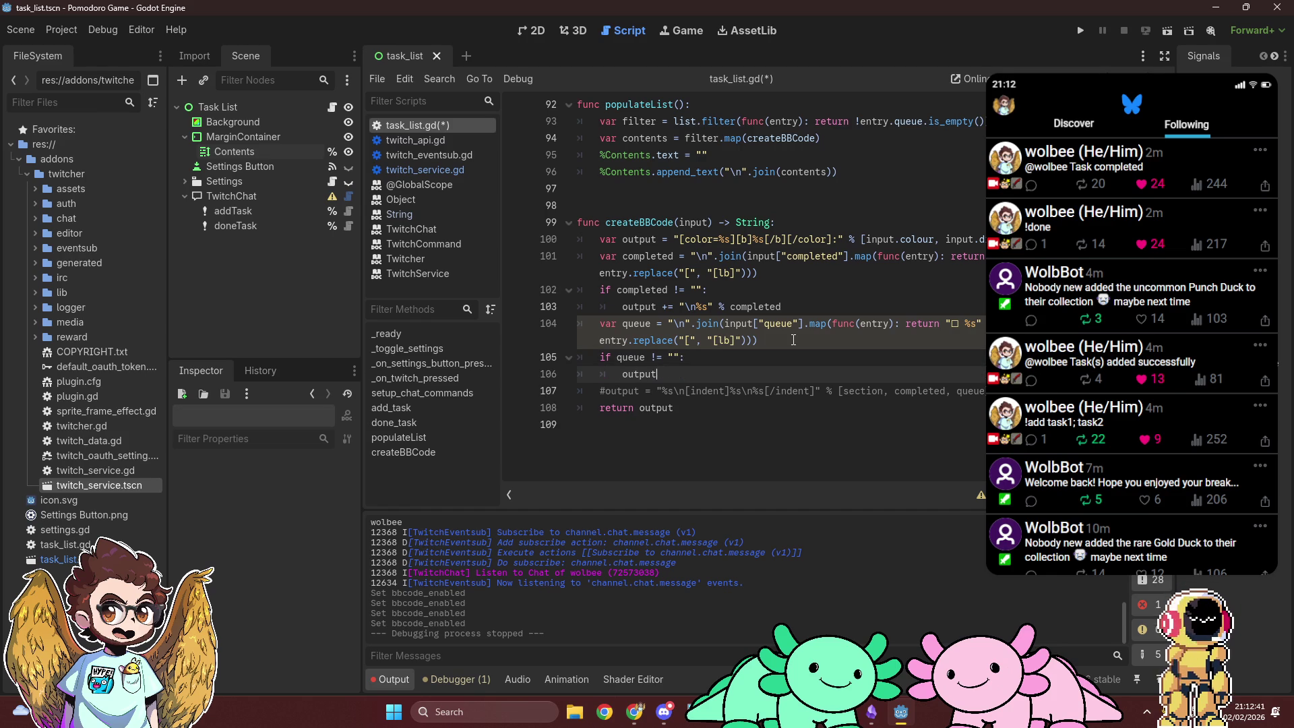
text(= "z\)
key(BackSpace)
key(BackSpace)
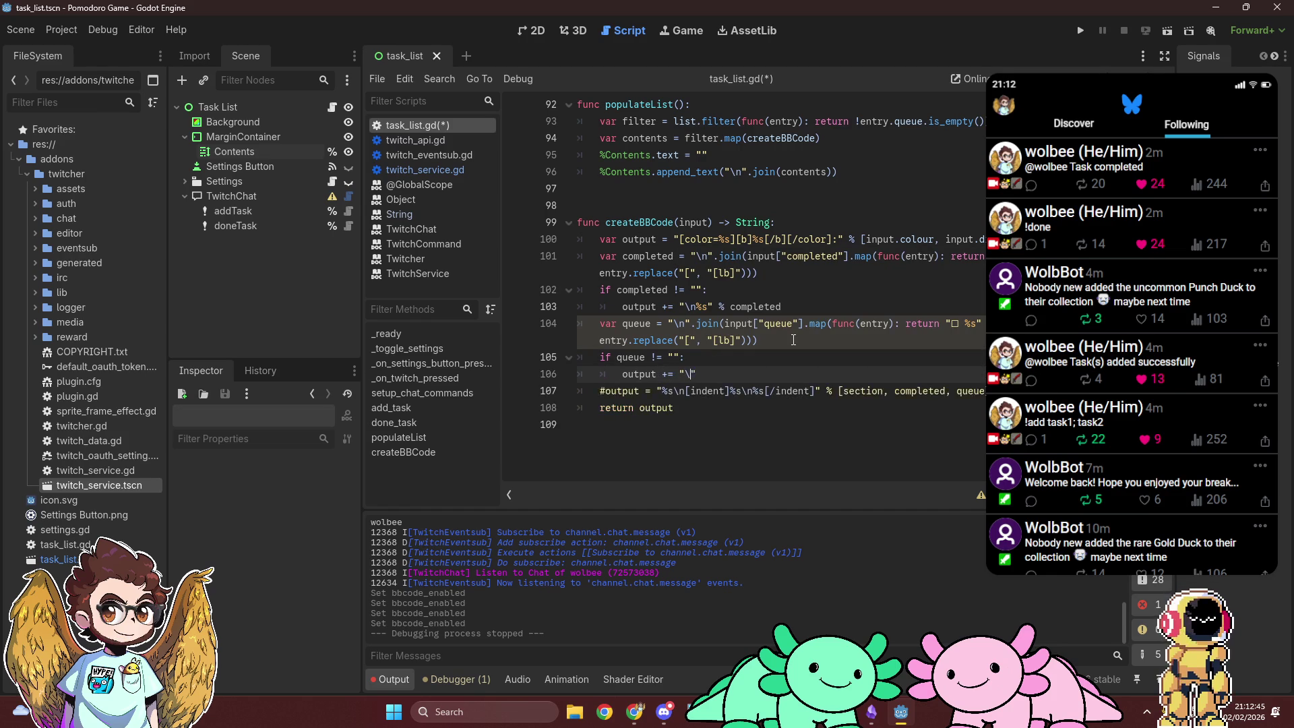
text(%s)
text( % queue)
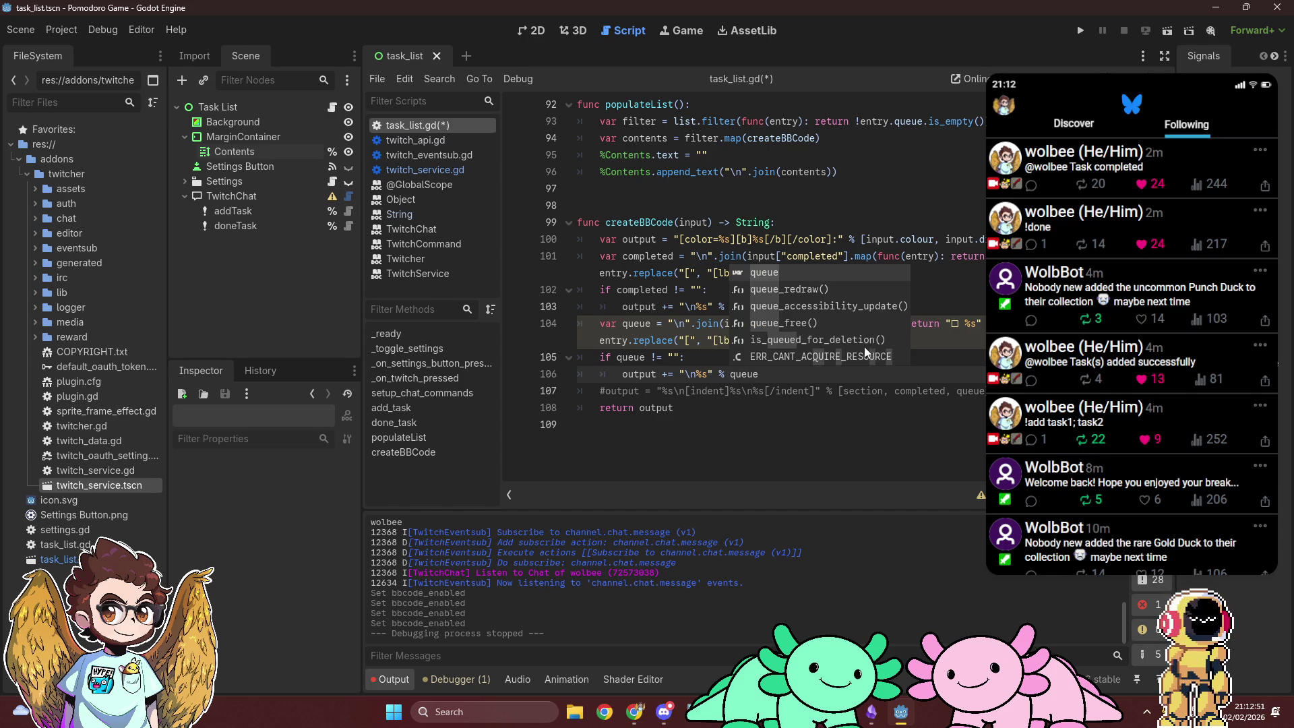
Step: Delete the old commented-out output line and set a breakpoint on line 102
key(Escape)
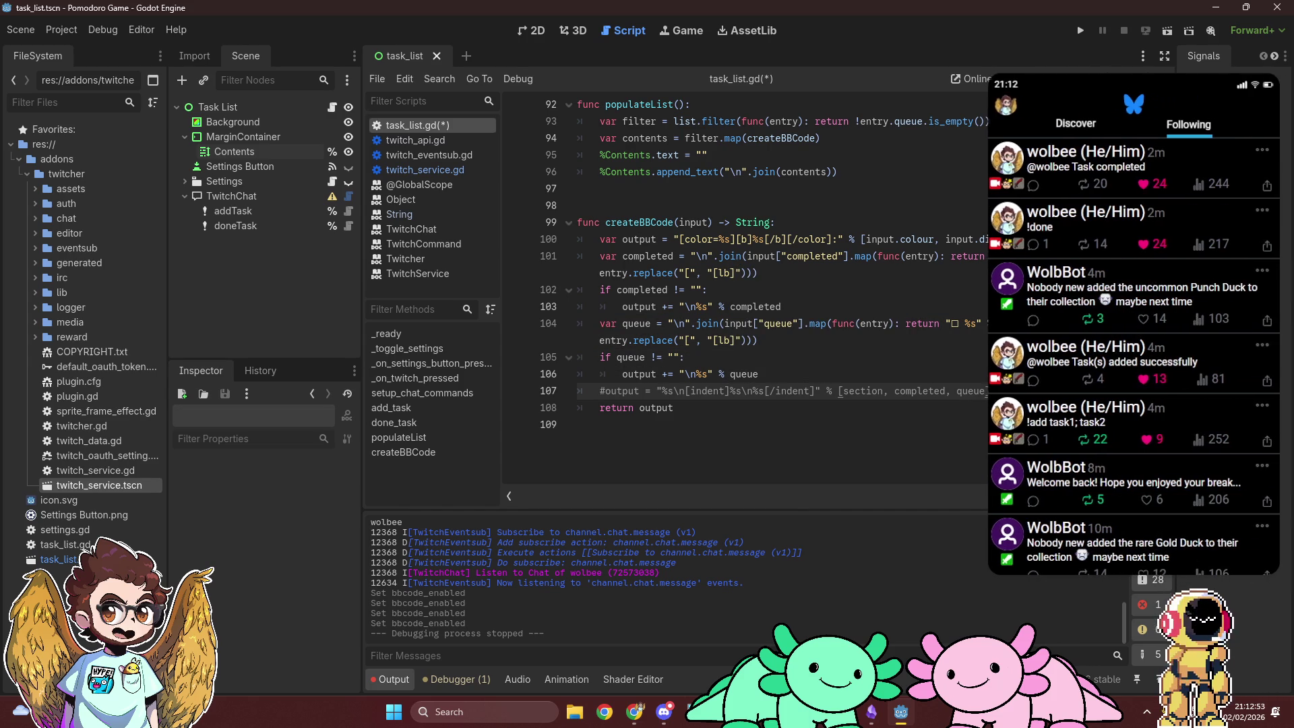
key(ctrl+shift+k)
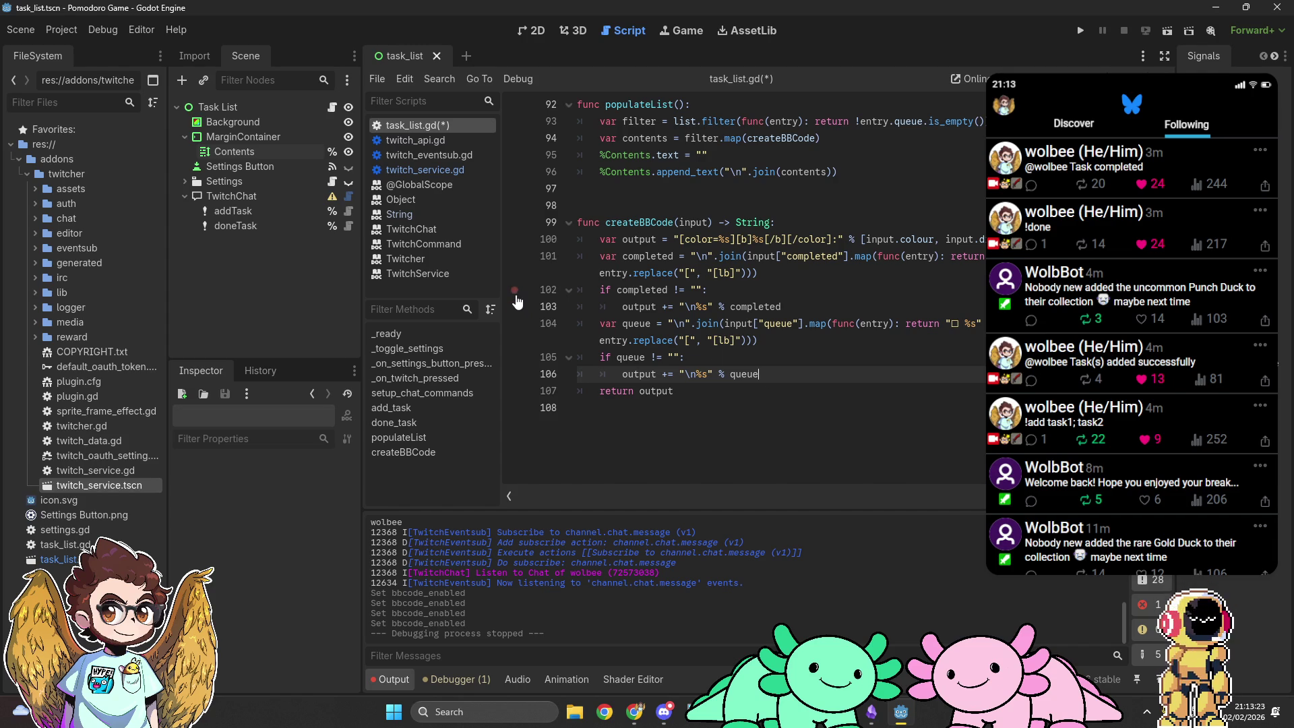
click(515, 296)
Step: Uncomment the _on_twitch_pressed() call on line 8 in _ready
scroll(674, 317, up, 3)
scroll(865, 336, down, 3)
scroll(713, 296, up, 8)
scroll(714, 297, up, 18)
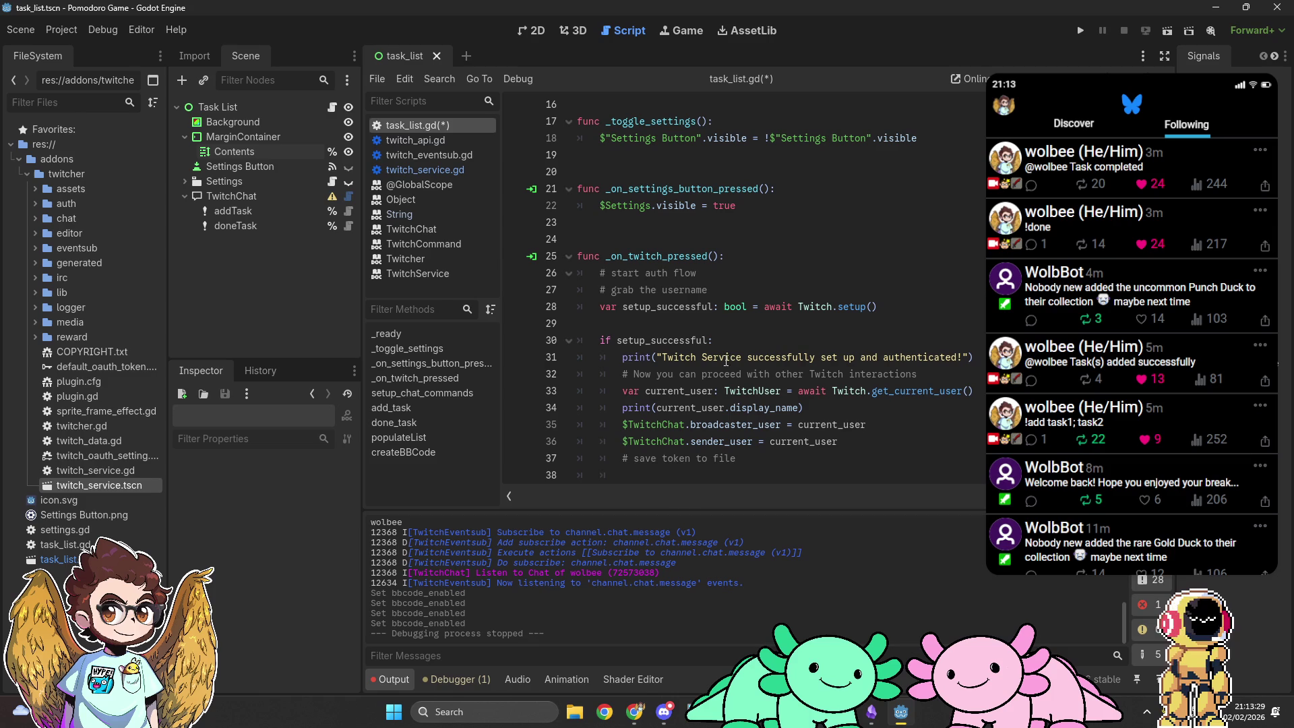
scroll(735, 396, up, 5)
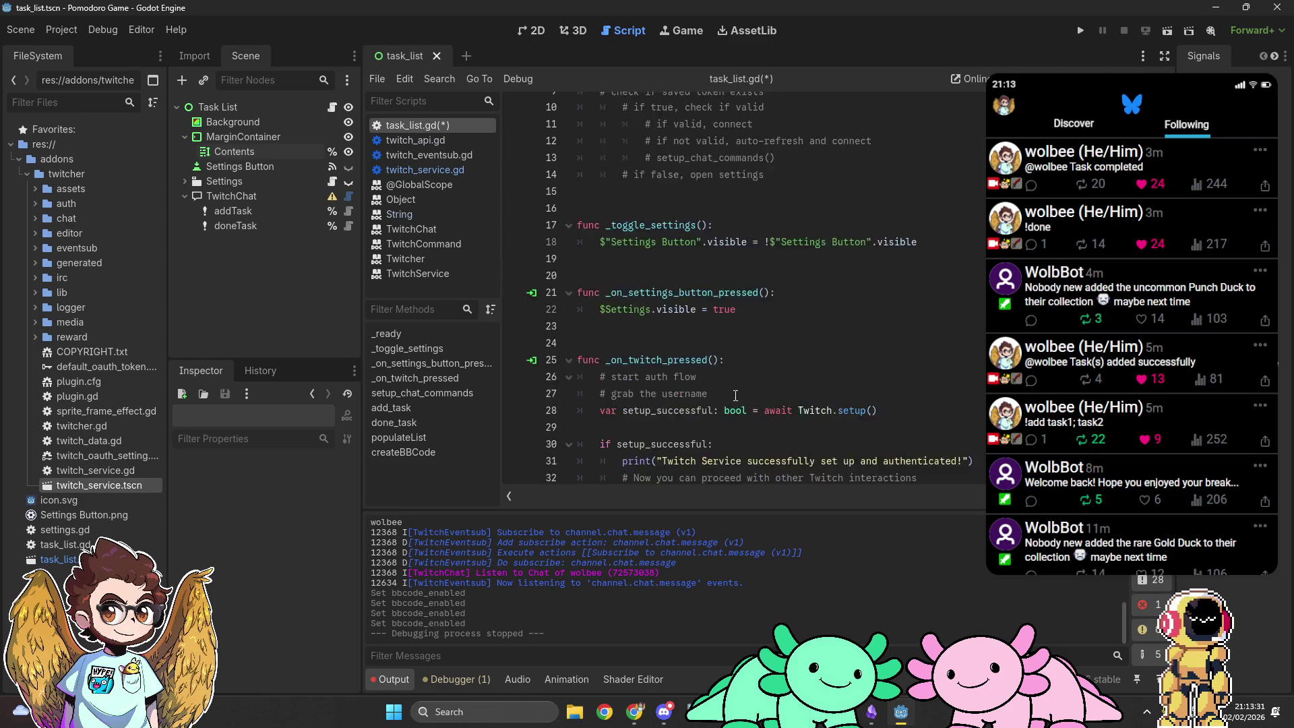
click(754, 225)
key(ctrl+k)
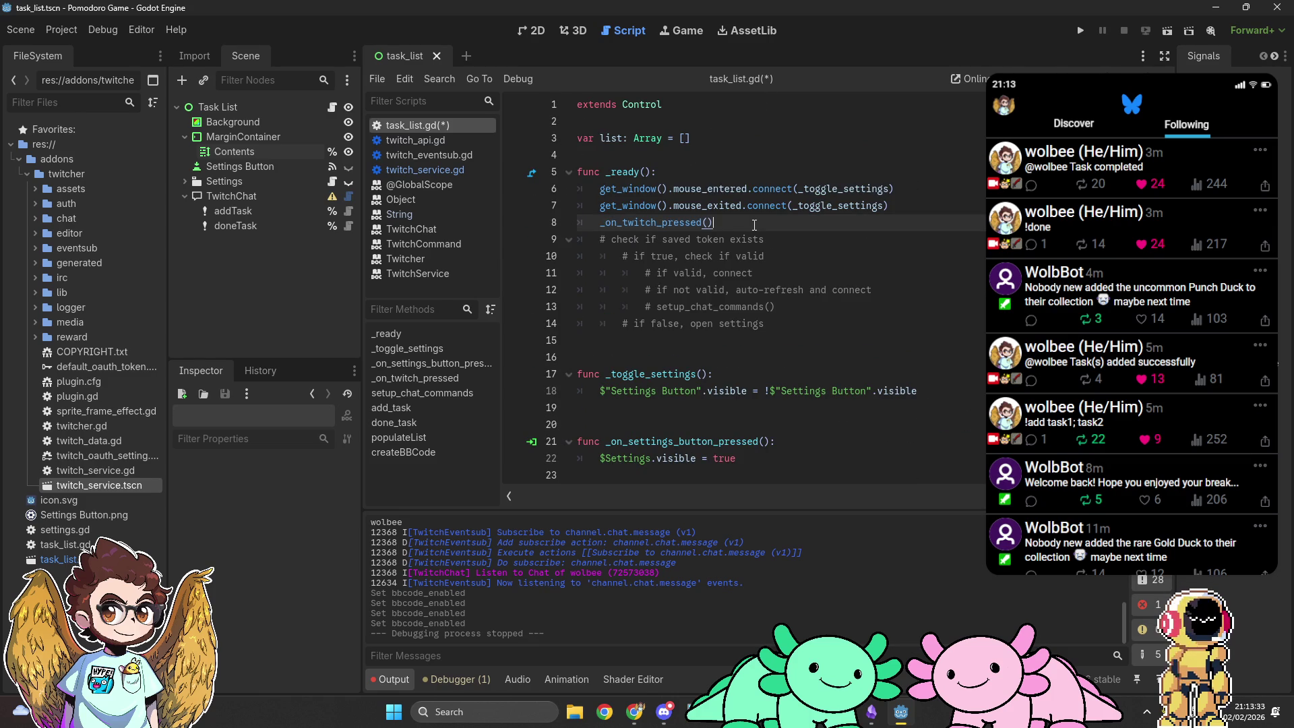
Step: Return to line 102 in createBBCode and run the project
scroll(908, 258, down, 20)
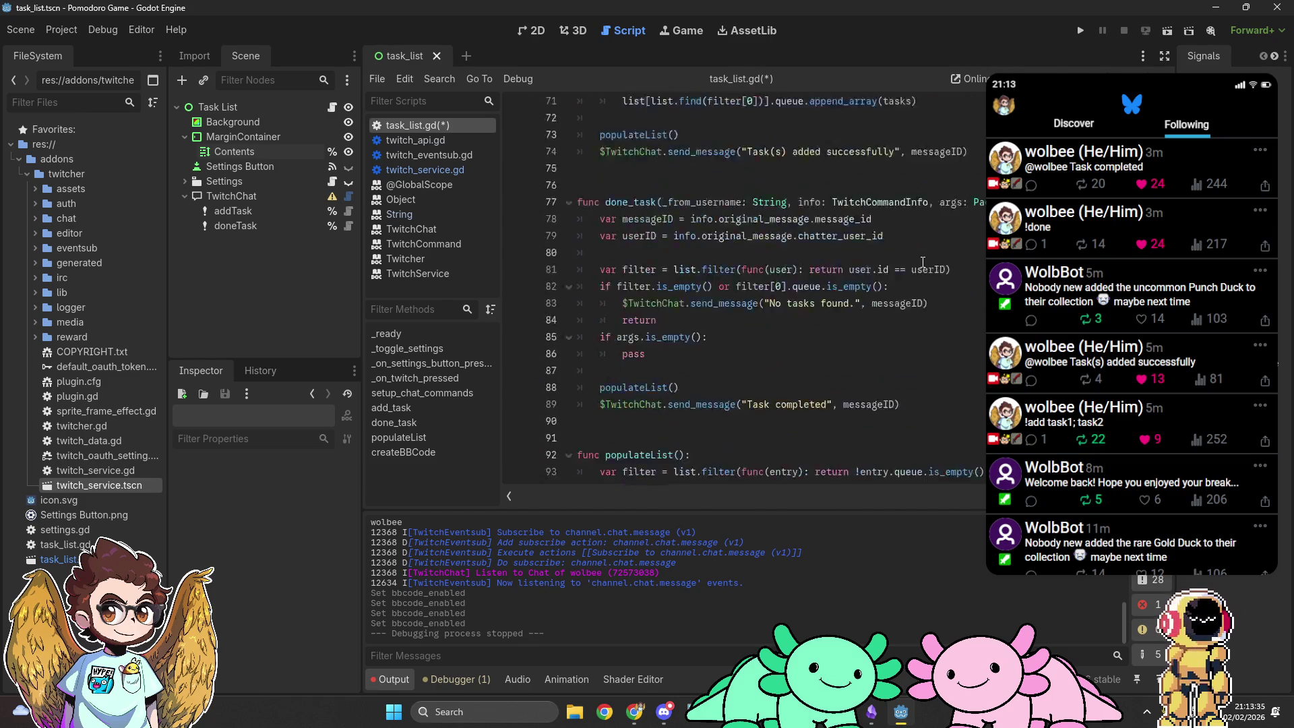
scroll(923, 262, up, 2)
click(859, 262)
click(1081, 29)
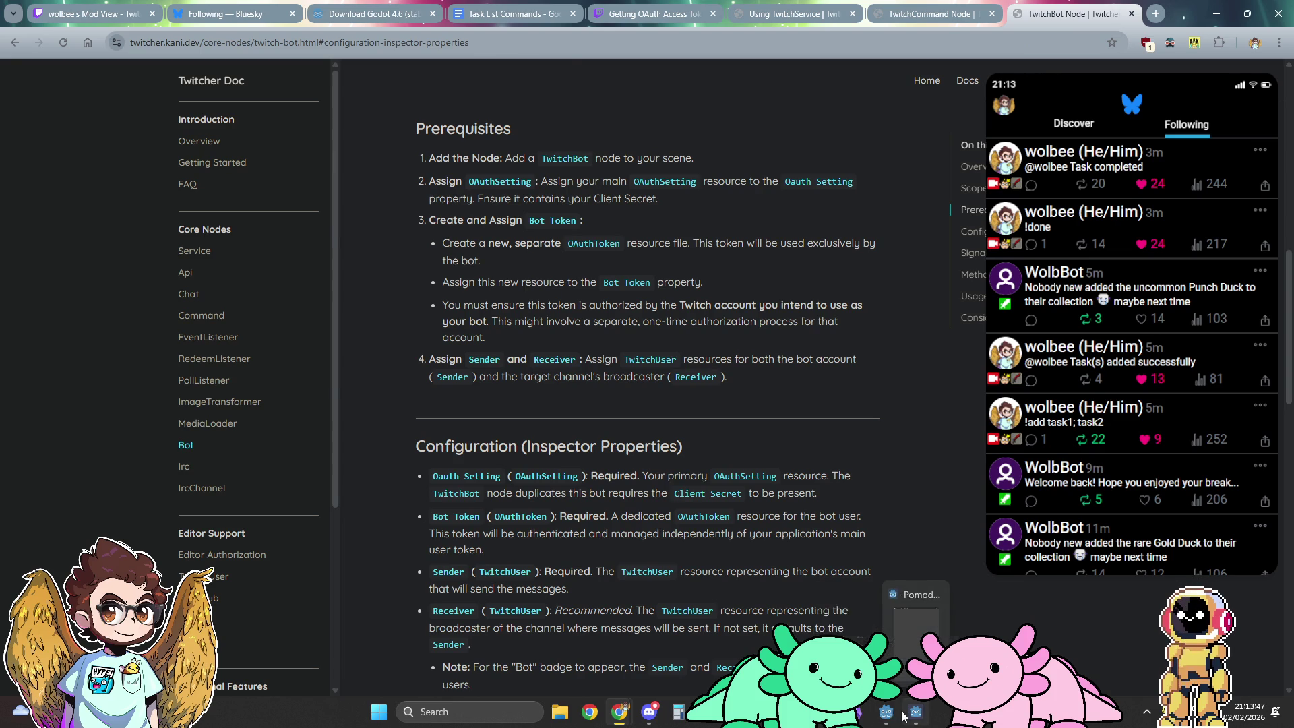
Step: Bring the Godot editor back in front of the Twitcher docs page in Chrome
click(915, 714)
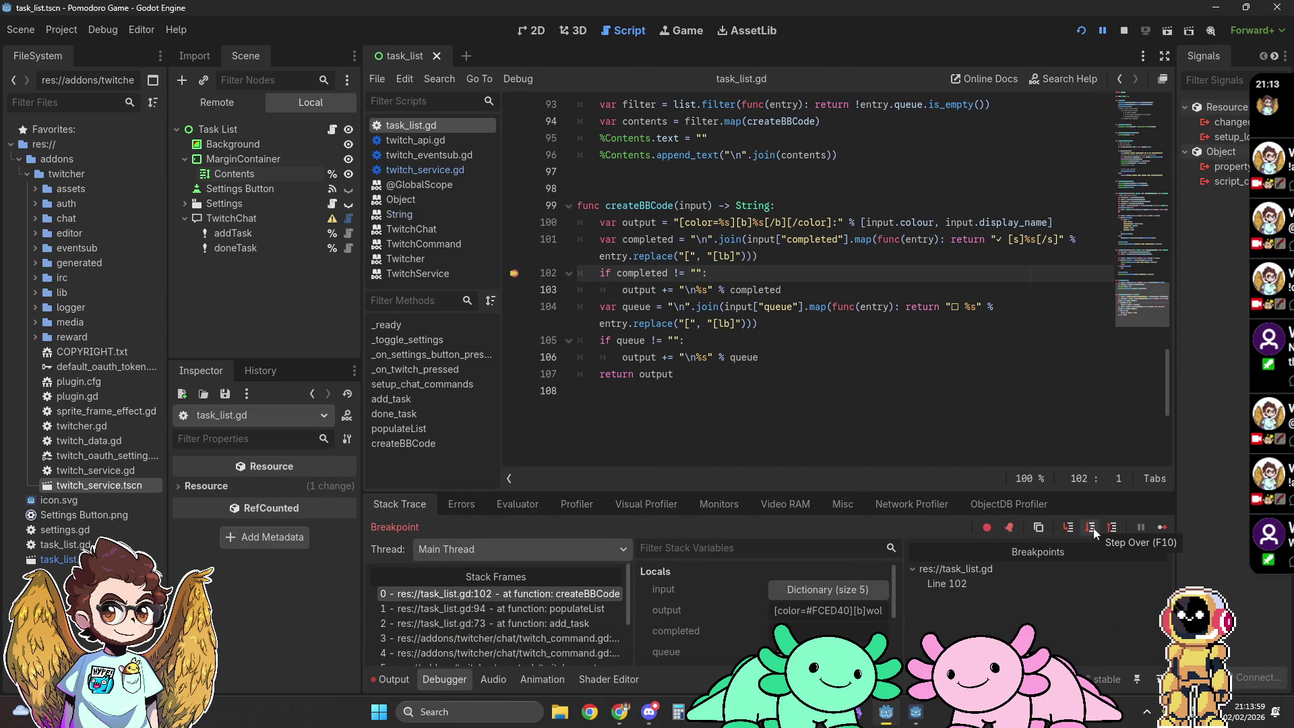
Step: Step over the breakpoint, continue, and view task1–task4 as checkbox items in the game window
click(1093, 528)
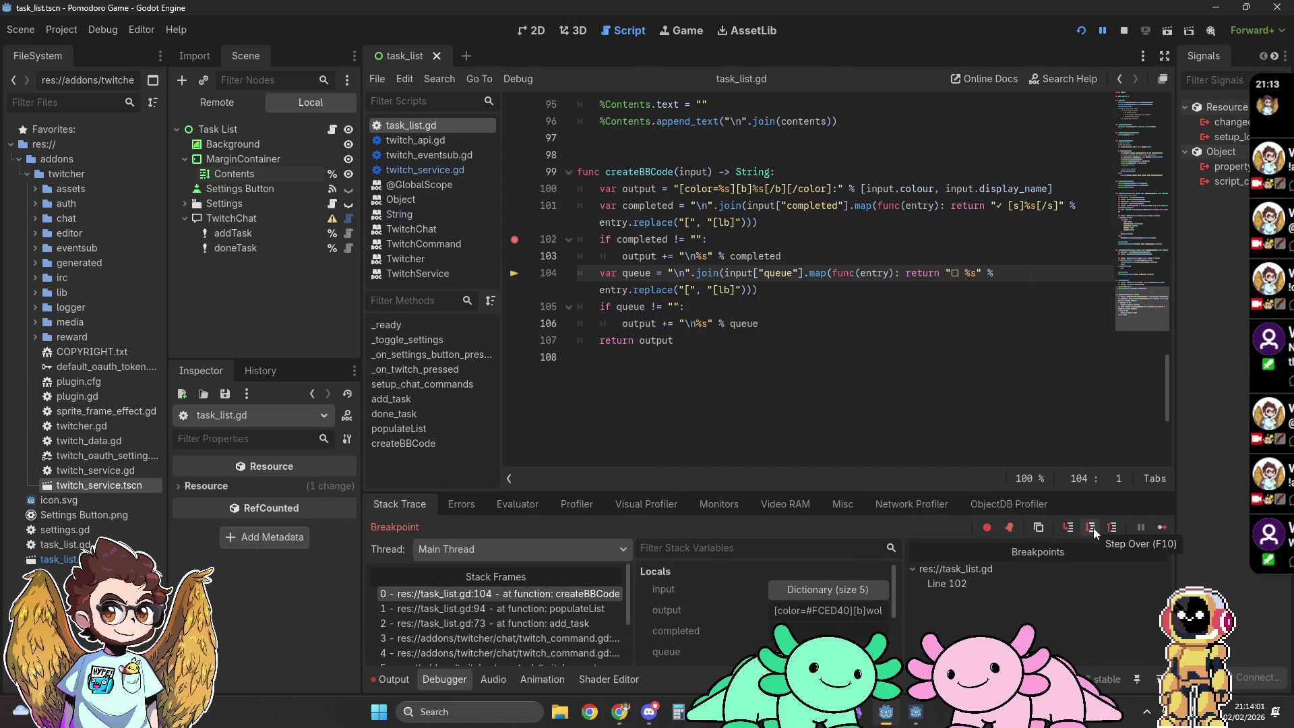
click(1161, 529)
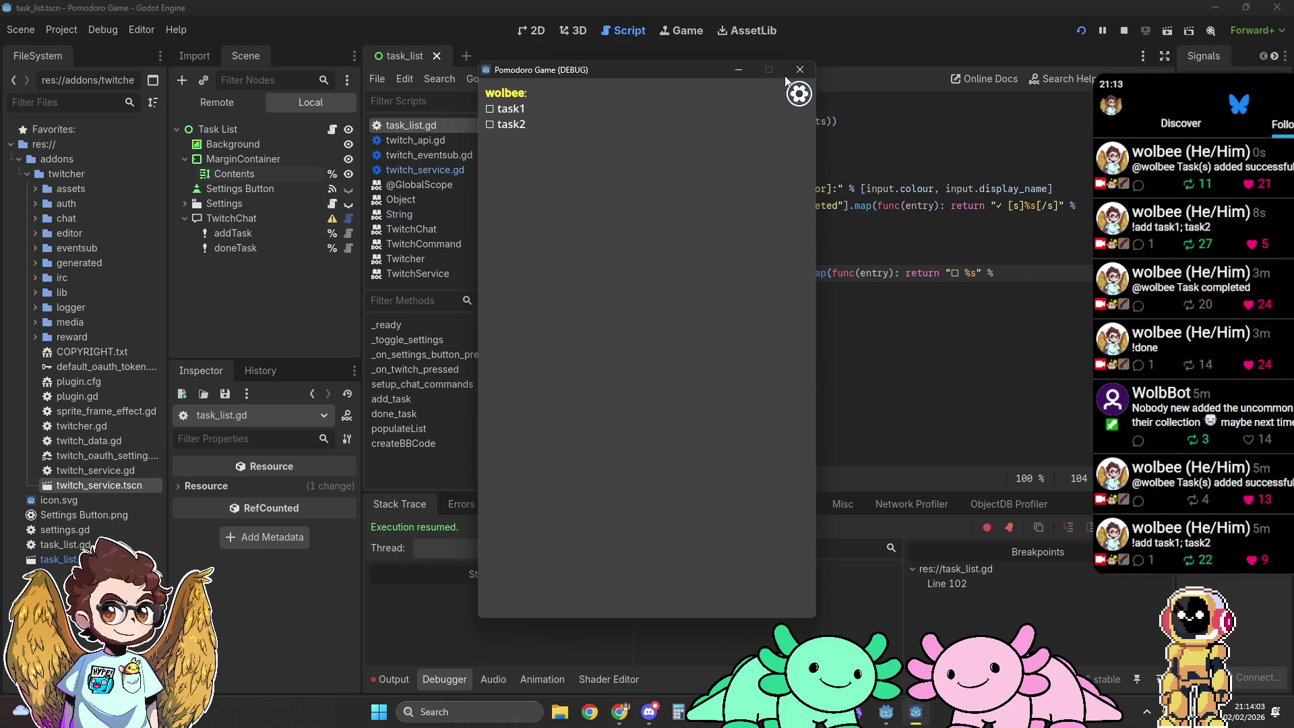
click(902, 13)
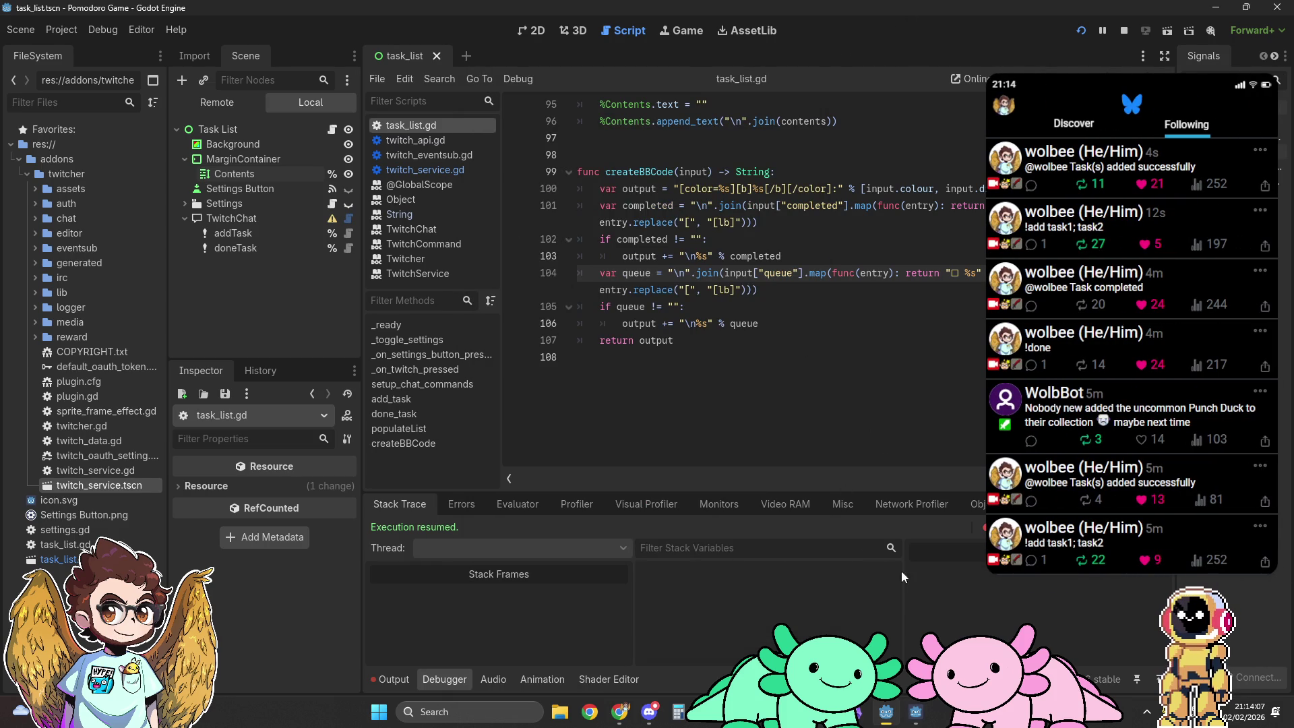
click(886, 711)
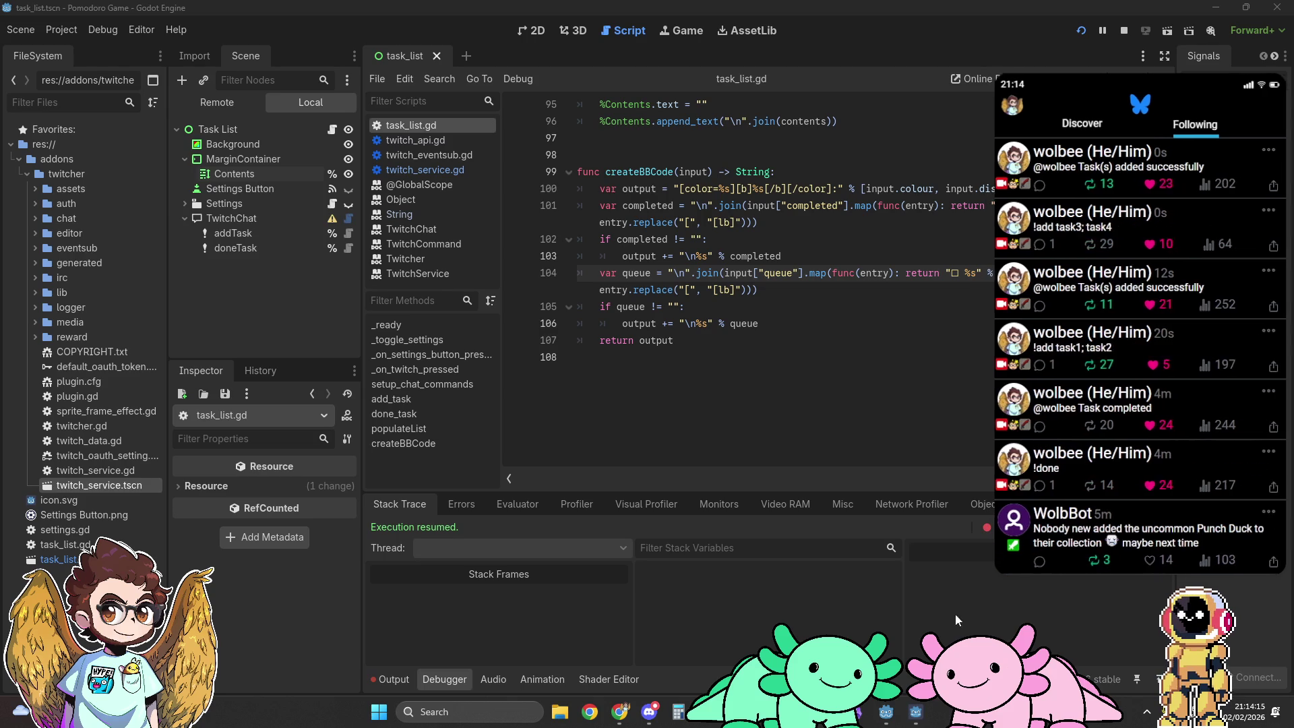
click(918, 712)
mouse_move(565, 119)
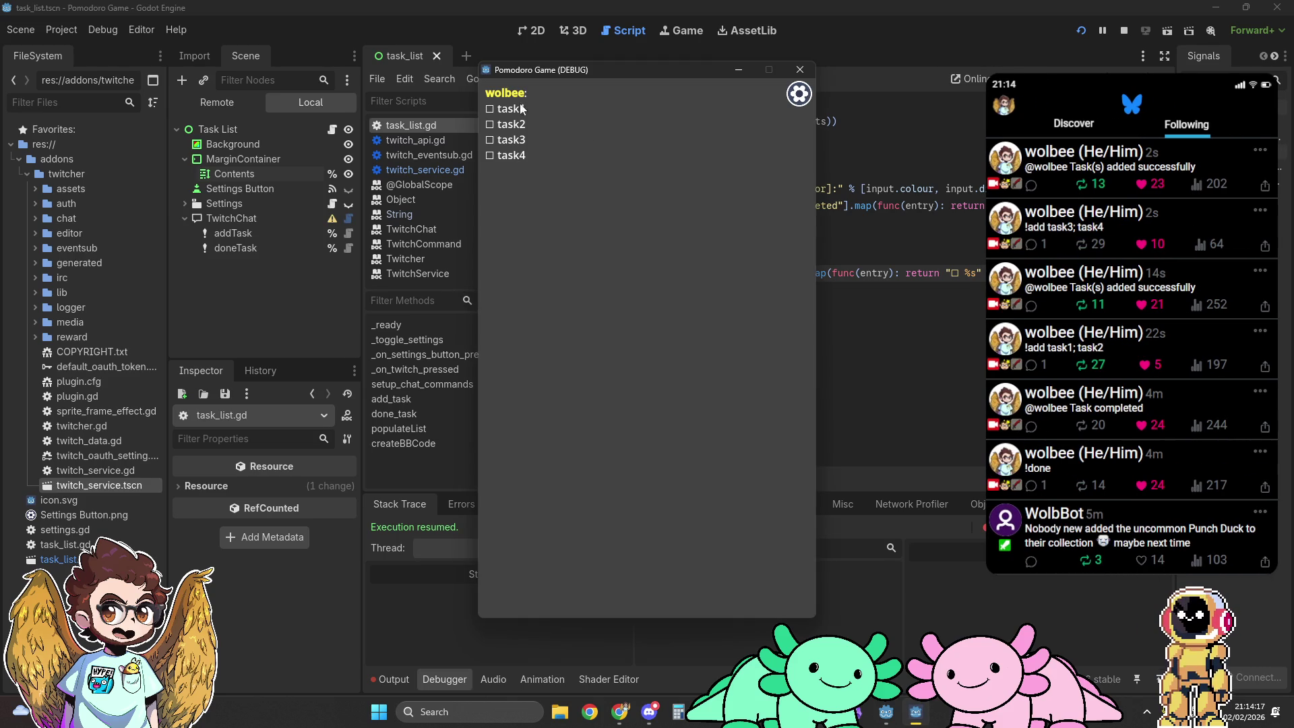